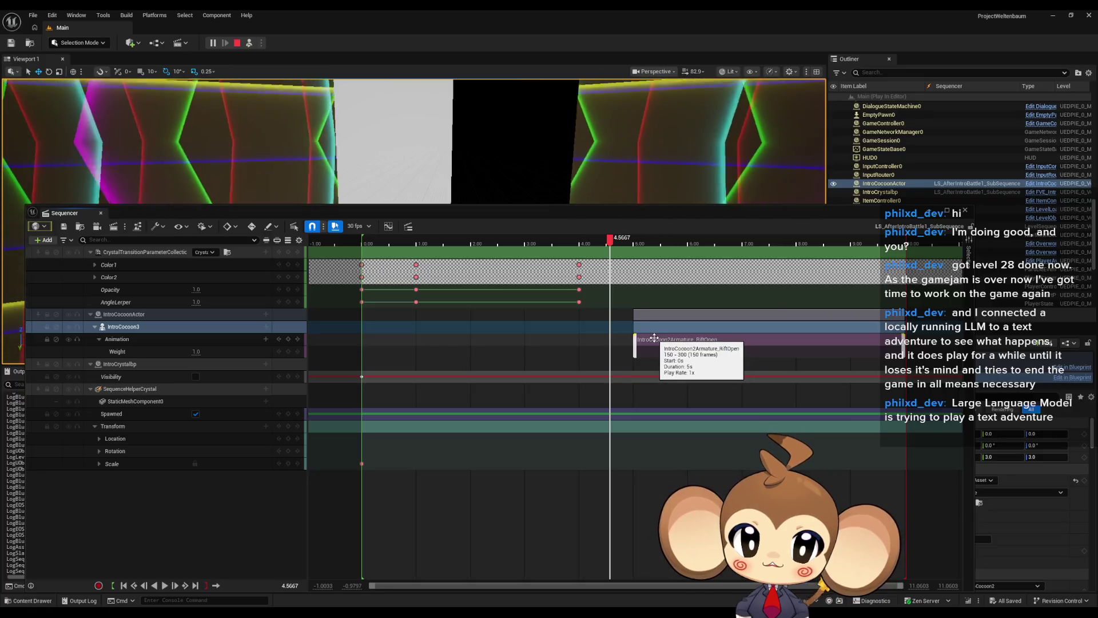
Step: Check the RiftOpen section's Properties, then drag the Sequencer out into a floating window
right_click(654, 338)
click(648, 341)
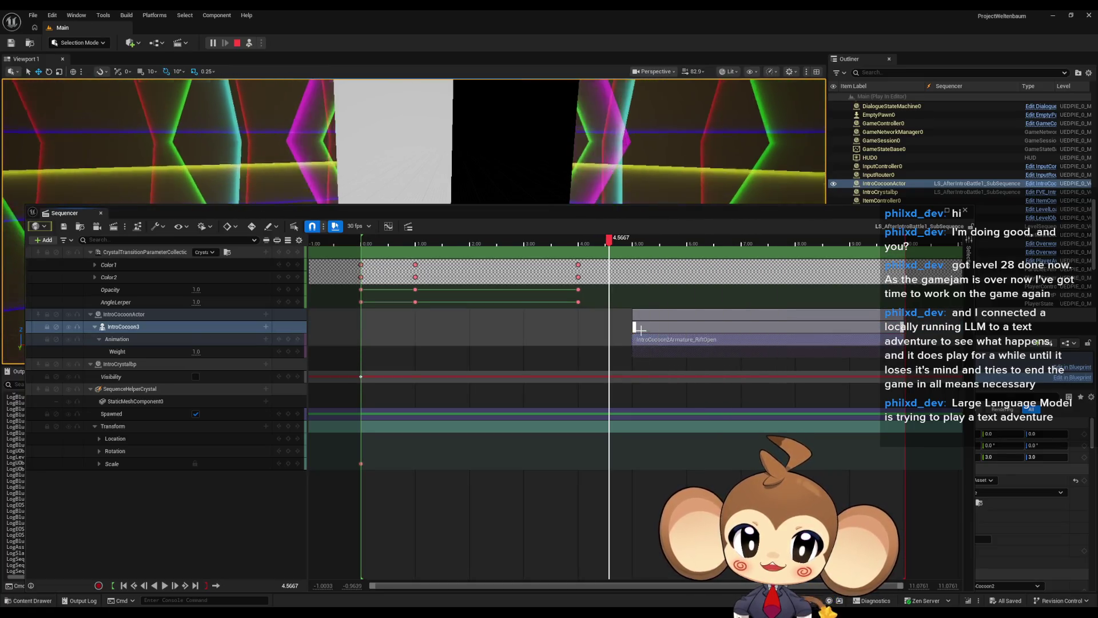
right_click(643, 337)
click(643, 338)
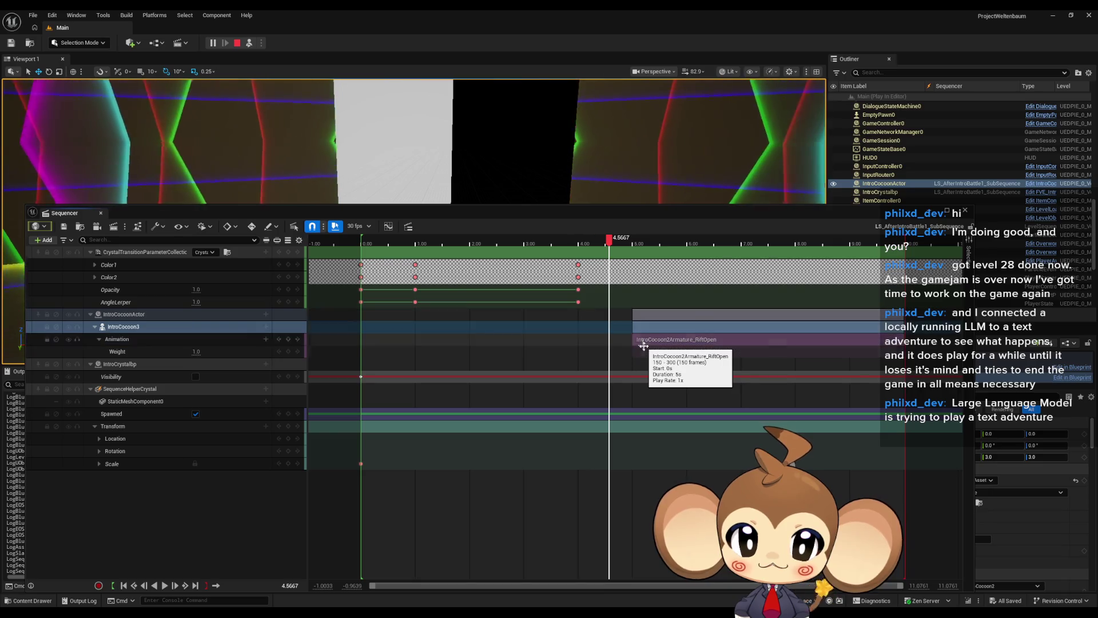
right_click(652, 343)
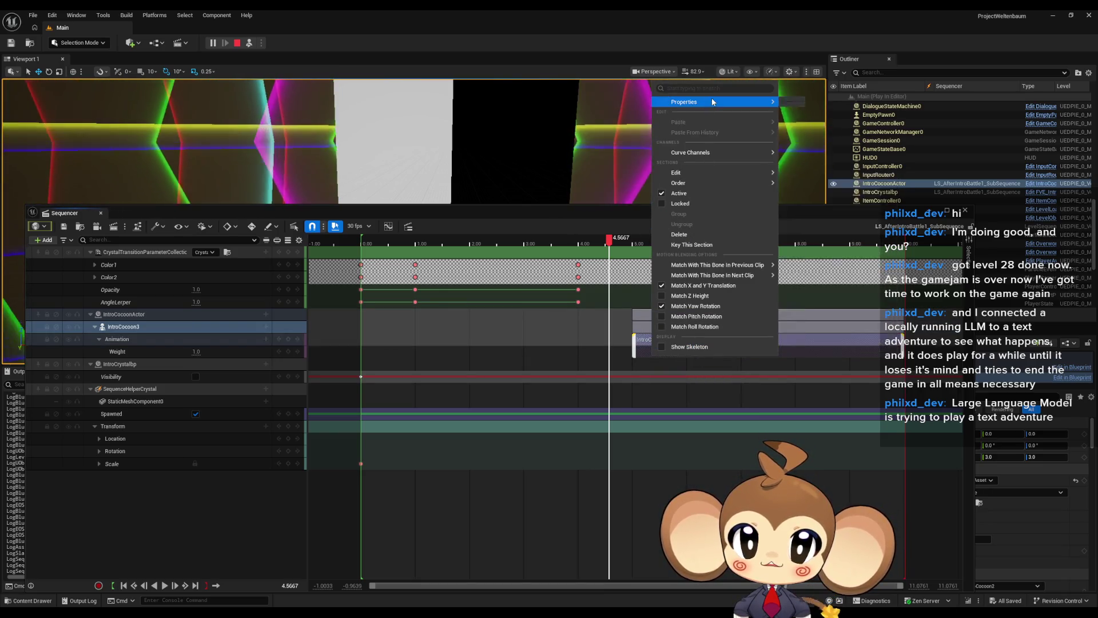
mouse_move(712, 101)
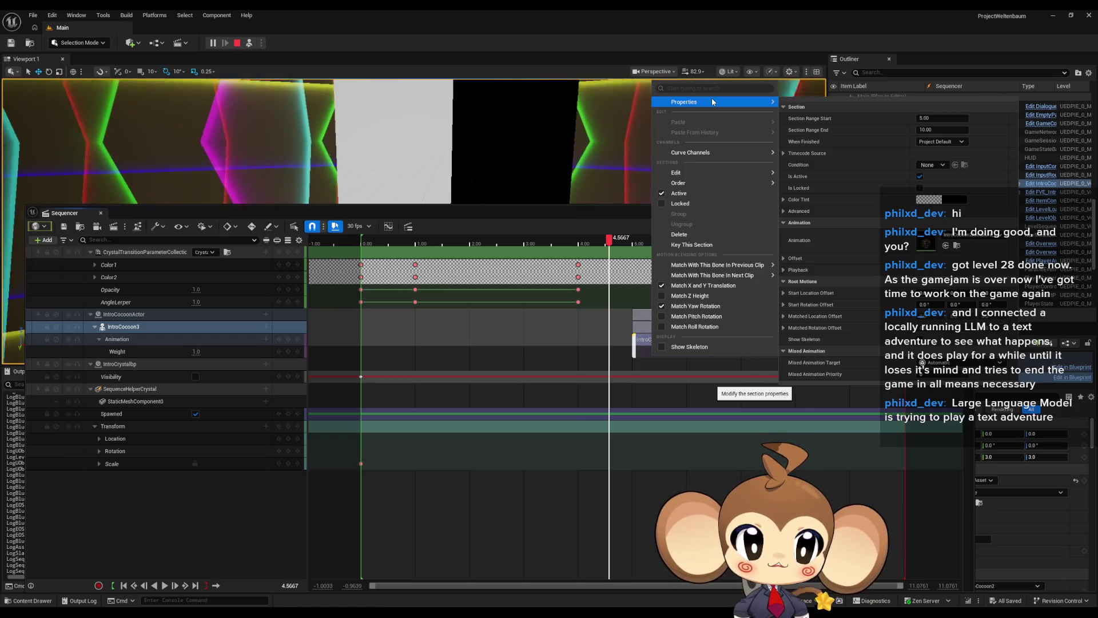
mouse_move(531, 216)
mouse_down()
mouse_move(338, 227)
mouse_move(484, 223)
mouse_move(560, 199)
mouse_up()
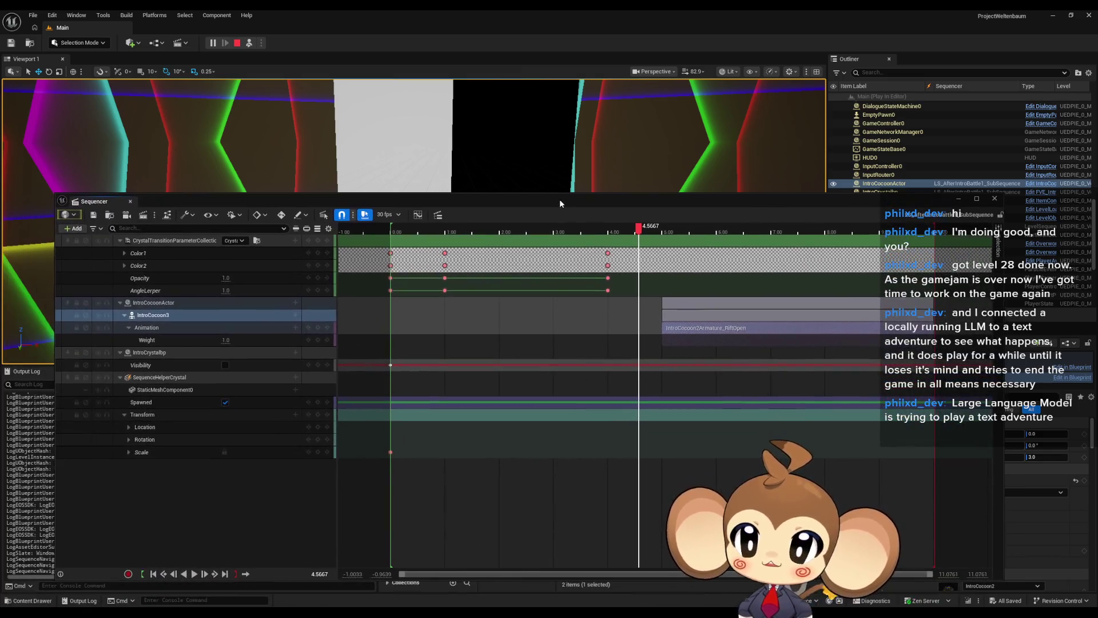
Step: Look over the IntroCocoon3 Animation track's Edit Track options
right_click(170, 328)
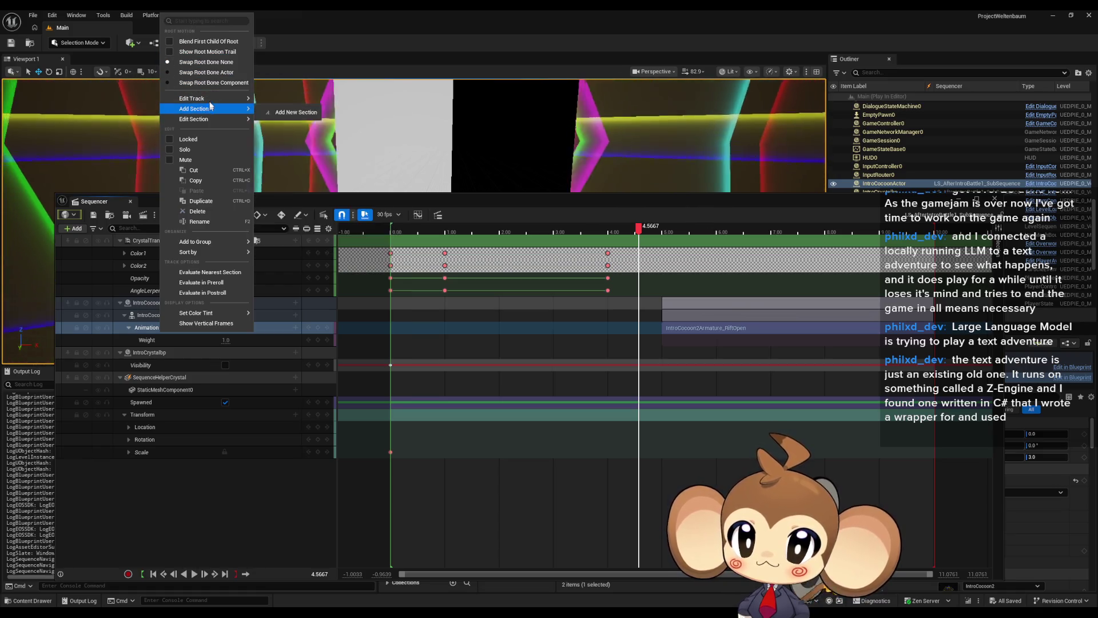
mouse_move(211, 102)
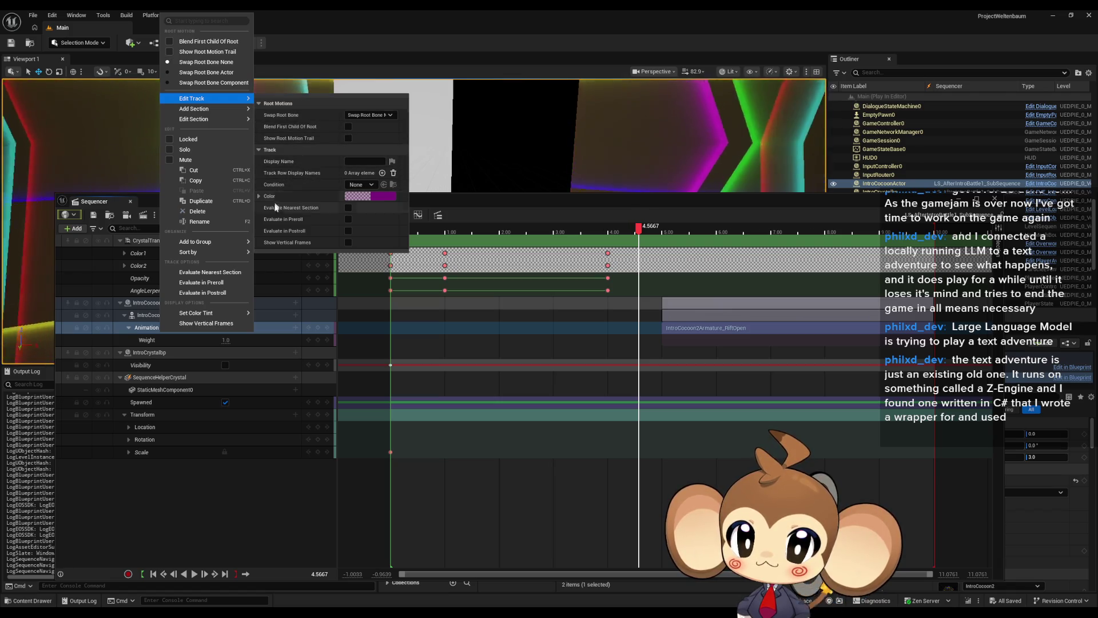
click(511, 319)
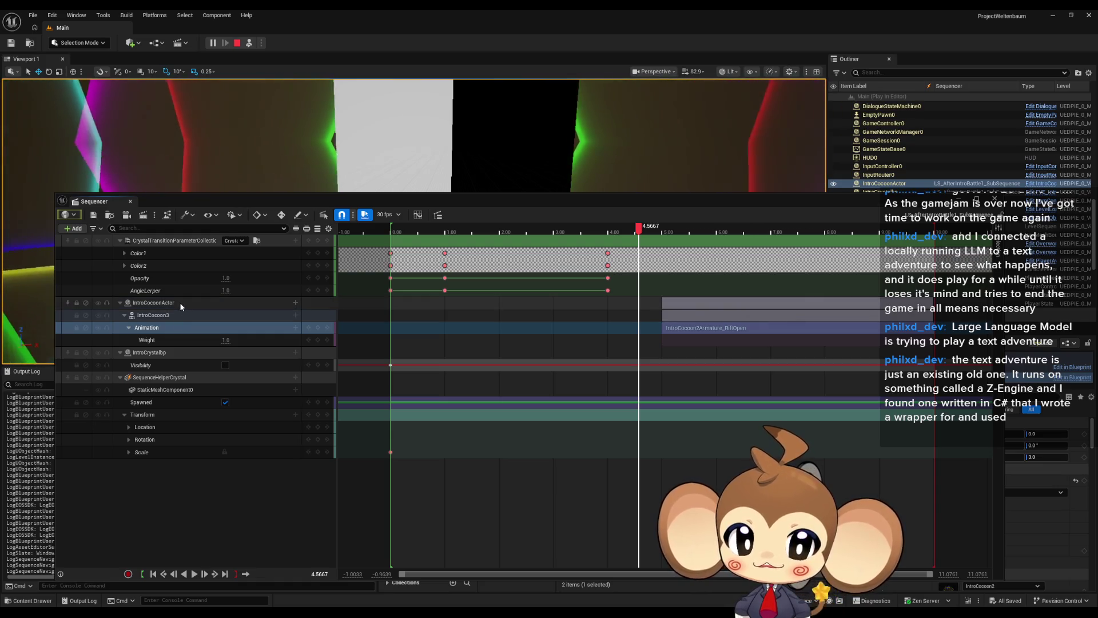
Step: Play the sequence from the IntroCocoonActor row to watch RiftOpen, then move the window aside
click(179, 302)
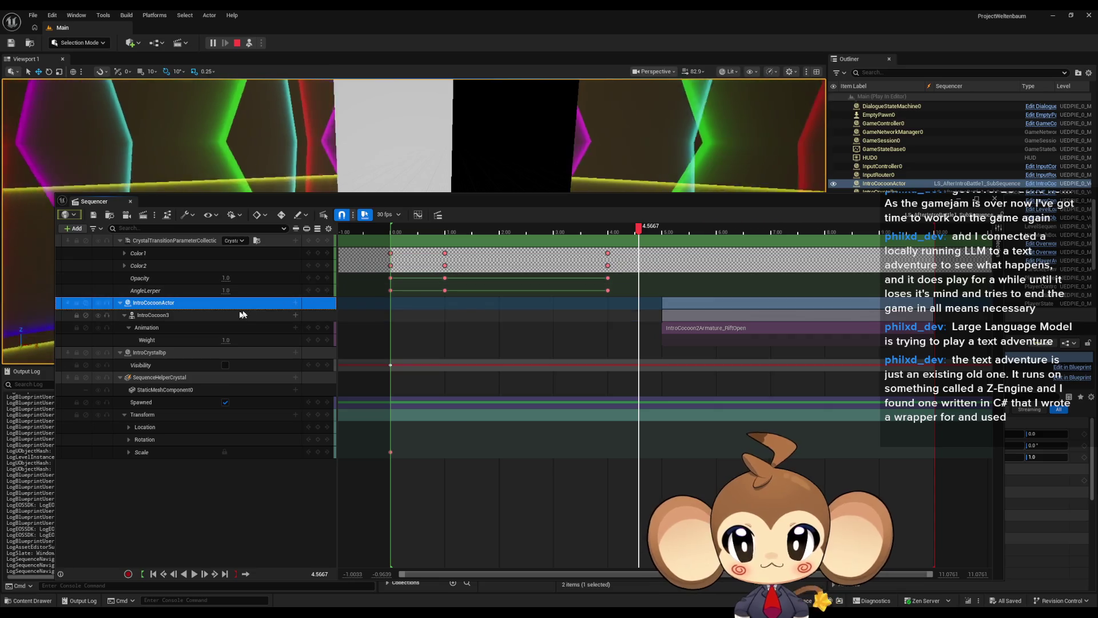
key(space)
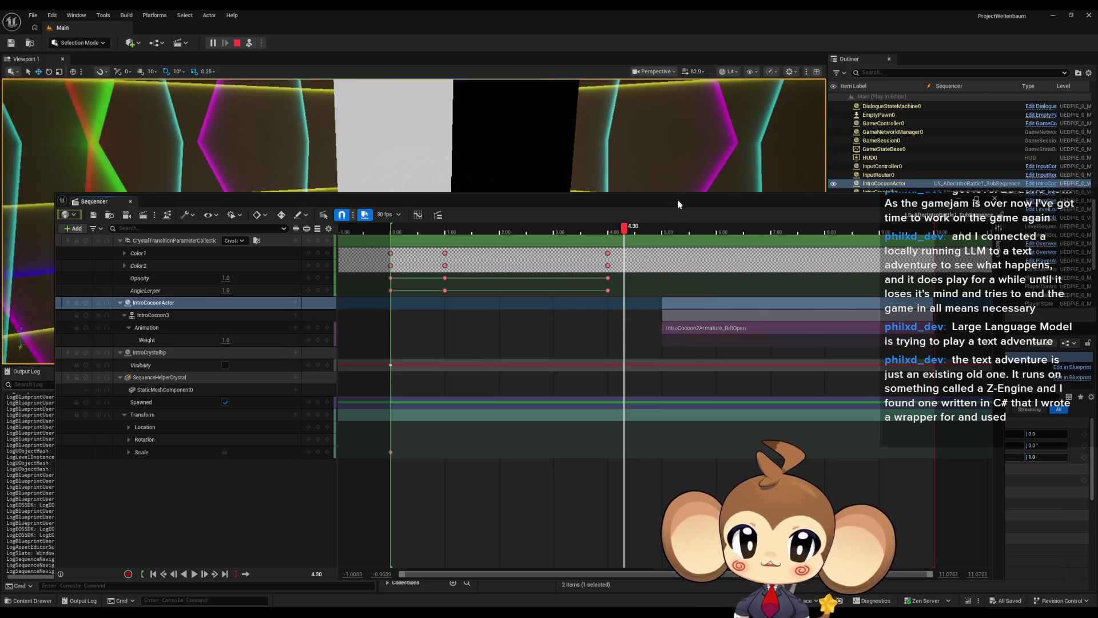
drag(680, 206, 559, 444)
Step: Stop the play session and load VoidLevel from Content > Maps > Intro
click(236, 43)
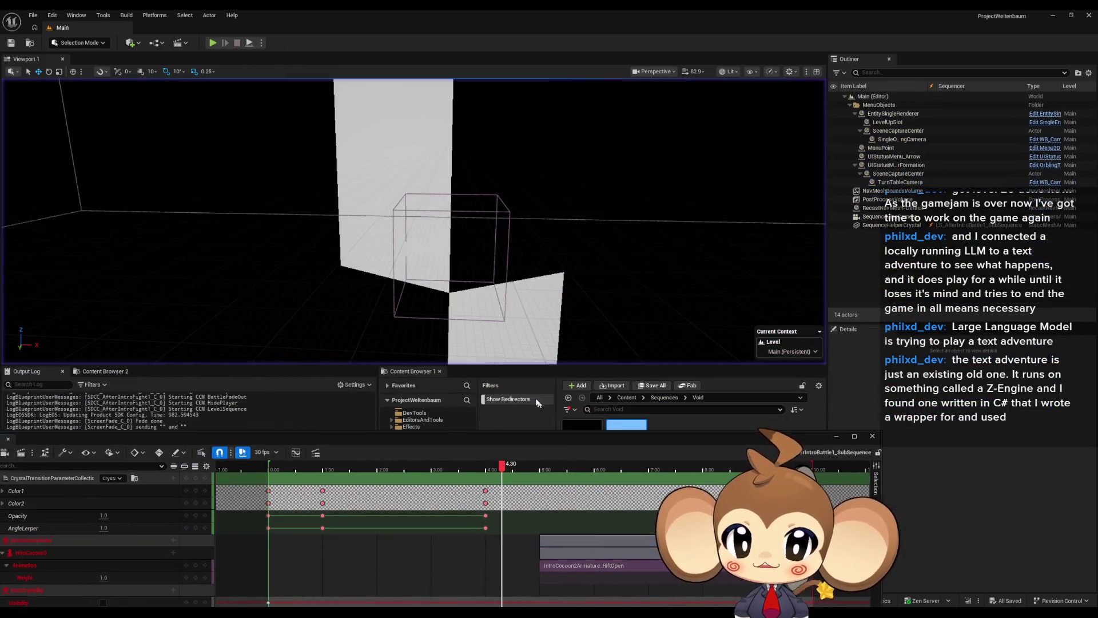
mouse_move(521, 448)
mouse_down()
mouse_move(549, 228)
mouse_move(527, 63)
mouse_move(633, 41)
mouse_move(622, 30)
mouse_move(623, 158)
mouse_move(614, 67)
mouse_up()
click(625, 397)
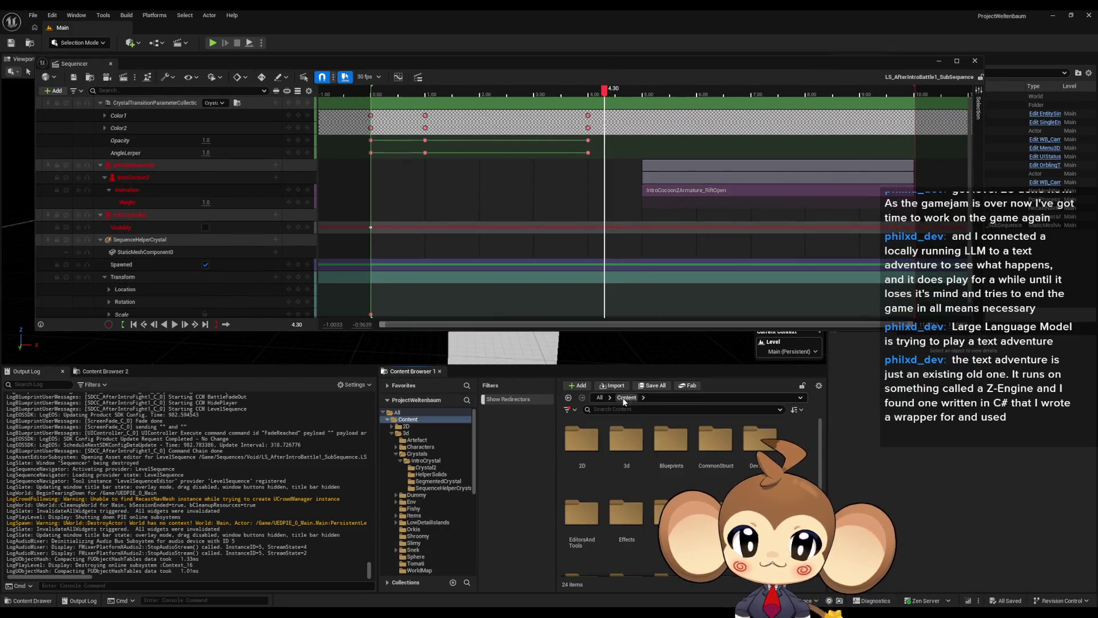
scroll(686, 486, down, 2)
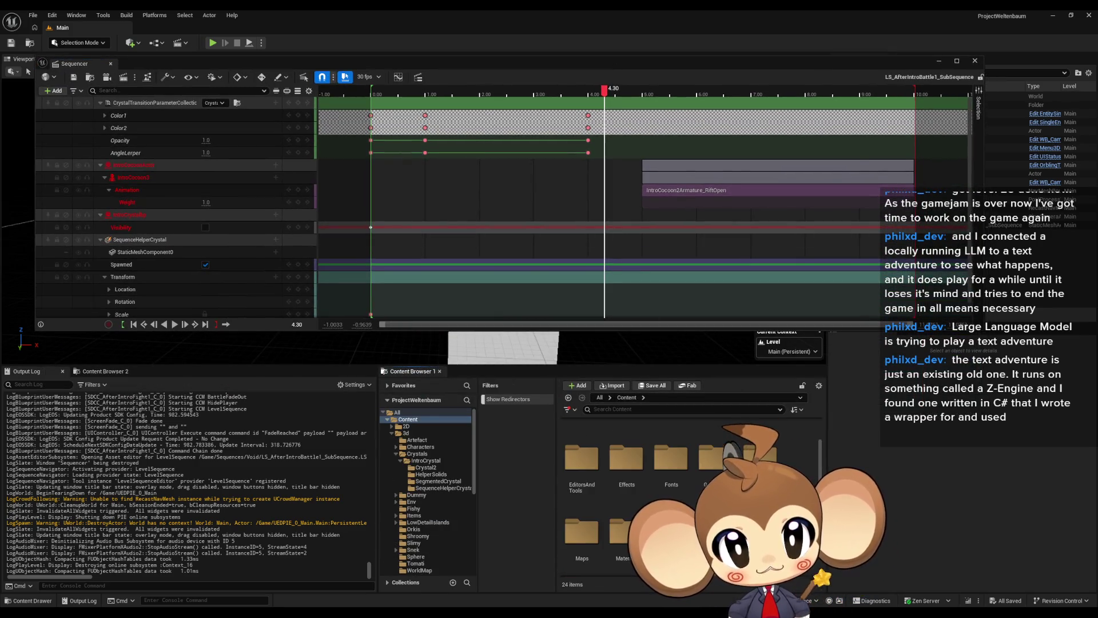
double_click(601, 538)
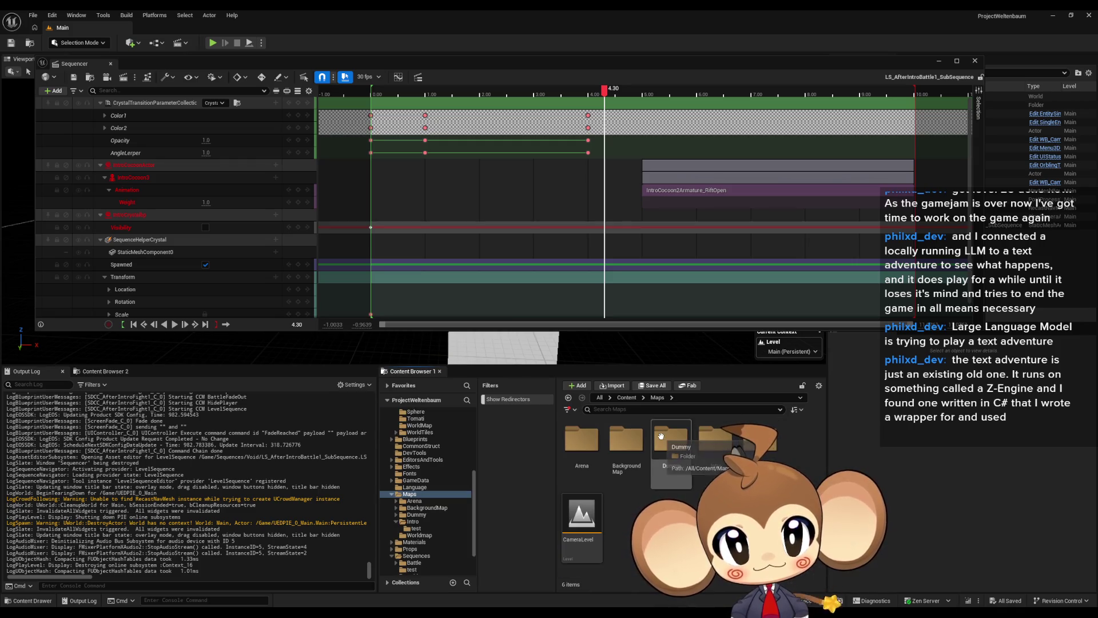
double_click(717, 440)
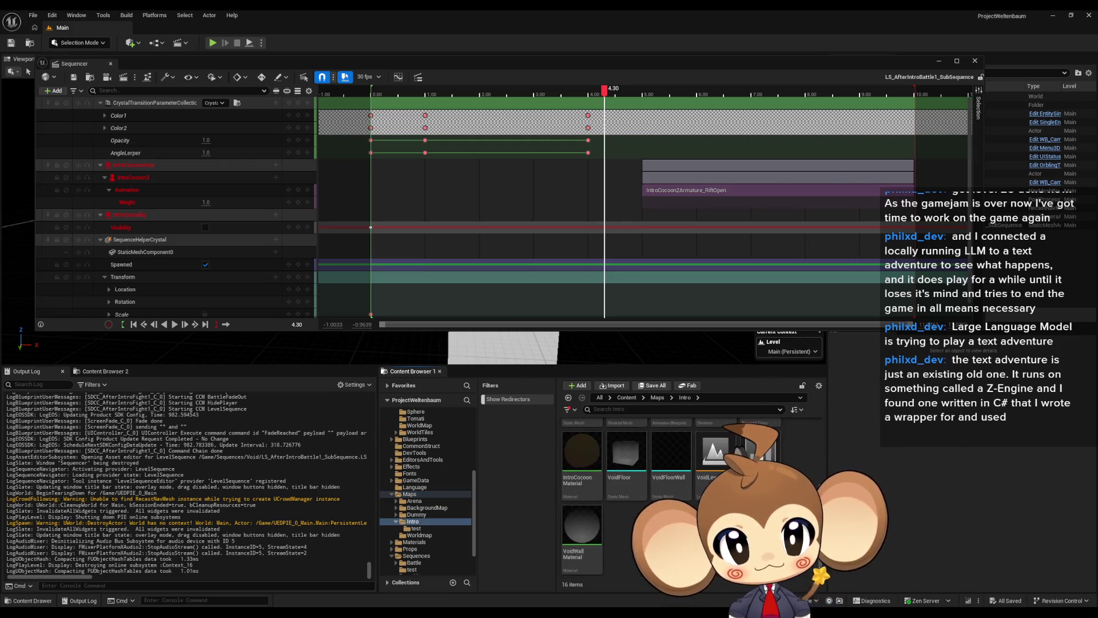
double_click(720, 457)
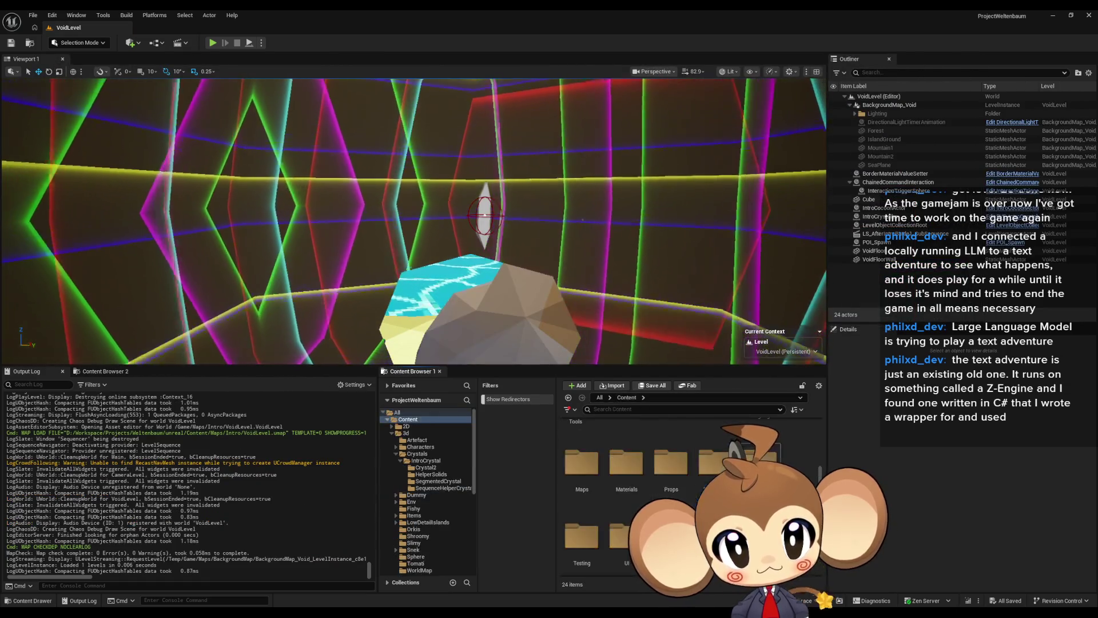
Step: Open LS_AfterIntroBattle1_SubSequence from Sequences > Void and dock the Sequencer
double_click(671, 444)
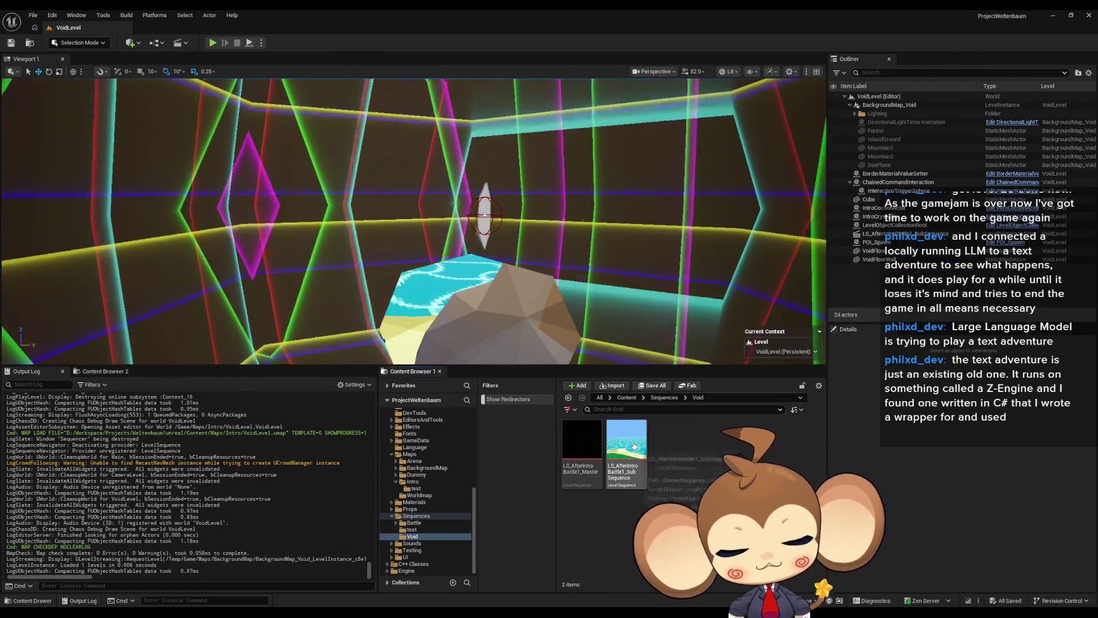
click(637, 450)
double_click(637, 450)
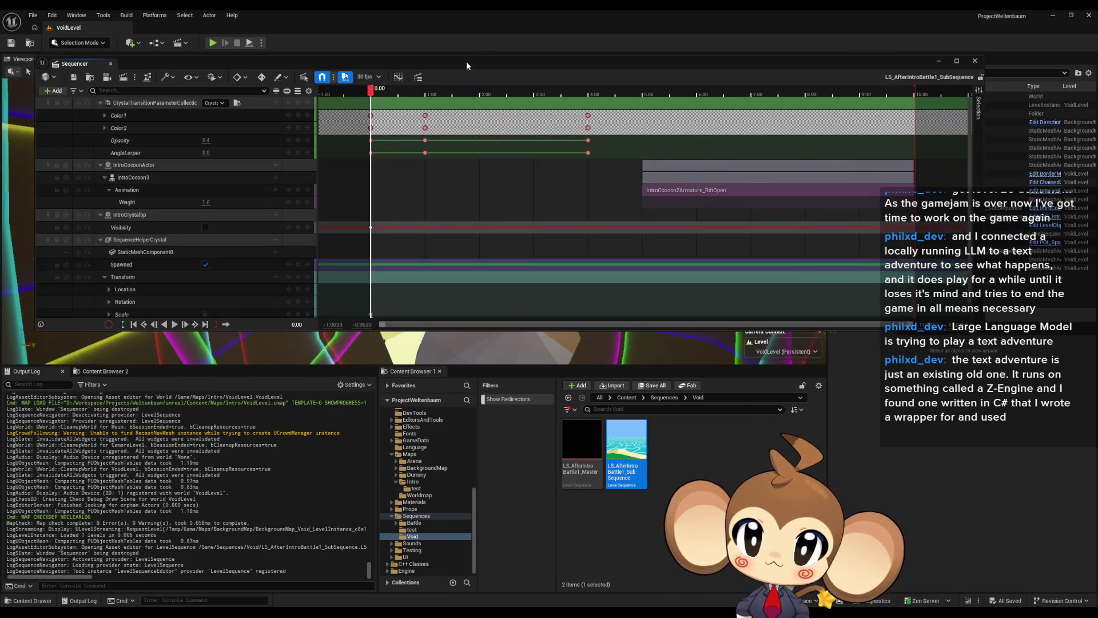
mouse_move(466, 65)
mouse_down()
mouse_move(452, 318)
mouse_move(428, 434)
mouse_move(432, 374)
mouse_up()
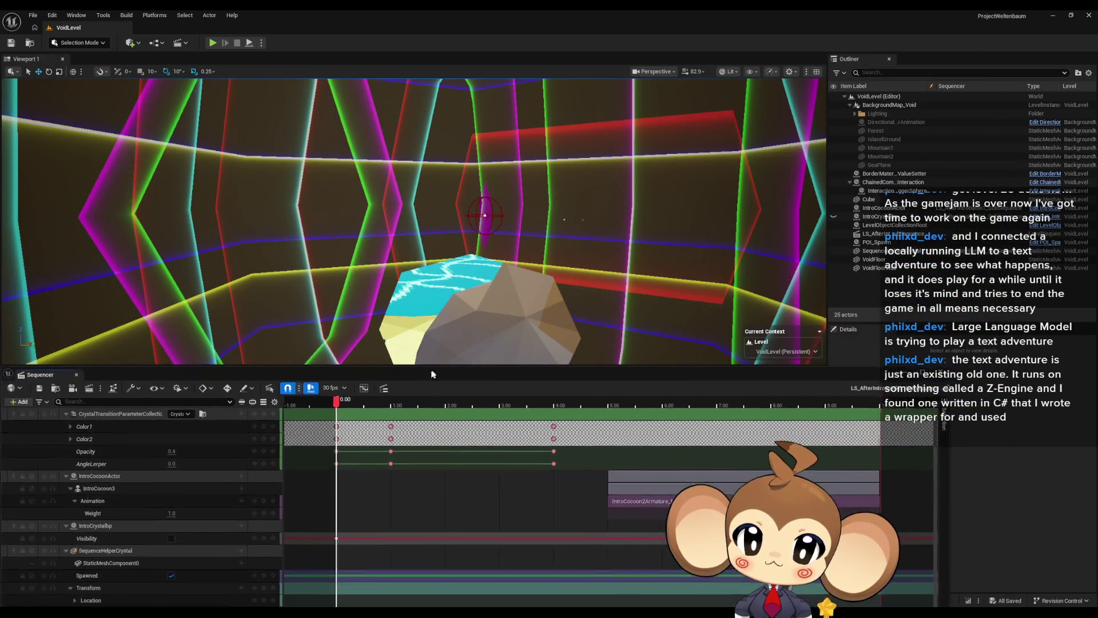
Step: Preview the sequence around 6.6–6.9 s and select the IntroCrystalbp actor
click(707, 405)
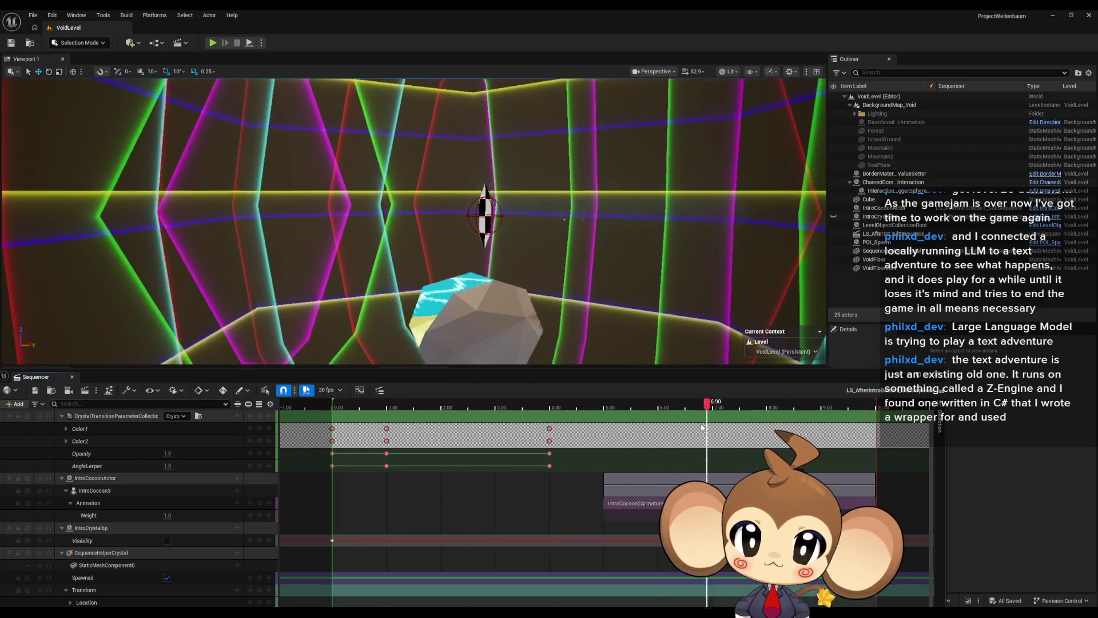
mouse_move(702, 427)
mouse_down()
mouse_move(629, 428)
mouse_move(714, 429)
mouse_up()
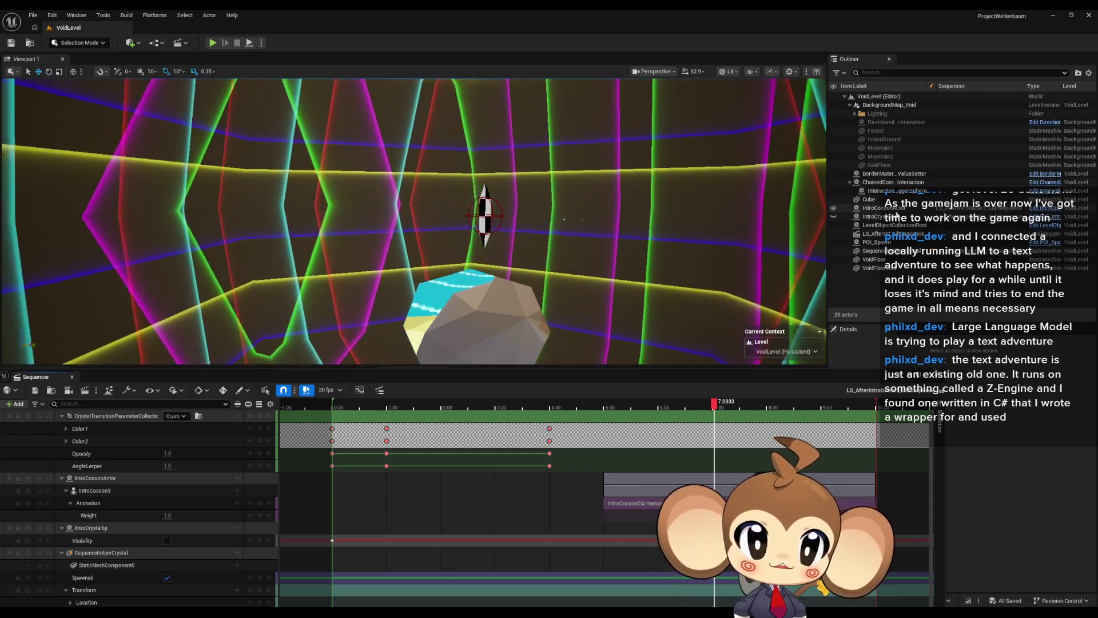
click(893, 217)
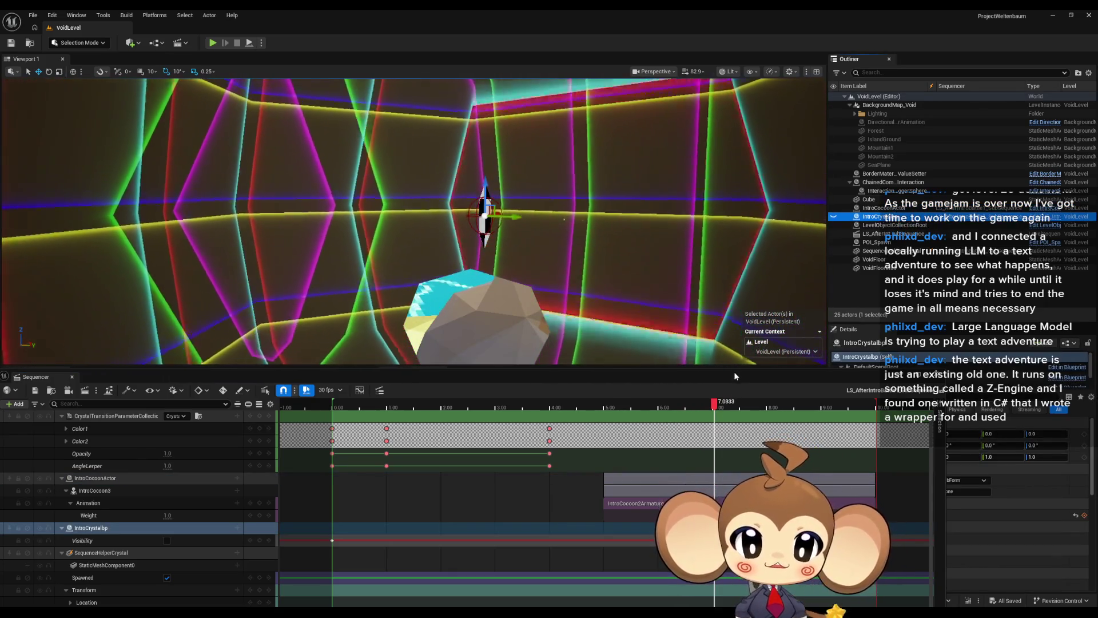
drag(733, 378, 587, 342)
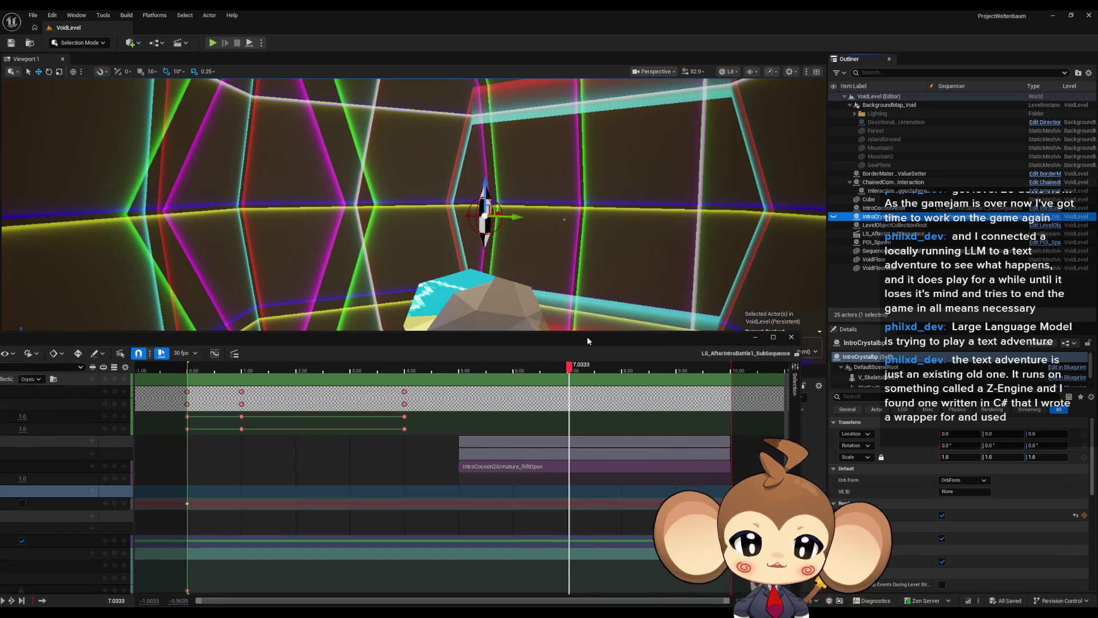
Step: Show the IntroCocoonActor mesh's Use Custom Mode animation settings, with the playhead at 4.5667 s
scroll(854, 355, down, 3)
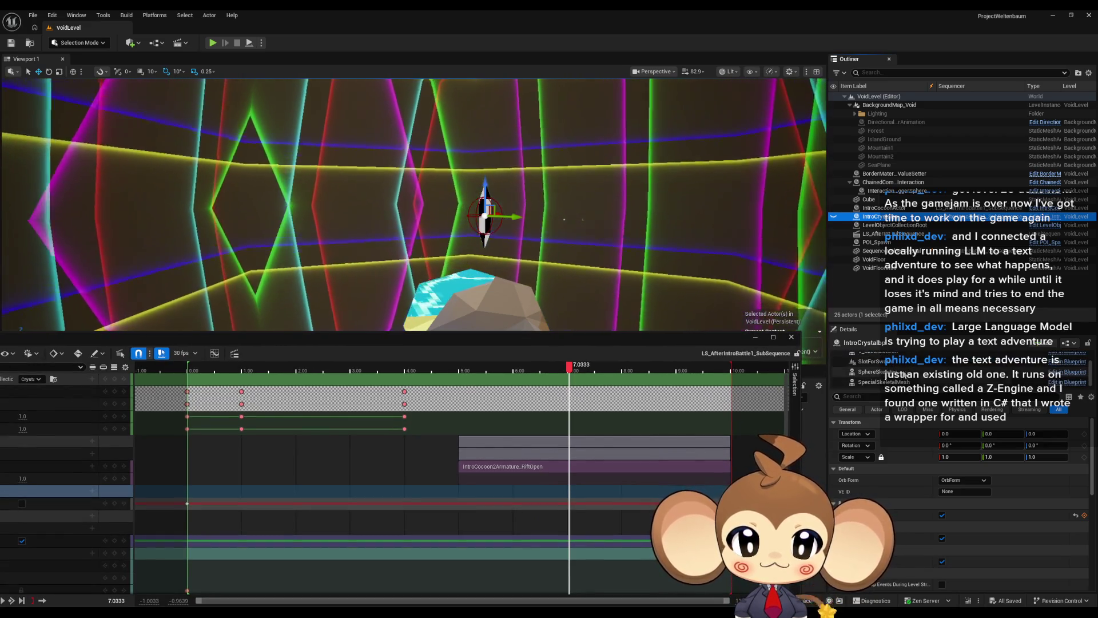
click(875, 251)
click(896, 209)
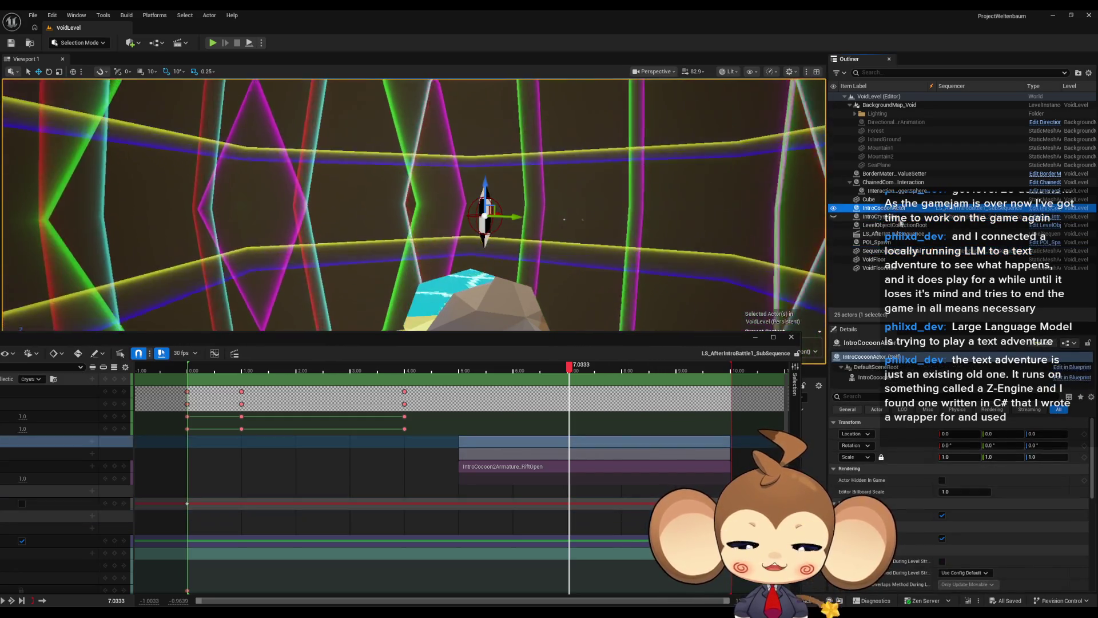
click(887, 378)
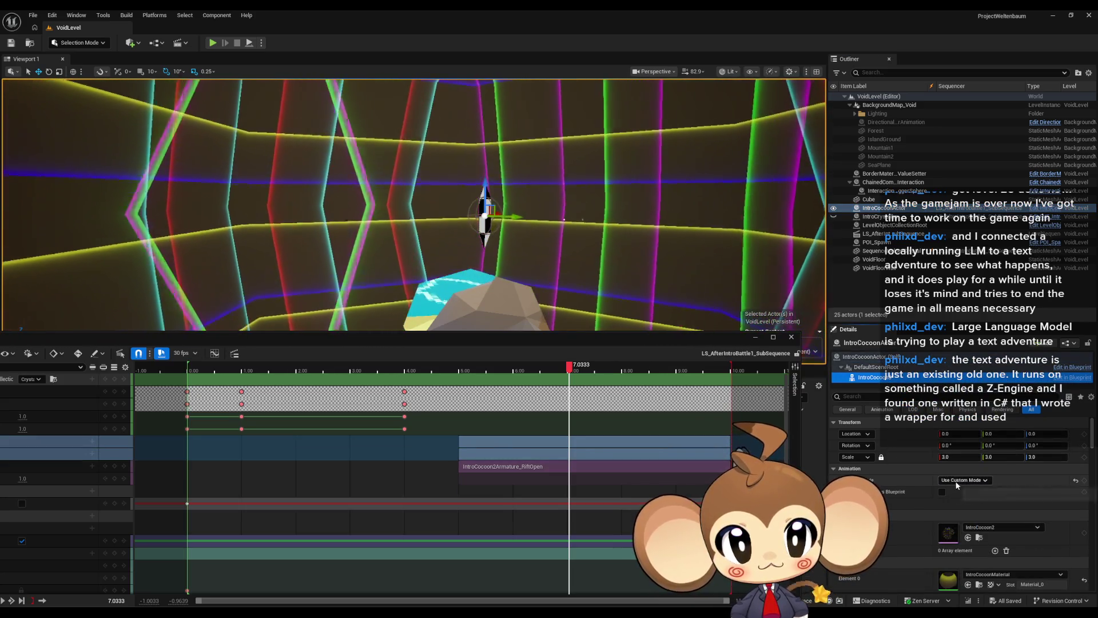
mouse_move(571, 369)
mouse_down()
mouse_move(432, 378)
mouse_move(581, 391)
mouse_move(455, 387)
mouse_move(464, 388)
mouse_up()
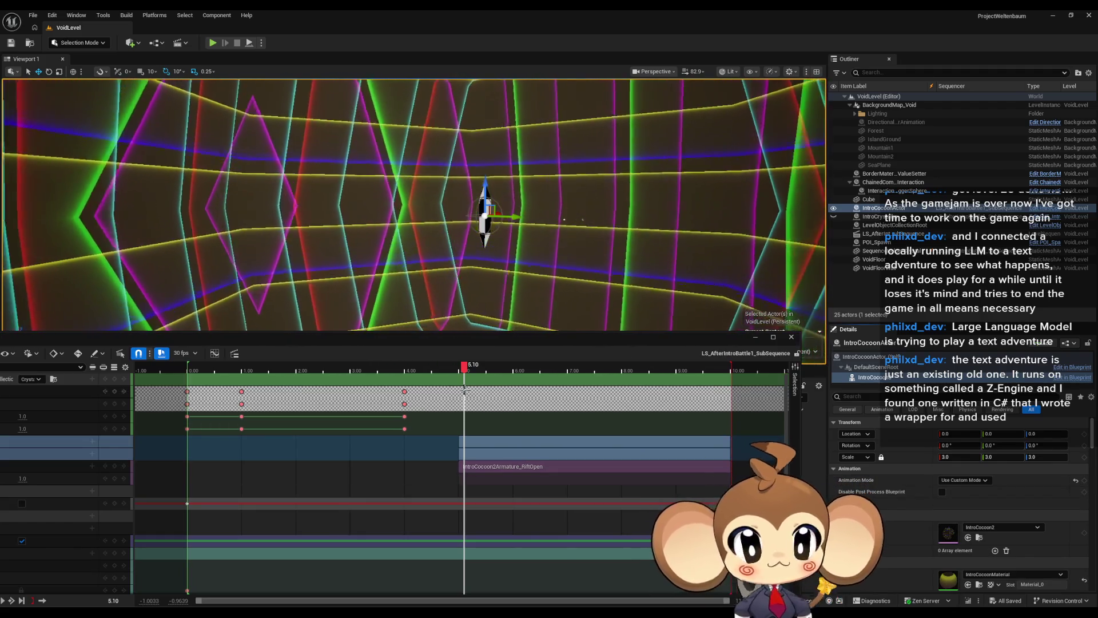
drag(463, 340, 624, 321)
Step: Delete the RiftOpen section and its now-empty Animation track
click(656, 442)
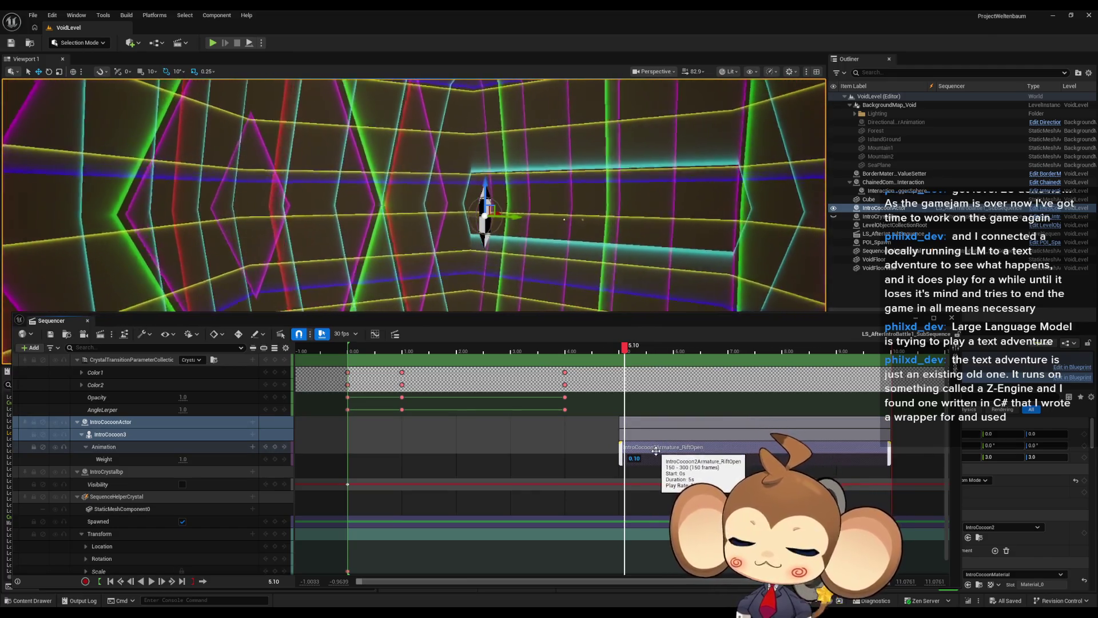
key(Delete)
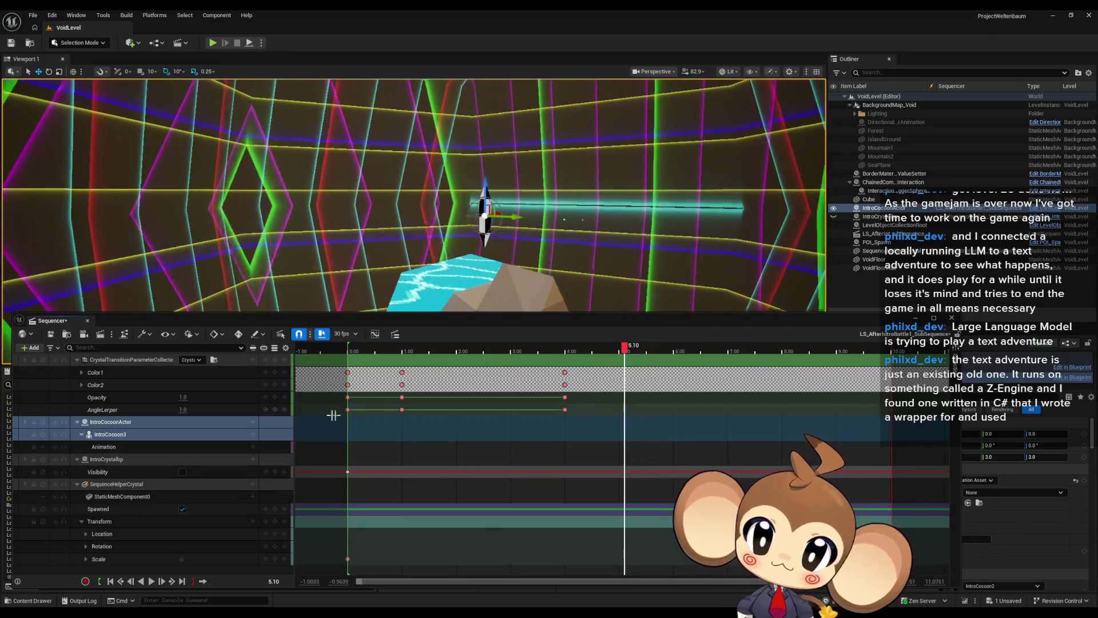
click(178, 445)
key(Delete)
Step: Delete the IntroCocoon3 component track and the IntroCocoonActor binding
click(164, 436)
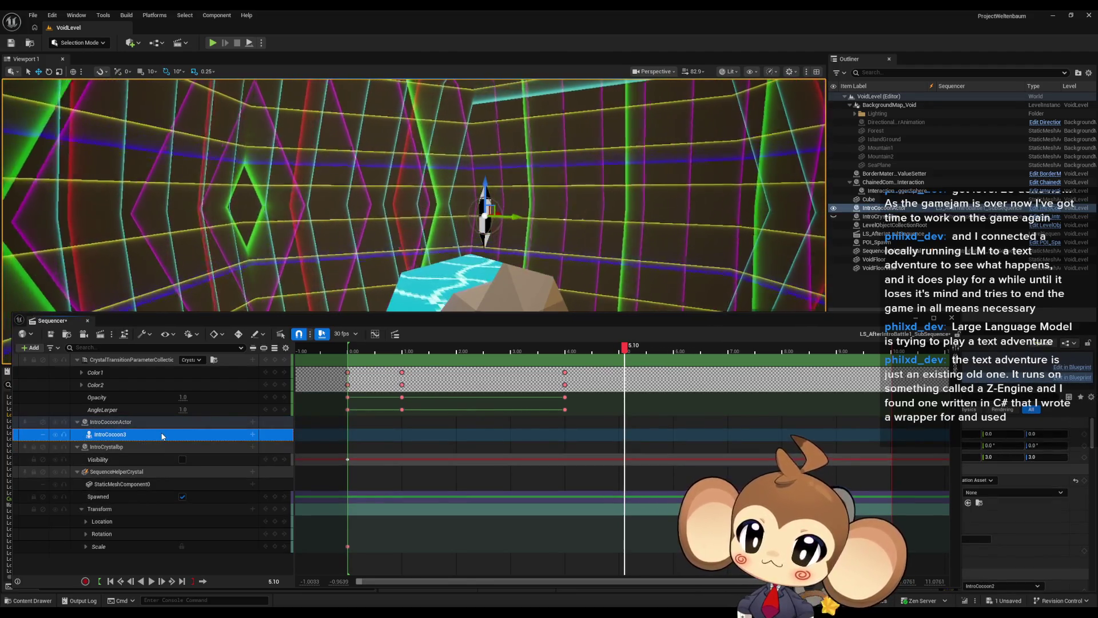
key(Delete)
click(130, 421)
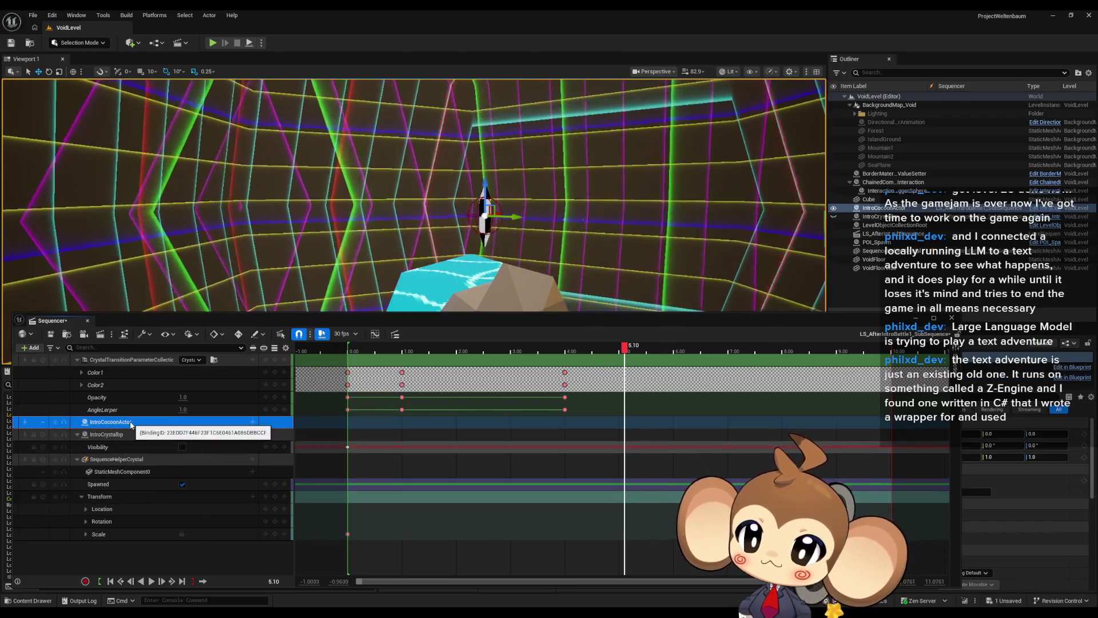
key(Delete)
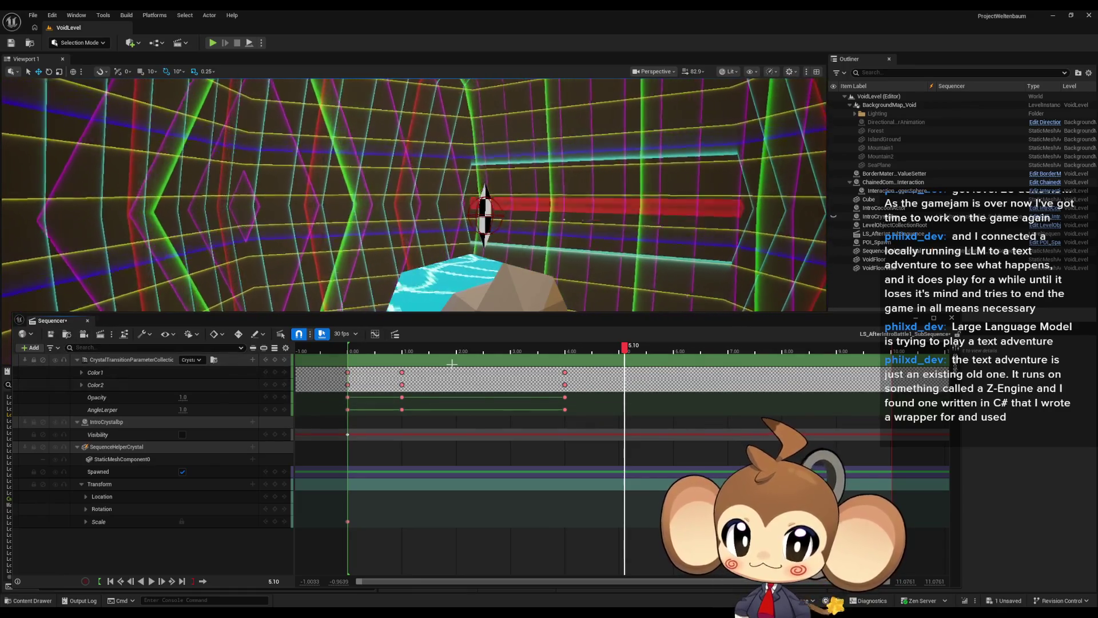
click(32, 348)
Step: Add an IntroCocoonActor actor track with an Animation track using IntroCocoon2Armature_RiftOpen
mouse_move(71, 387)
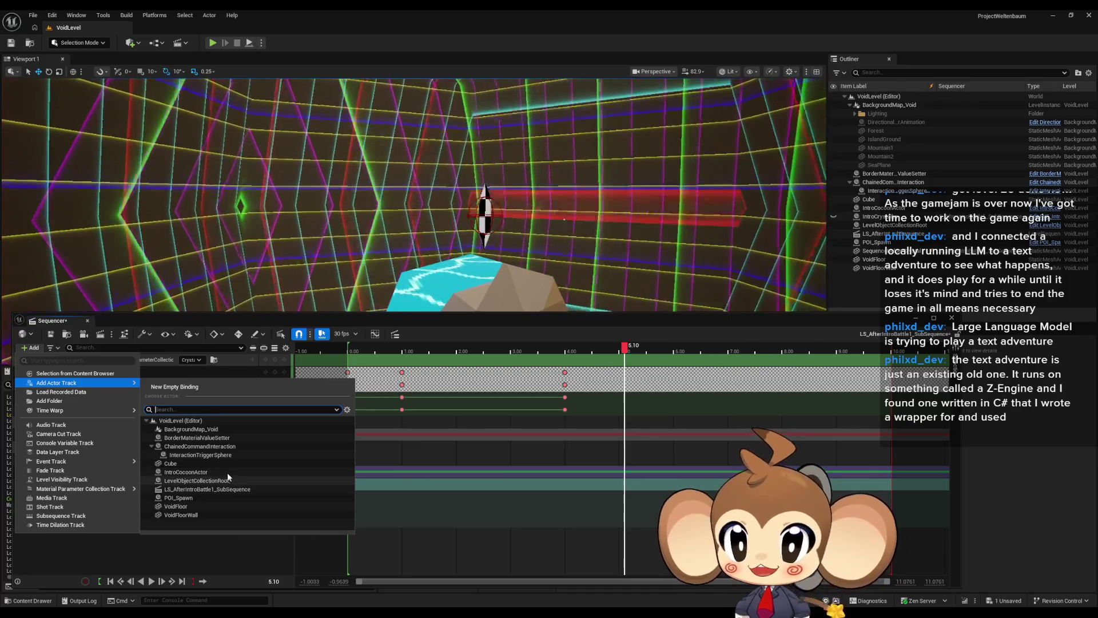
click(225, 473)
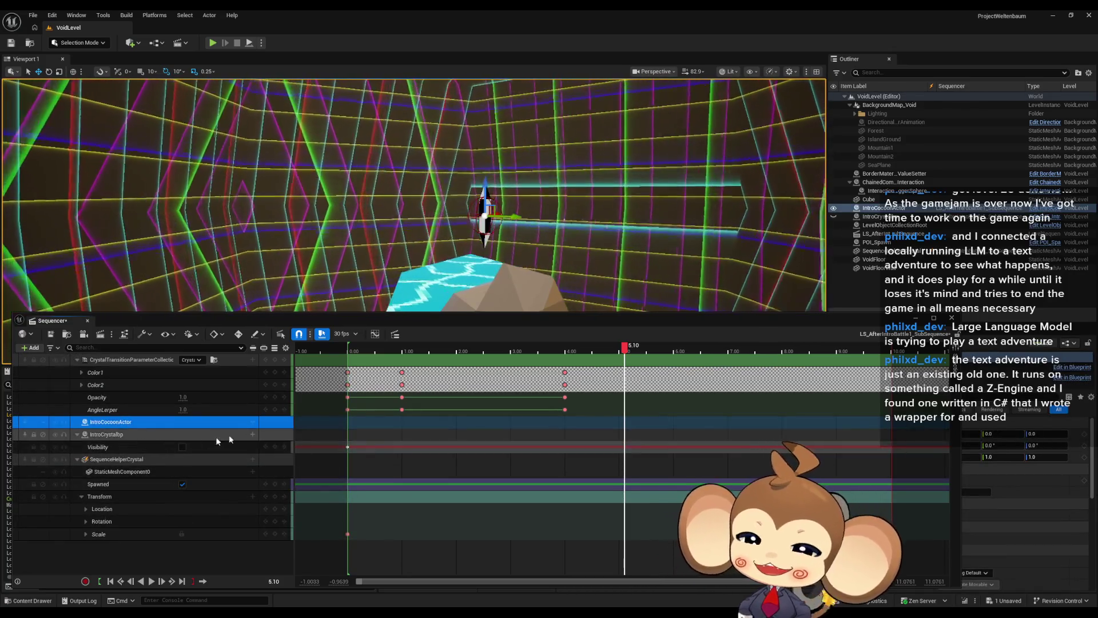
click(252, 422)
mouse_move(285, 456)
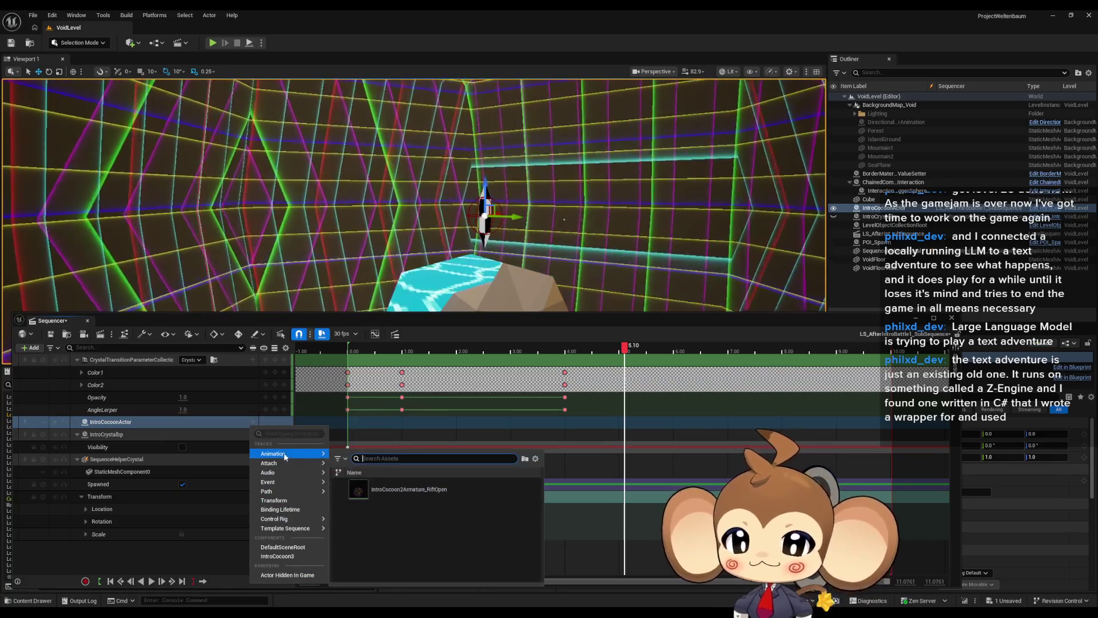
click(381, 487)
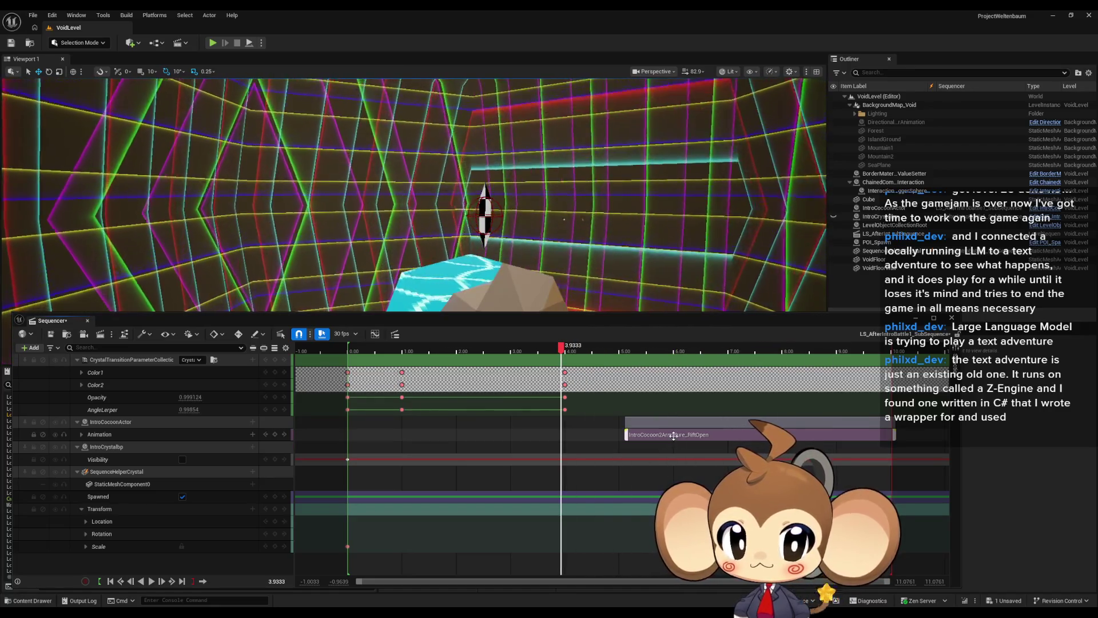
Step: Shift the RiftOpen clip about 0.13 s earlier and scrub back and forth to preview it
drag(674, 436, 663, 436)
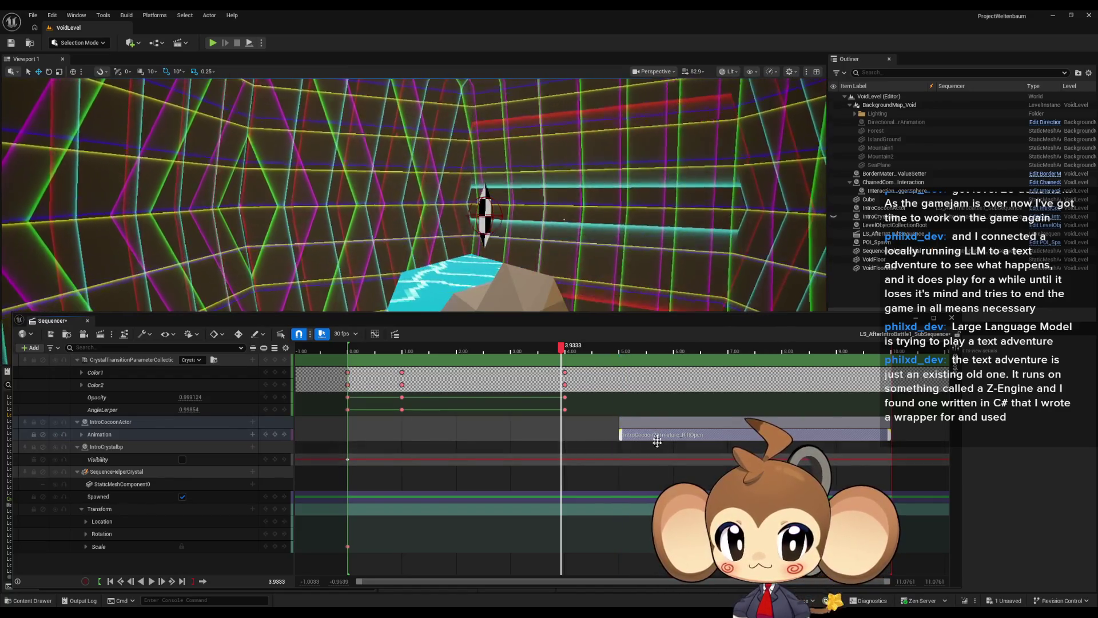
mouse_move(558, 348)
mouse_down()
mouse_move(724, 358)
mouse_move(713, 361)
mouse_up()
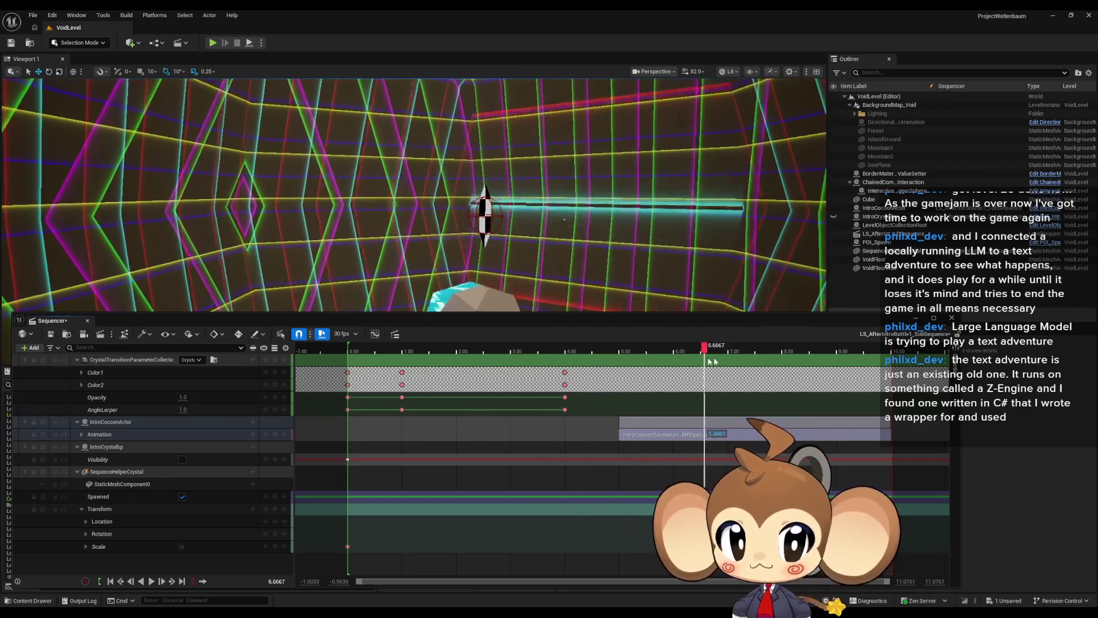
drag(875, 369, 682, 354)
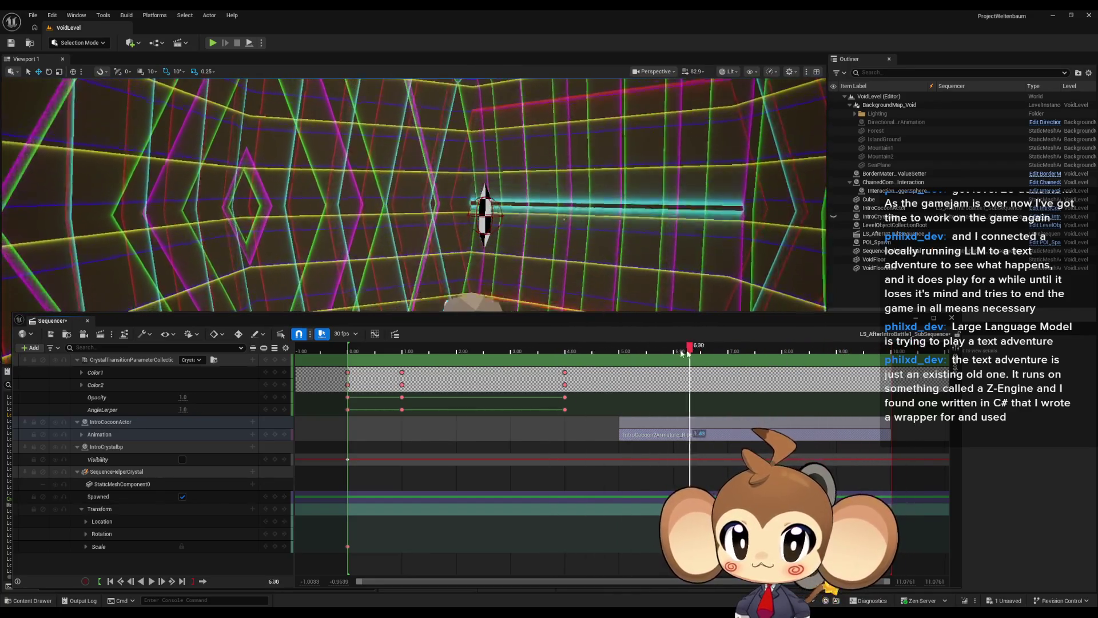
drag(805, 360, 592, 355)
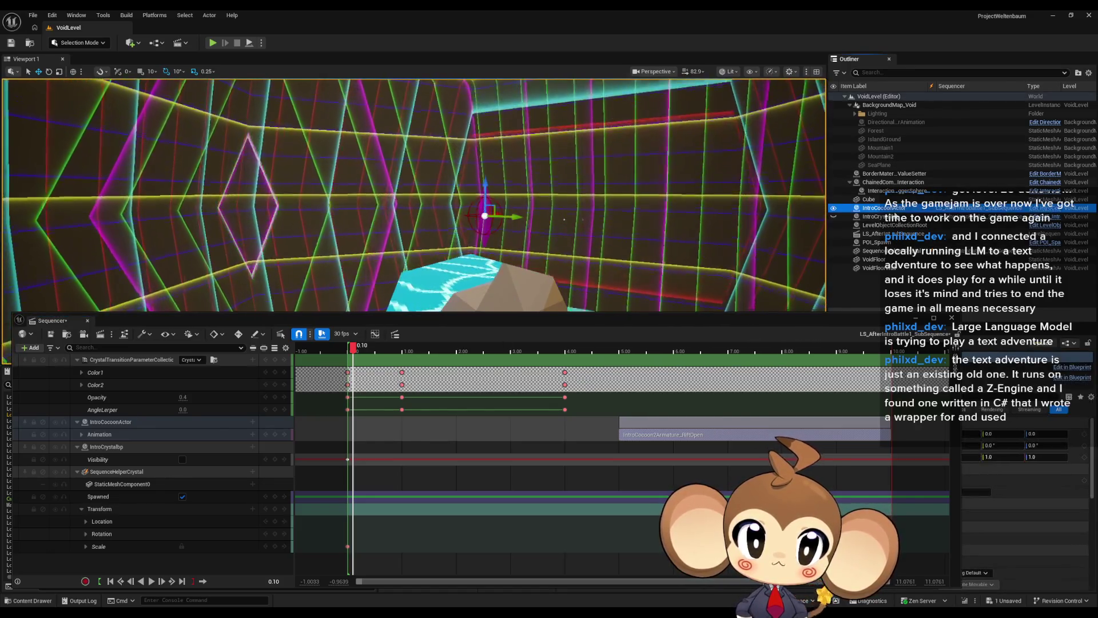
Step: Check the IntroCocoonActor component's settings, then close the Sequencer window
click(884, 208)
mouse_move(754, 322)
mouse_down()
mouse_move(528, 326)
mouse_move(537, 326)
mouse_up()
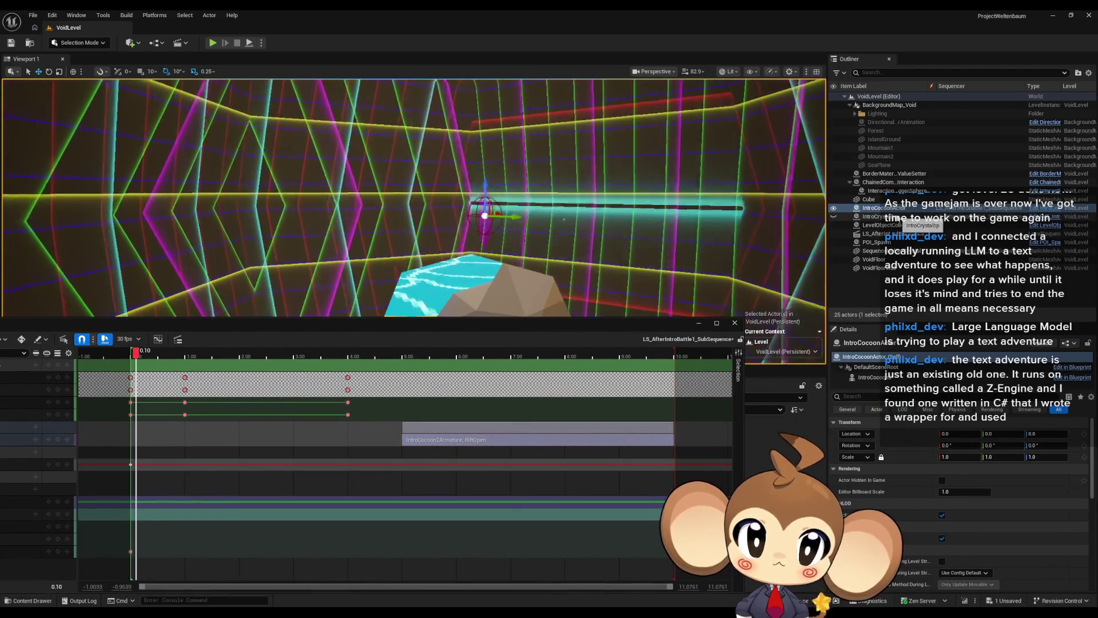
click(876, 377)
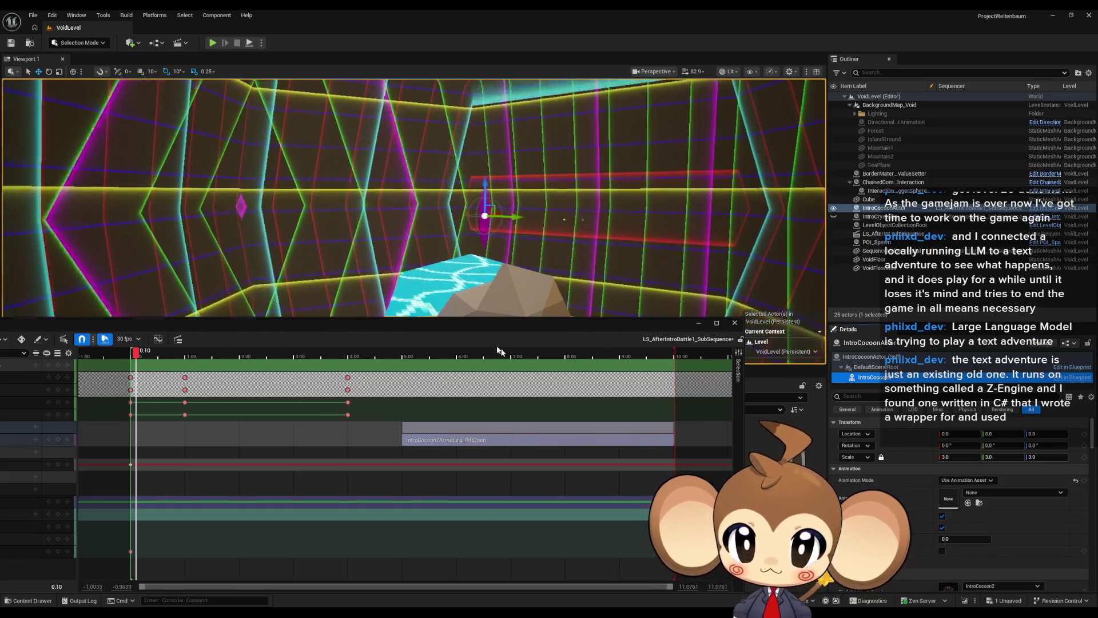
drag(115, 321, 441, 191)
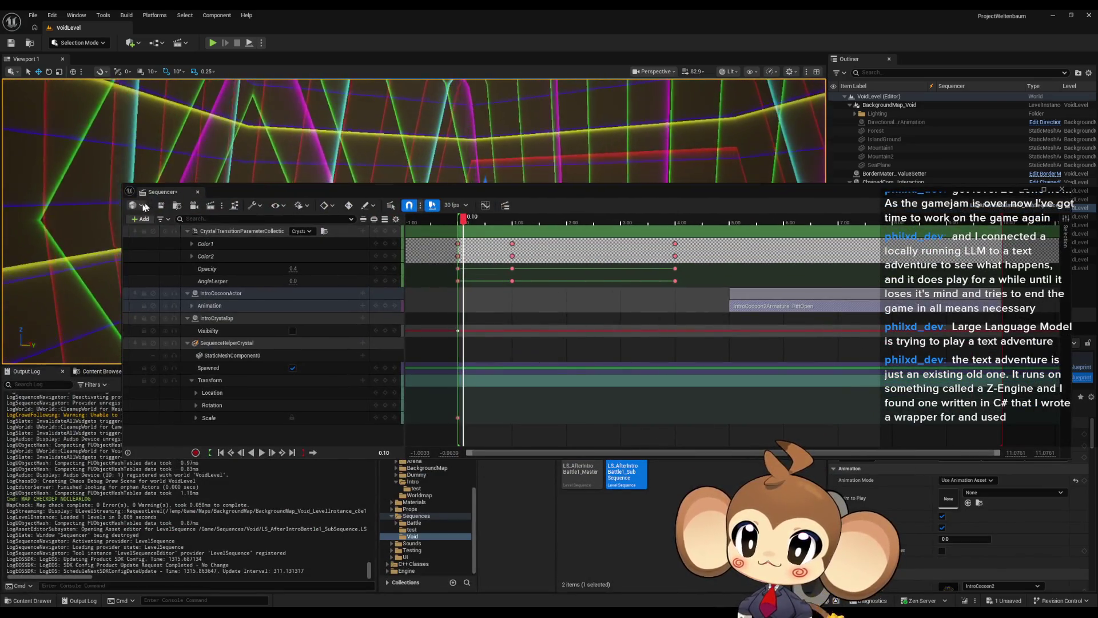
click(198, 191)
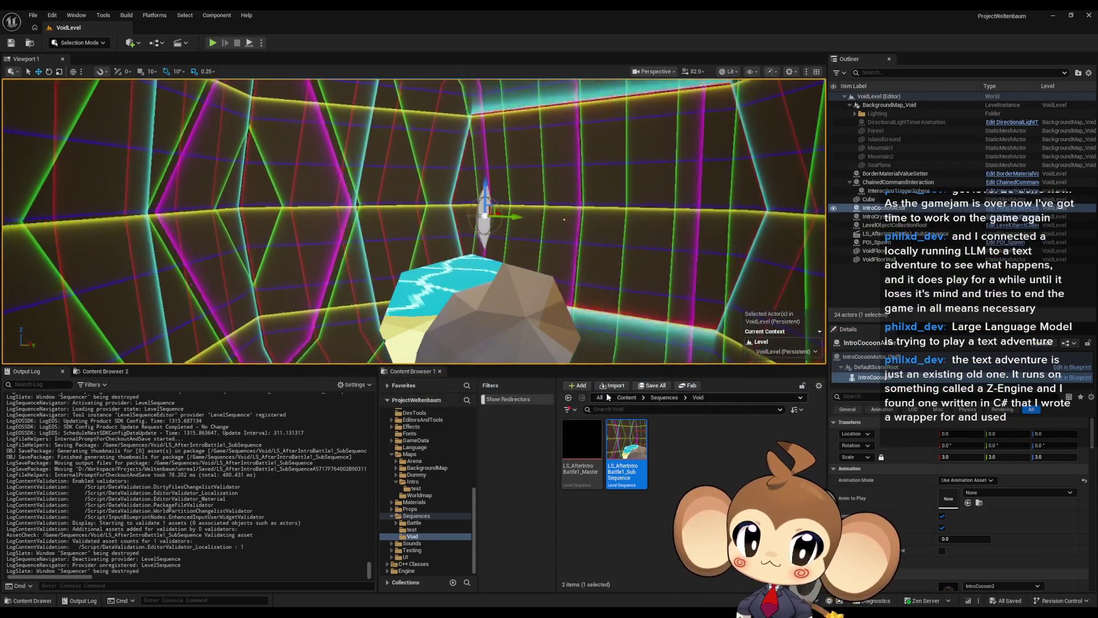
Step: Select an asset in the top Content folder and start Play In Editor
click(627, 397)
click(743, 477)
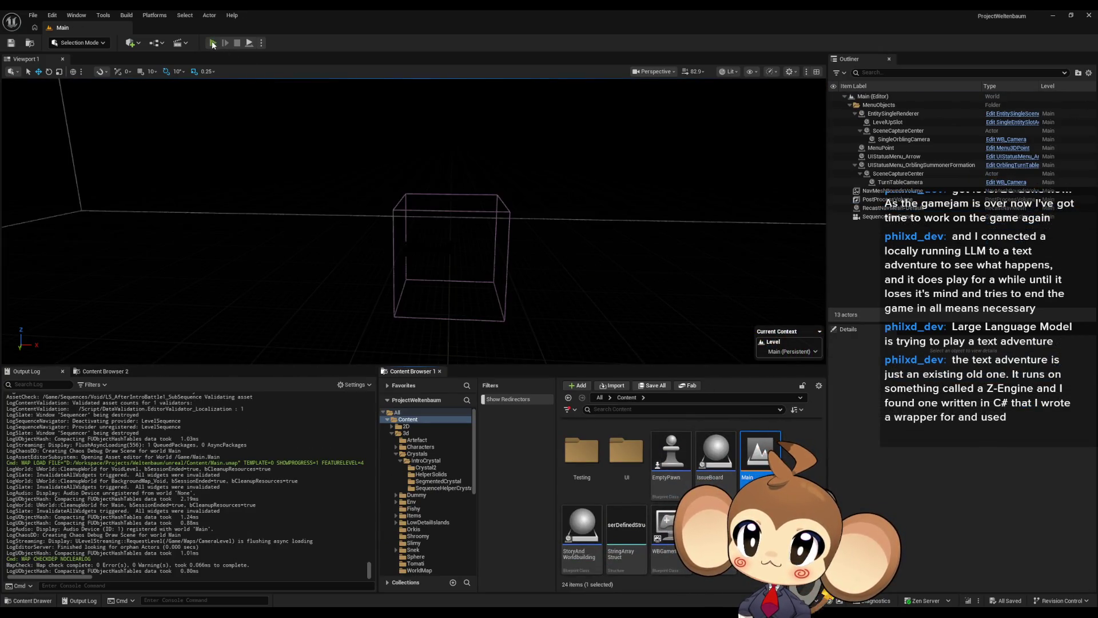
click(212, 43)
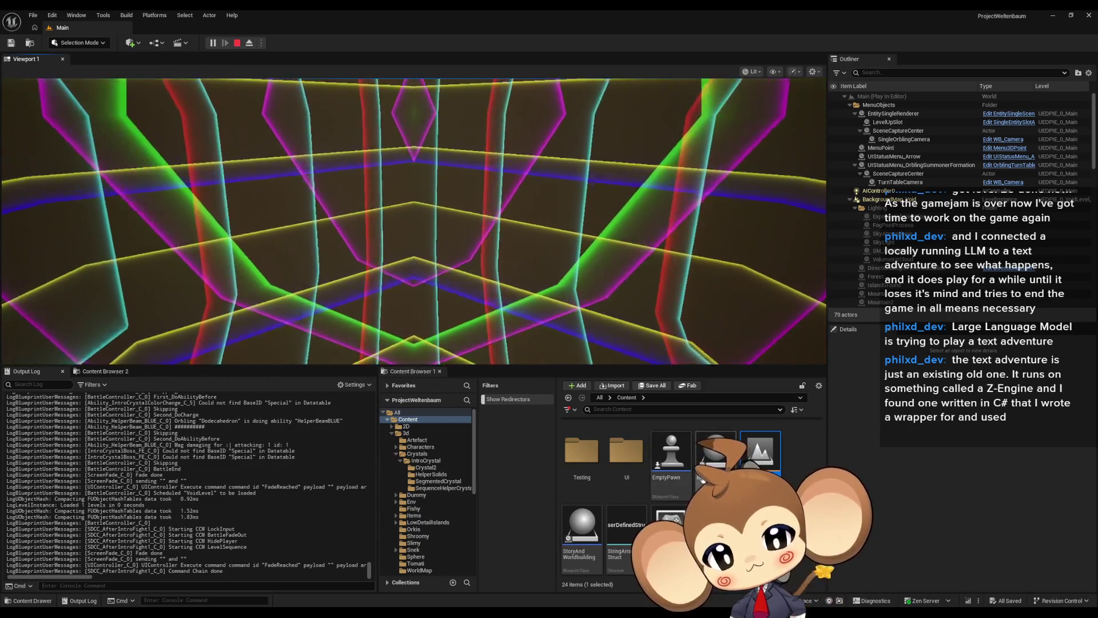
Step: During play, open LS_AfterIntroBattle1_SubSequence and scrub to about 8 seconds
scroll(686, 497, up, 2)
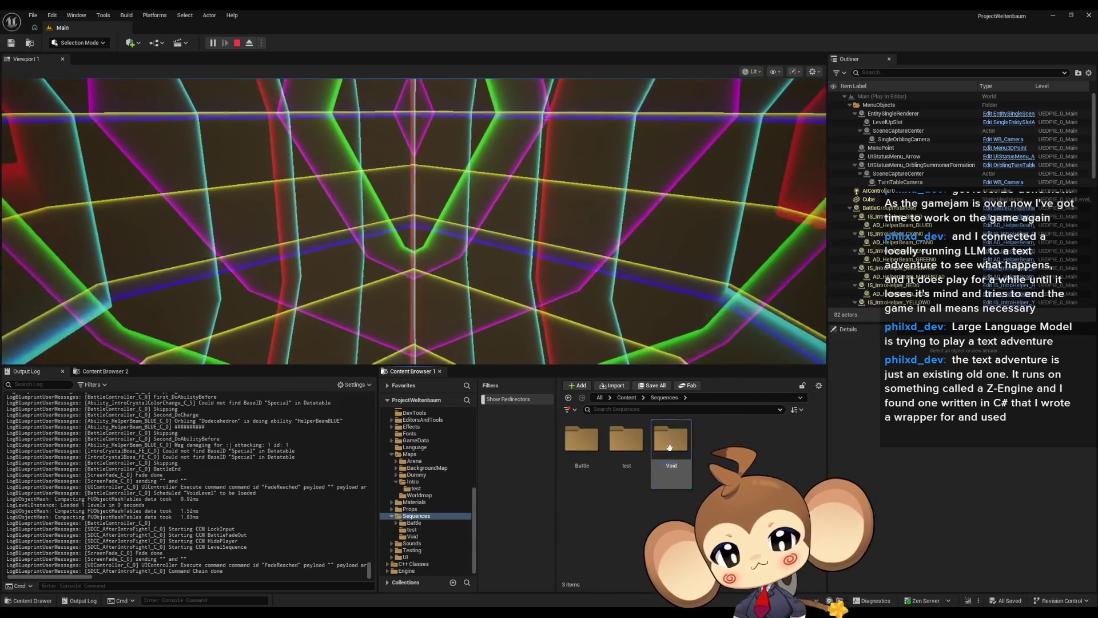
key(ctrl+b)
double_click(631, 448)
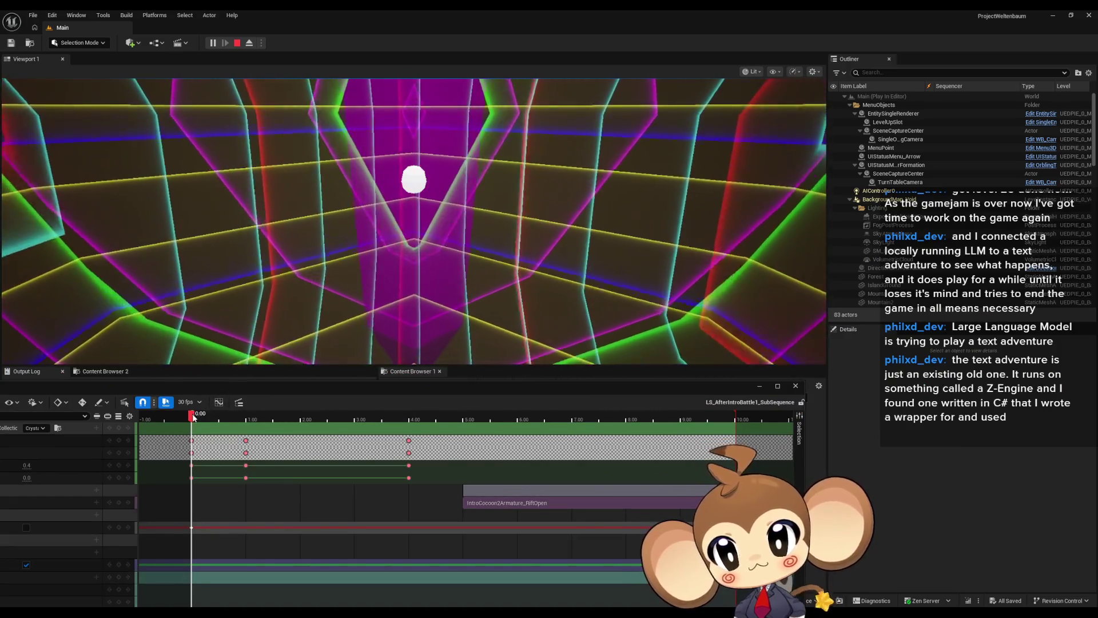
mouse_move(192, 413)
mouse_down()
mouse_move(639, 420)
mouse_move(601, 420)
mouse_up()
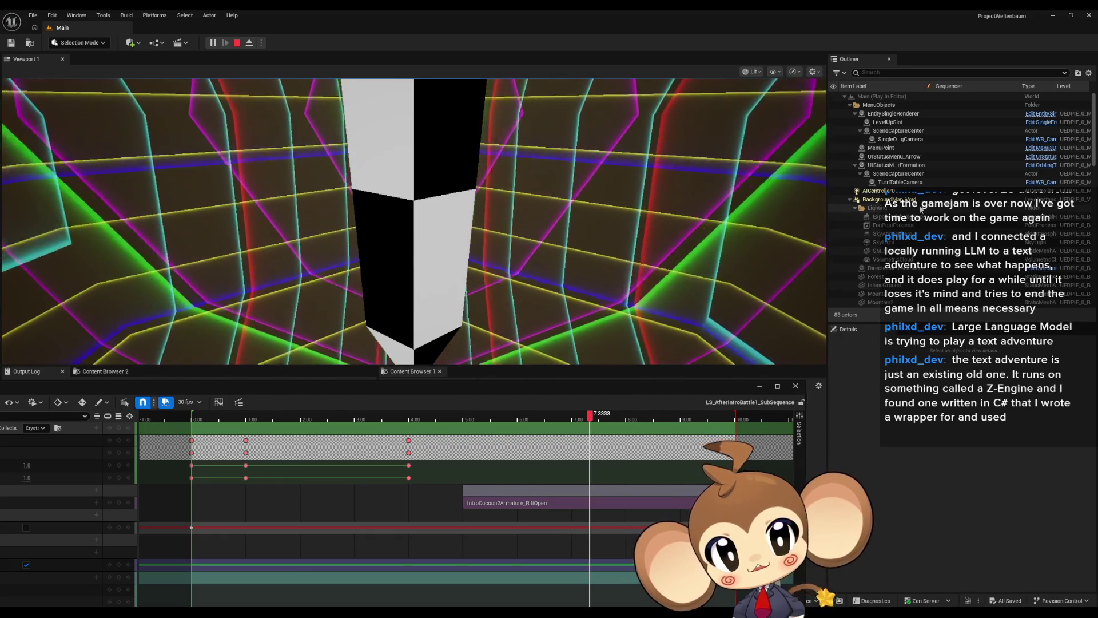
Step: Eject from the player to move the camera freely
scroll(915, 218, down, 3)
scroll(916, 217, down, 2)
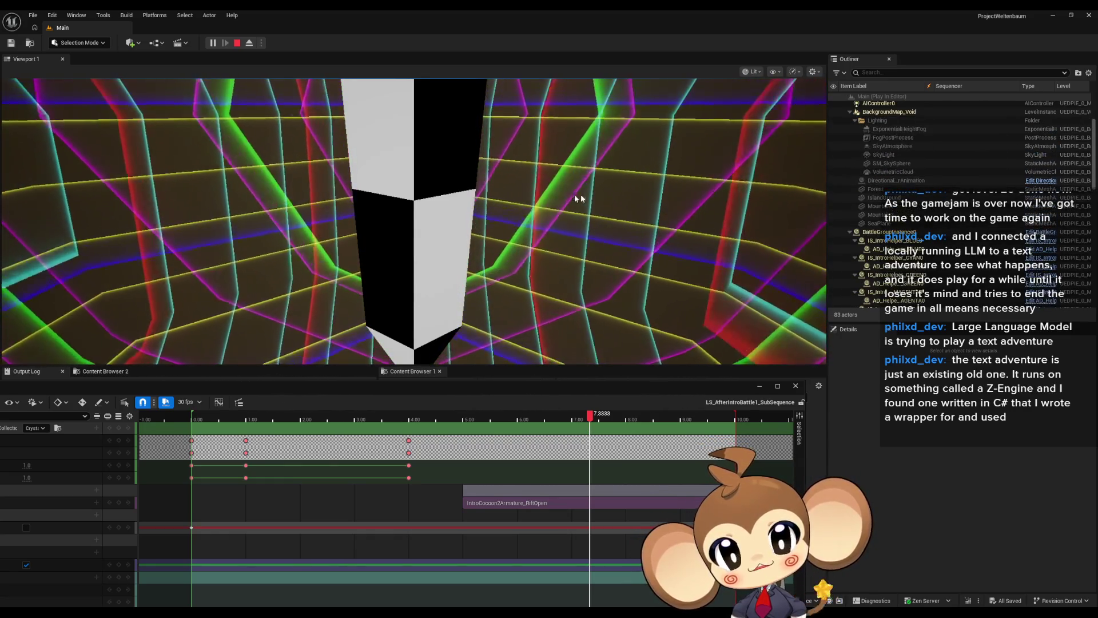
click(249, 43)
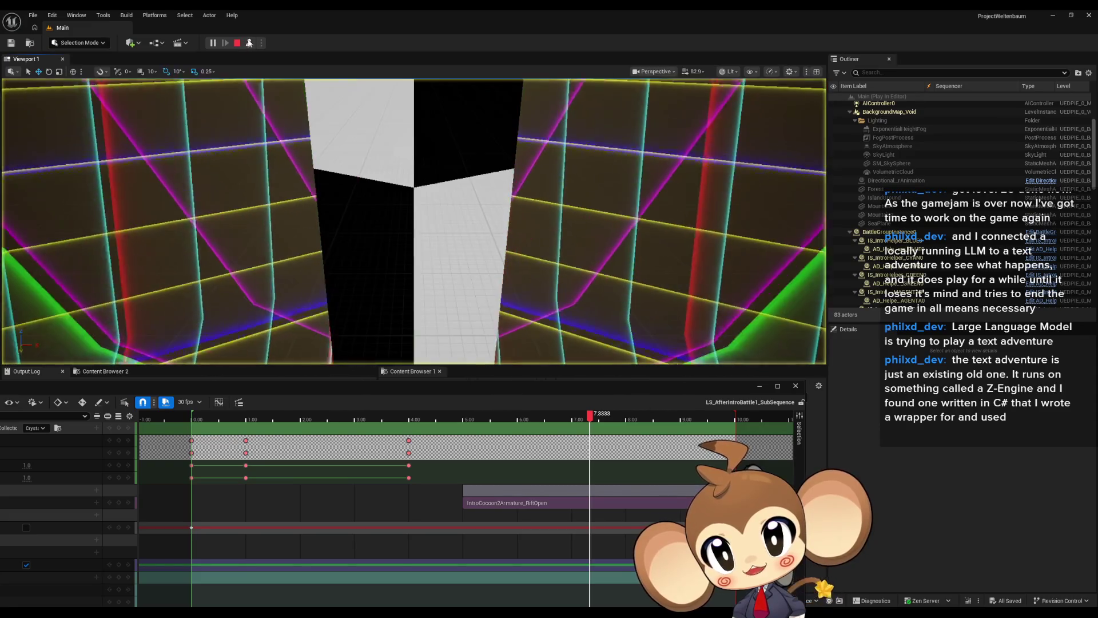
Step: Select the in-game IntroCocoonActor at 4.80 s and set its Location X to about -70
mouse_move(630, 200)
mouse_down()
mouse_move(645, 196)
mouse_move(627, 198)
mouse_move(637, 166)
mouse_up()
click(635, 174)
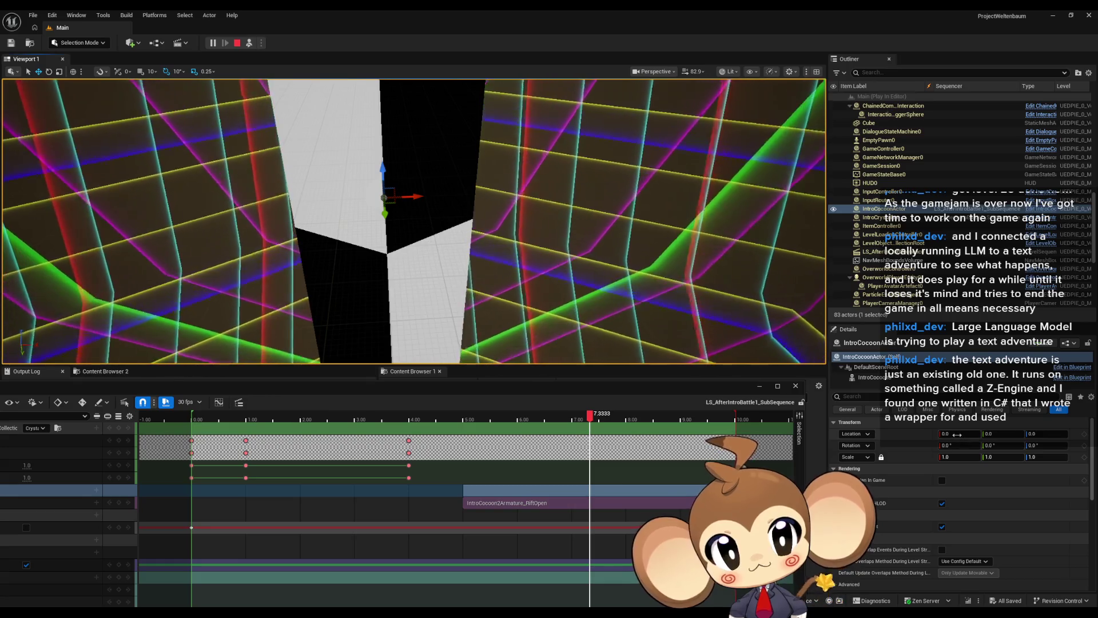
click(452, 416)
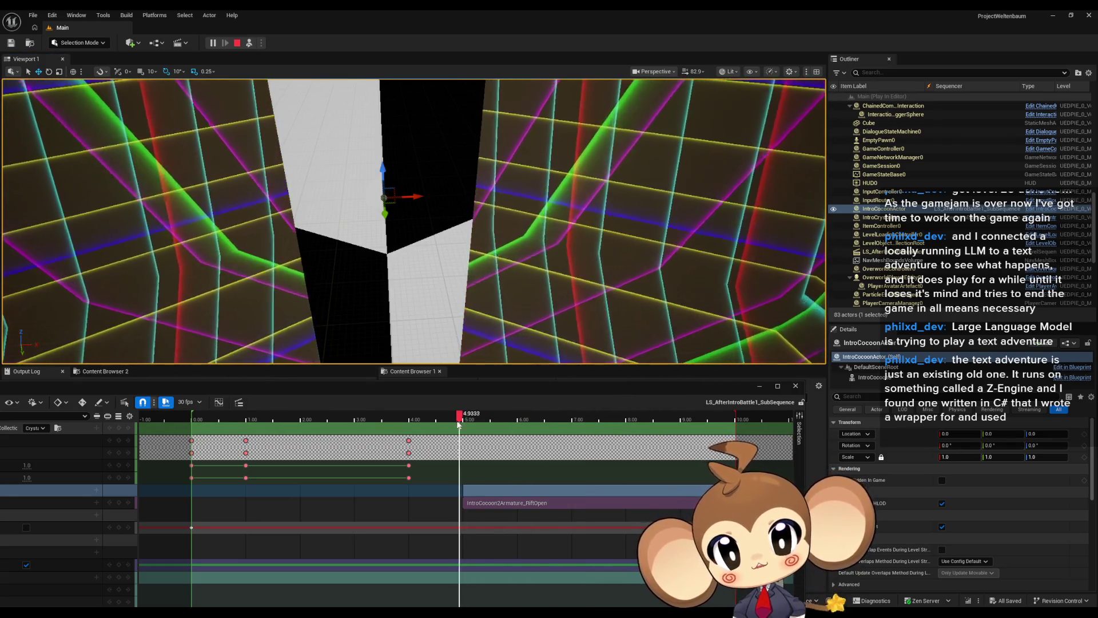
drag(945, 434, 950, 435)
click(963, 436)
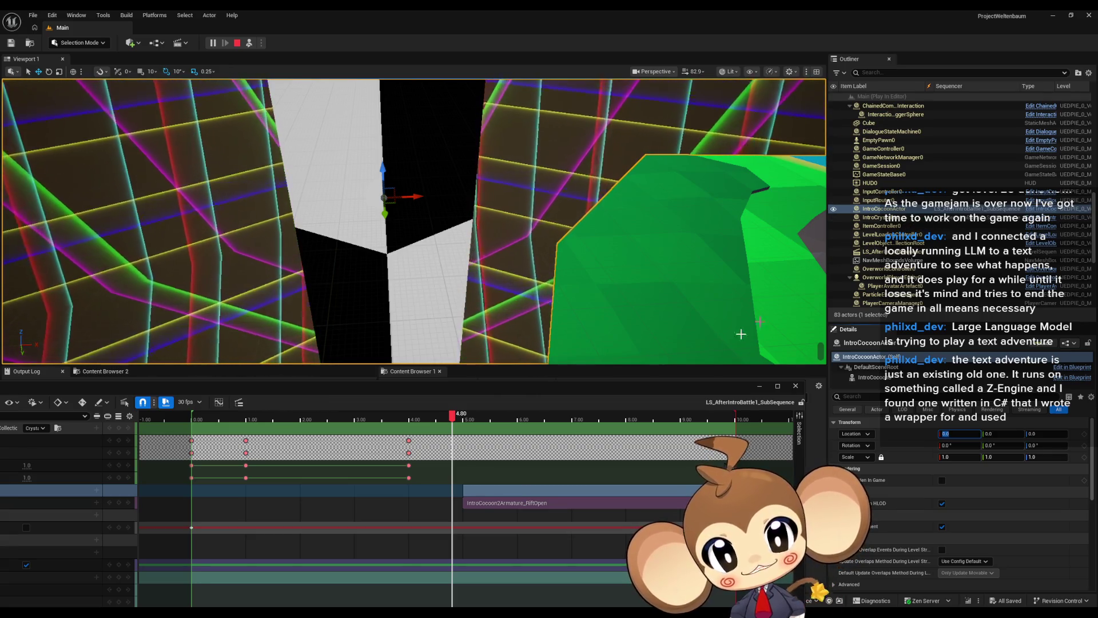
Step: Scrub the rift opening between 4.8 and 7.5 s, then end the play session
drag(455, 423, 586, 422)
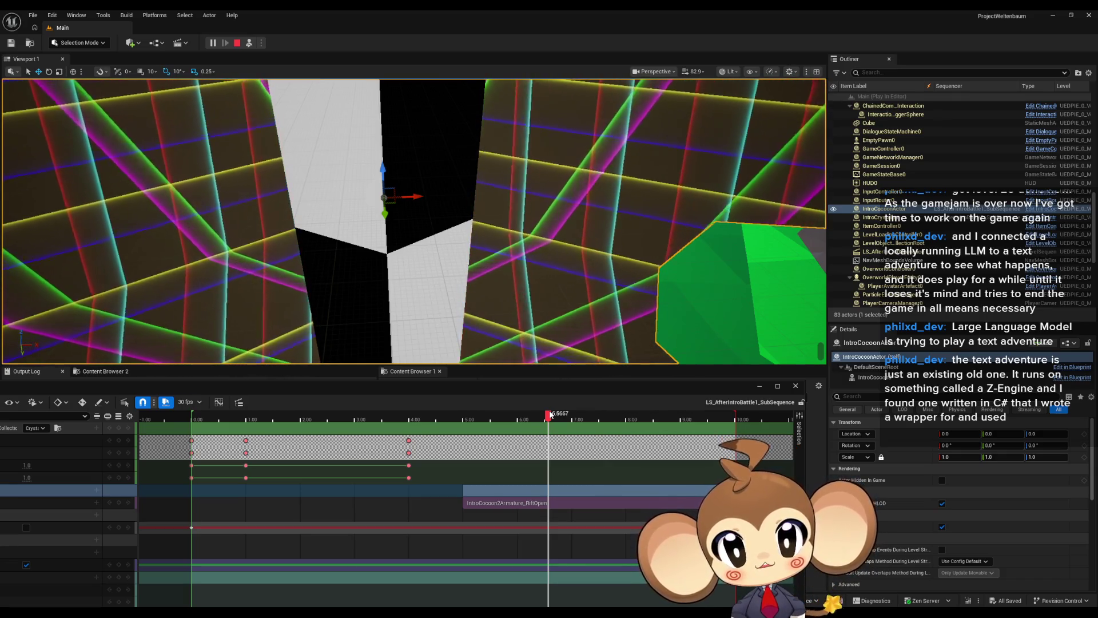
mouse_move(550, 414)
mouse_down()
mouse_move(455, 424)
mouse_move(543, 420)
mouse_up()
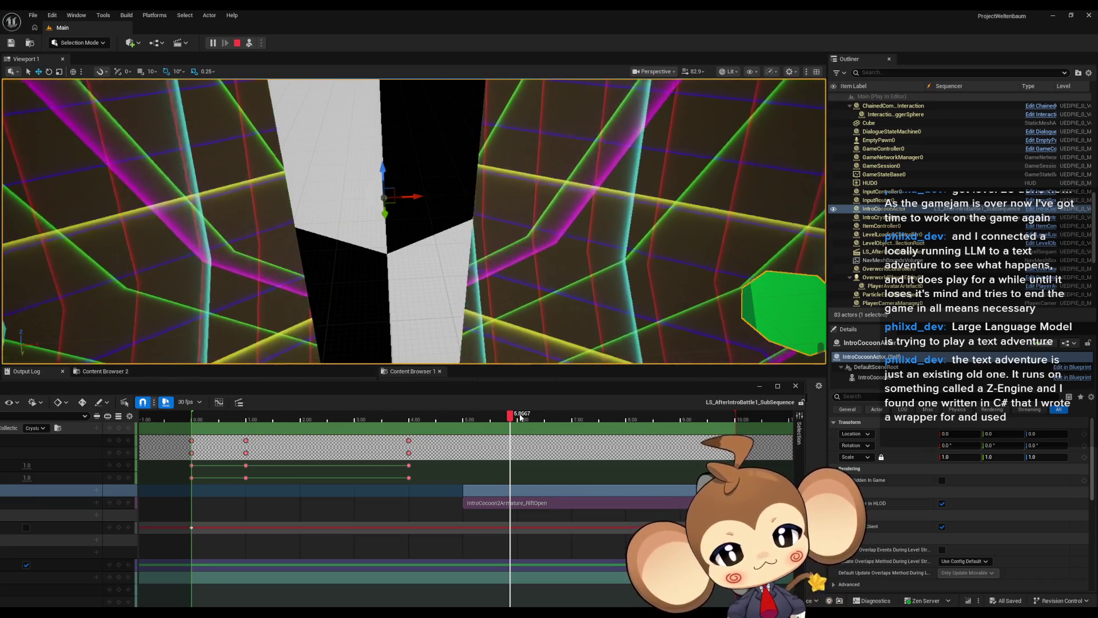
mouse_move(435, 421)
mouse_down()
mouse_move(654, 417)
mouse_move(471, 420)
mouse_up()
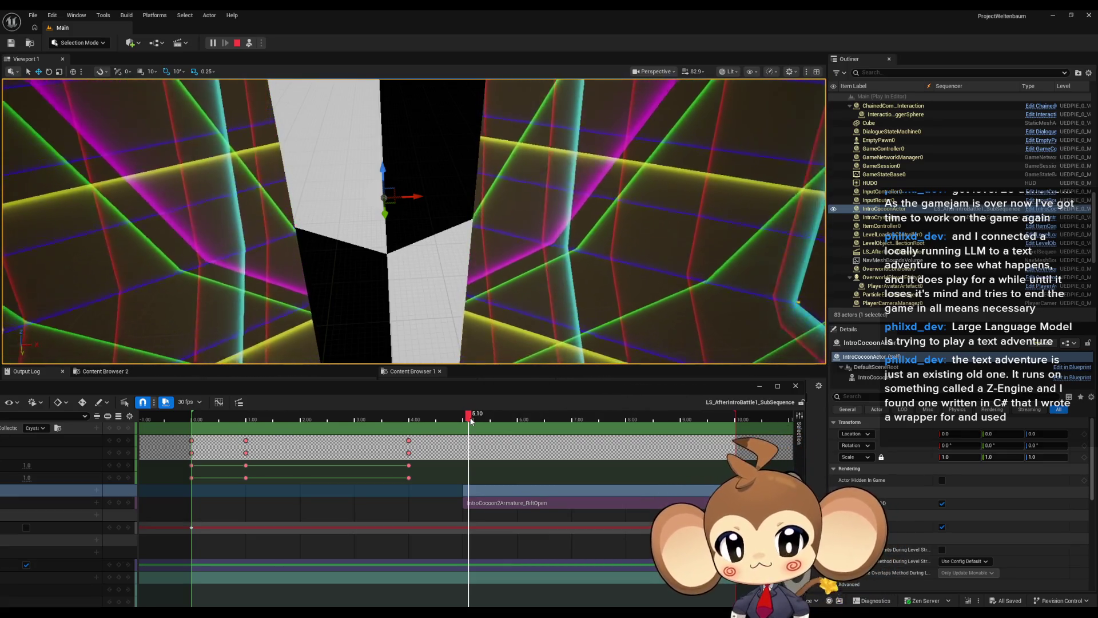
mouse_move(471, 420)
mouse_down()
mouse_move(601, 420)
mouse_move(444, 422)
mouse_up()
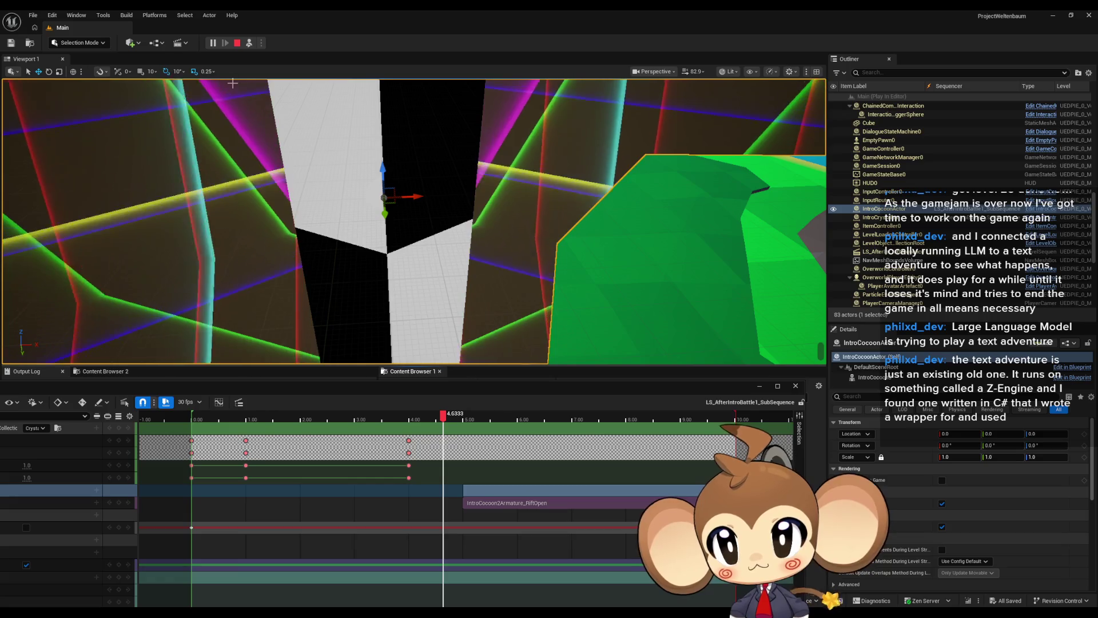
key(Escape)
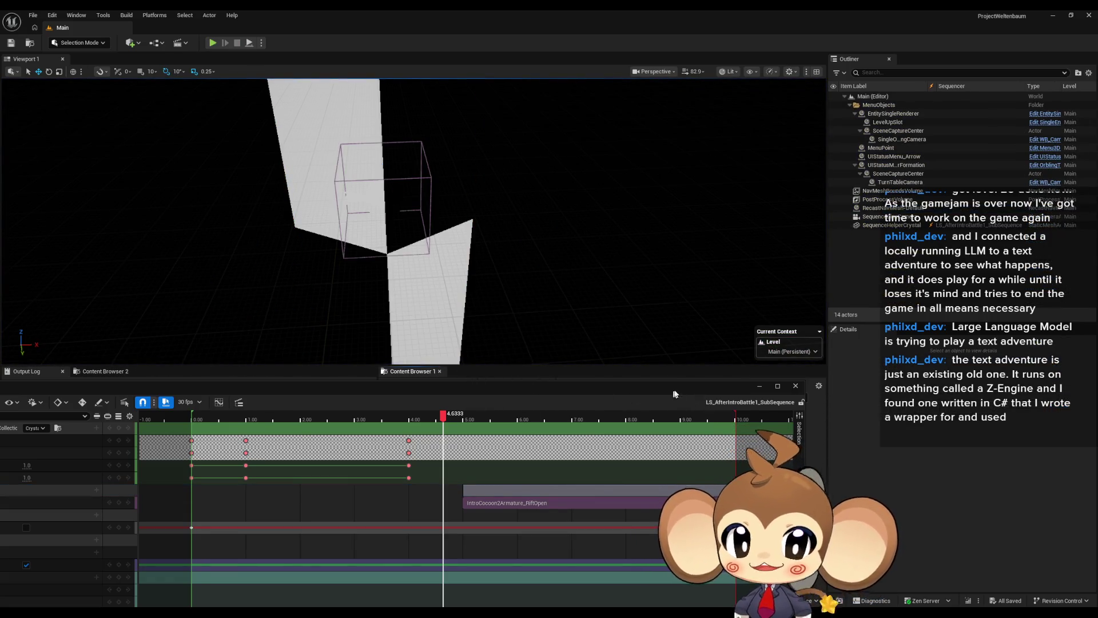
Step: Close the Sequencer and return to the top-level Content folder
click(796, 387)
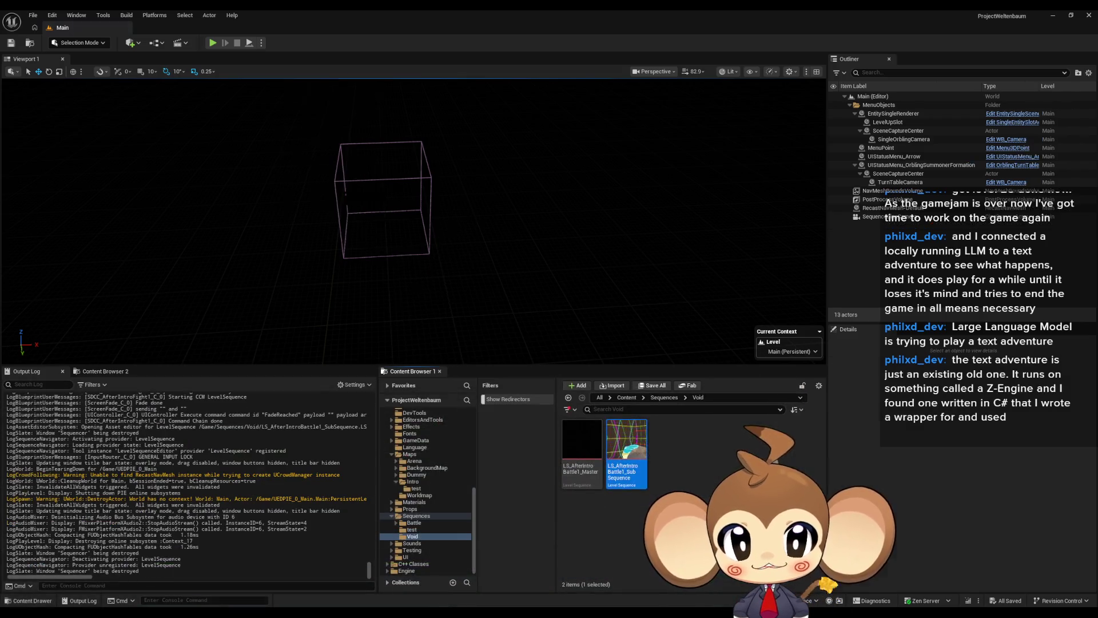
click(627, 398)
scroll(687, 492, down, 2)
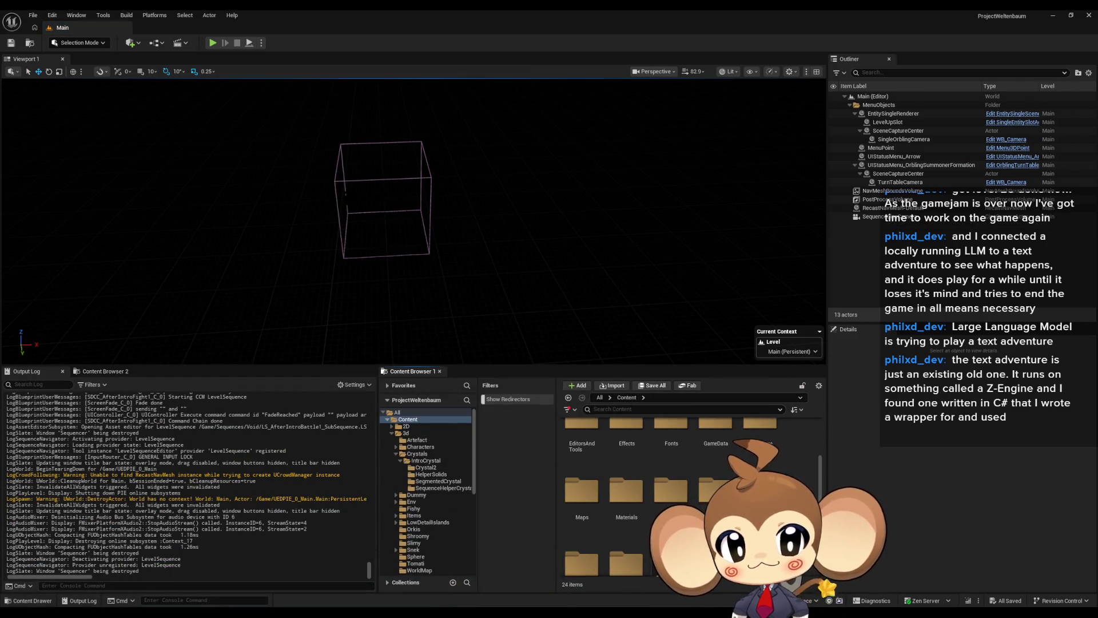
scroll(687, 492, down, 2)
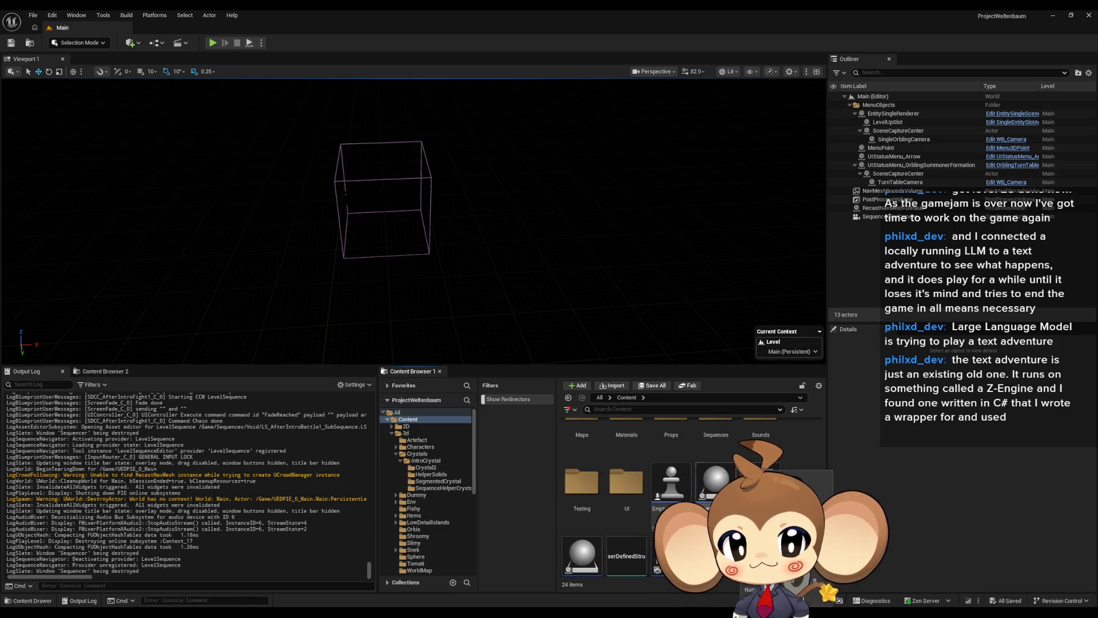
scroll(686, 492, up, 4)
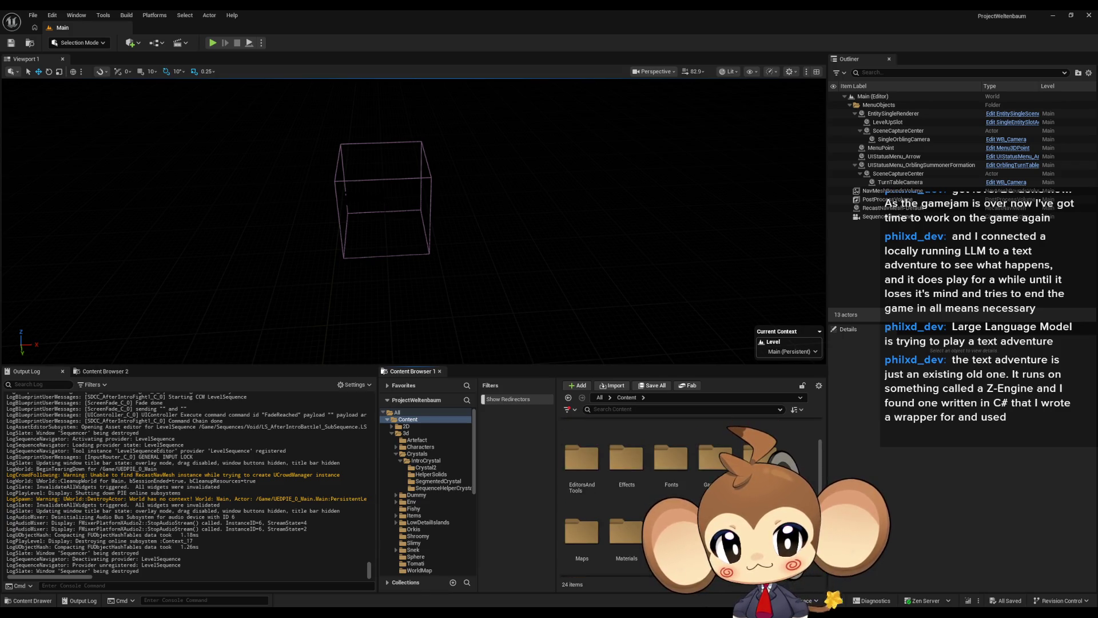
scroll(687, 492, up, 1)
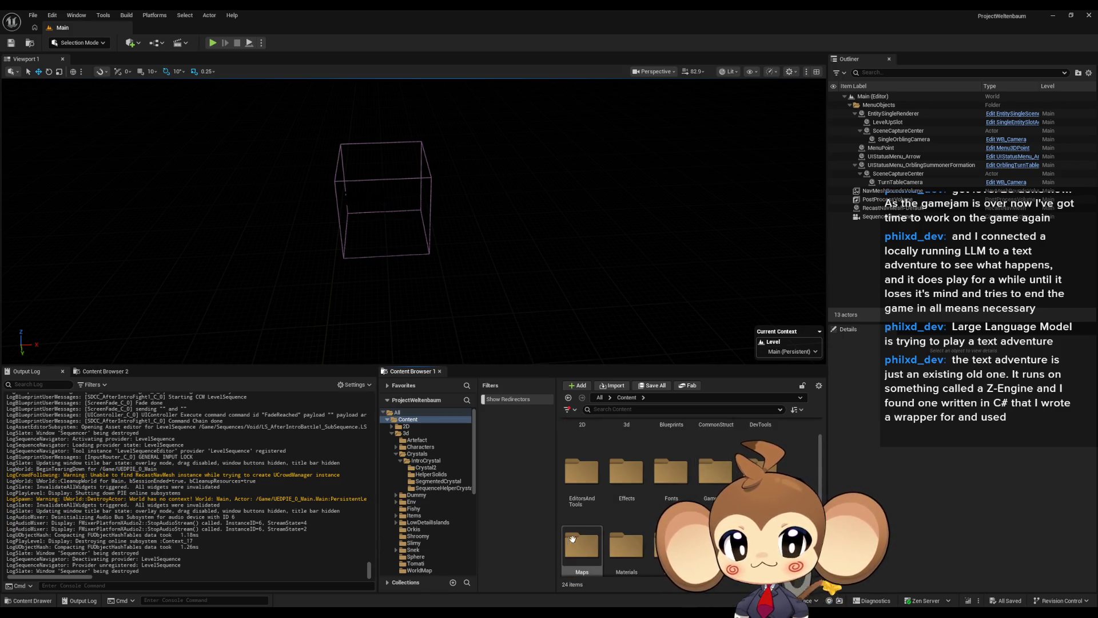
Step: Open the IntroCocoonActor Blueprint from Content > Maps > Intro
double_click(573, 540)
double_click(711, 455)
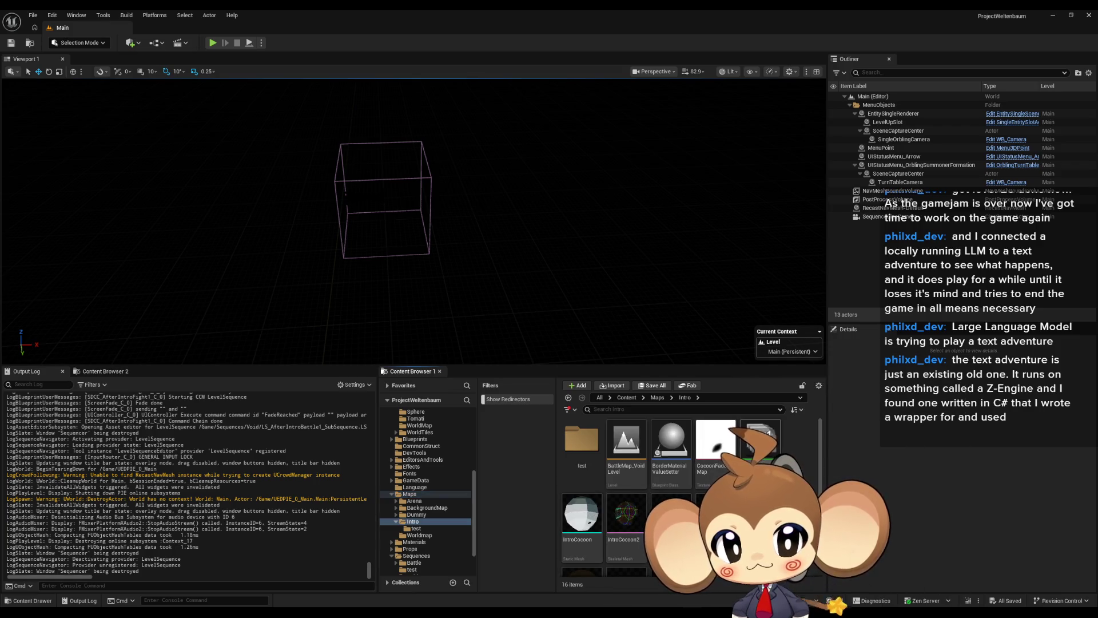
scroll(692, 497, down, 1)
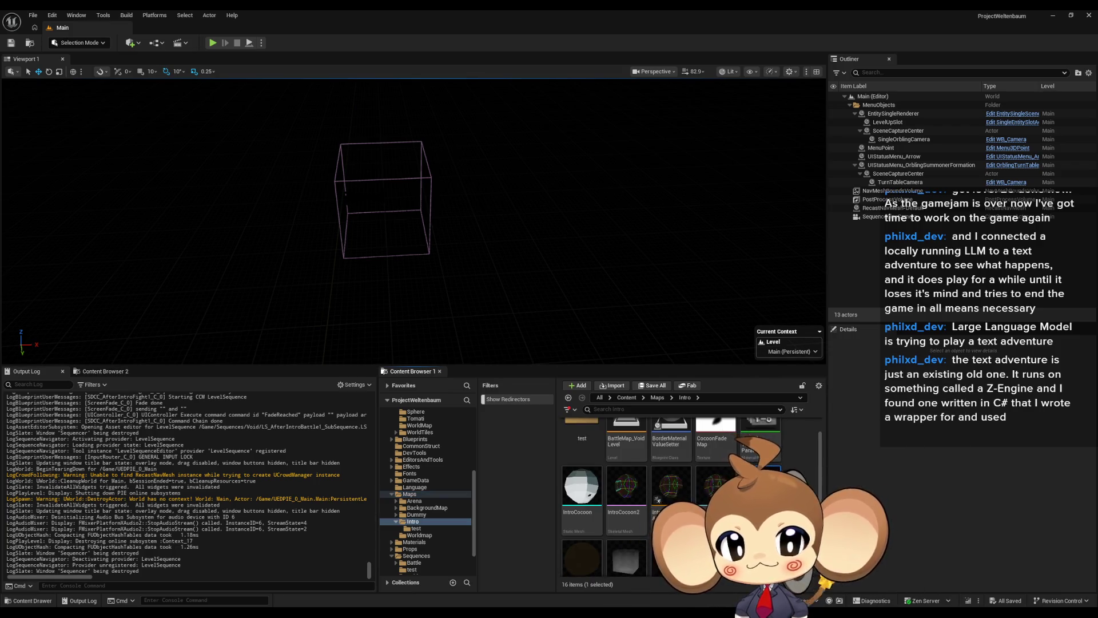
double_click(671, 487)
drag(577, 371, 625, 242)
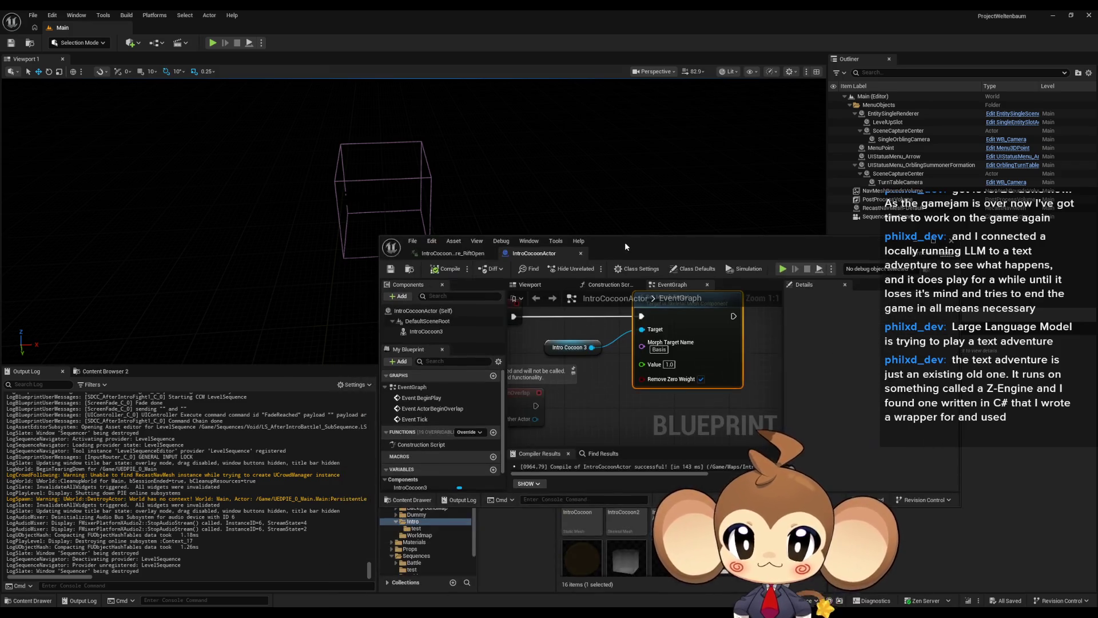
Step: Maximize the Blueprint editor, add a TriggerAnimation custom event, and drop an IntroCocoon3 reference beside it
double_click(625, 242)
scroll(511, 393, down, 2)
scroll(490, 367, up, 2)
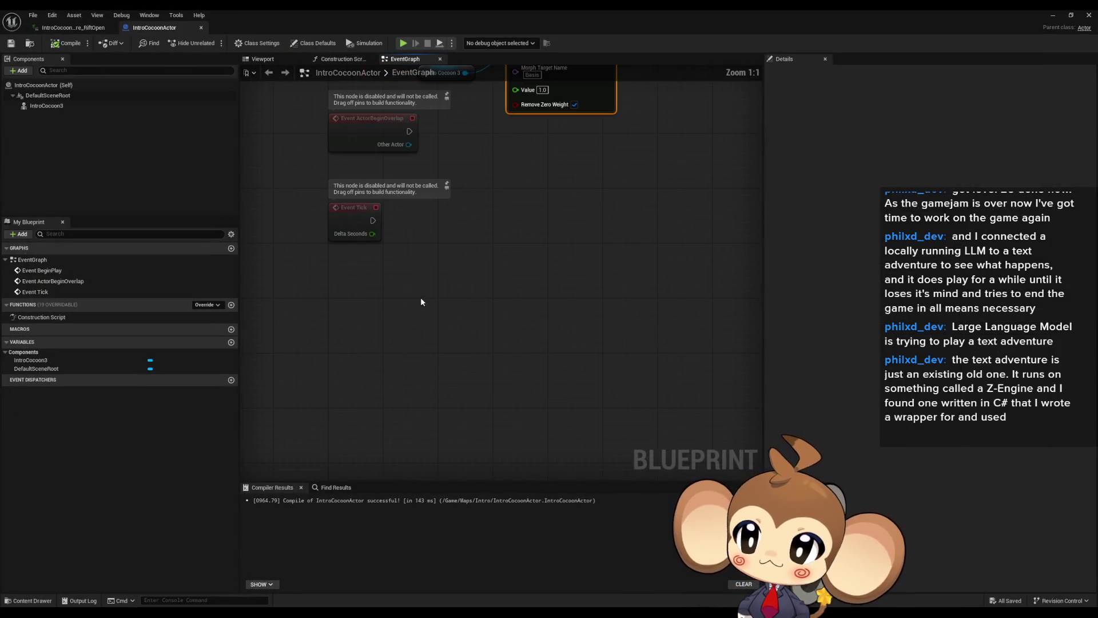
right_click(374, 338)
text(custom)
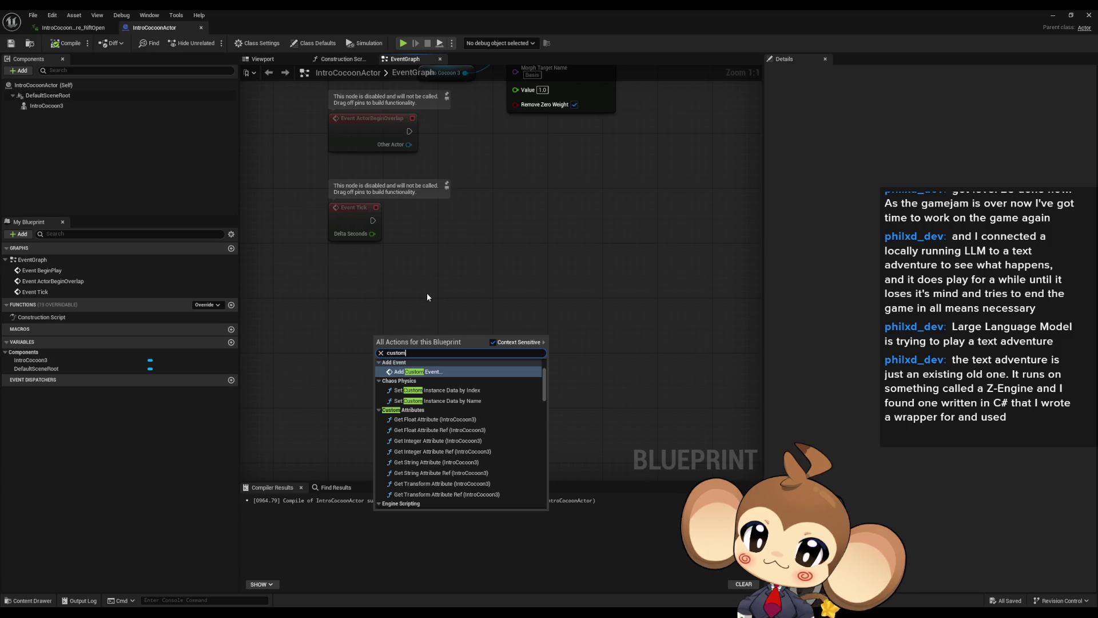
click(445, 370)
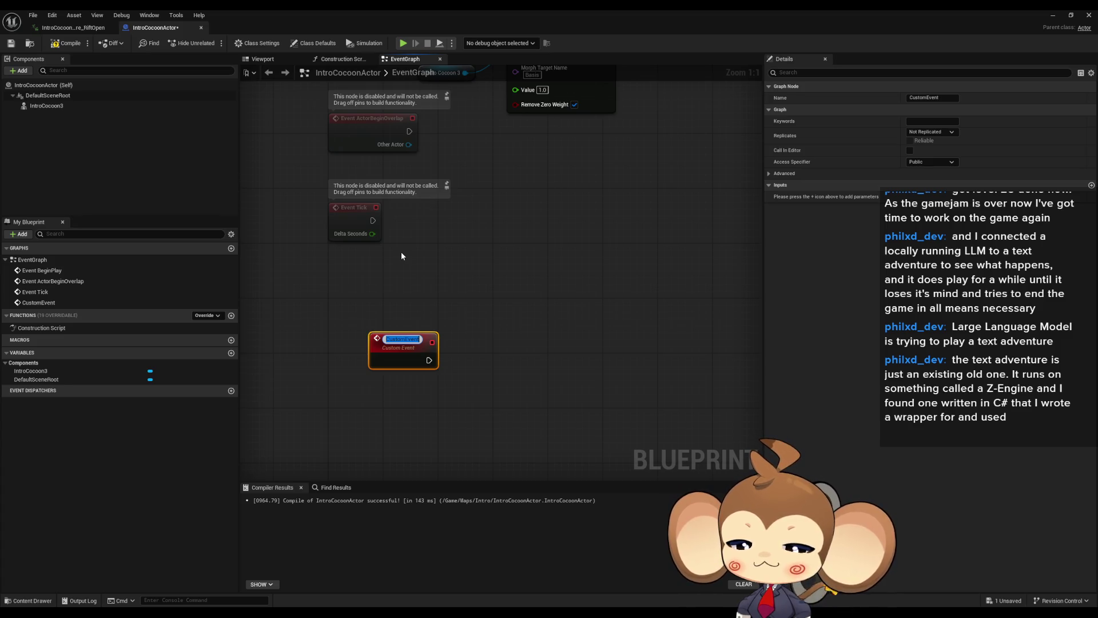
text(Tr)
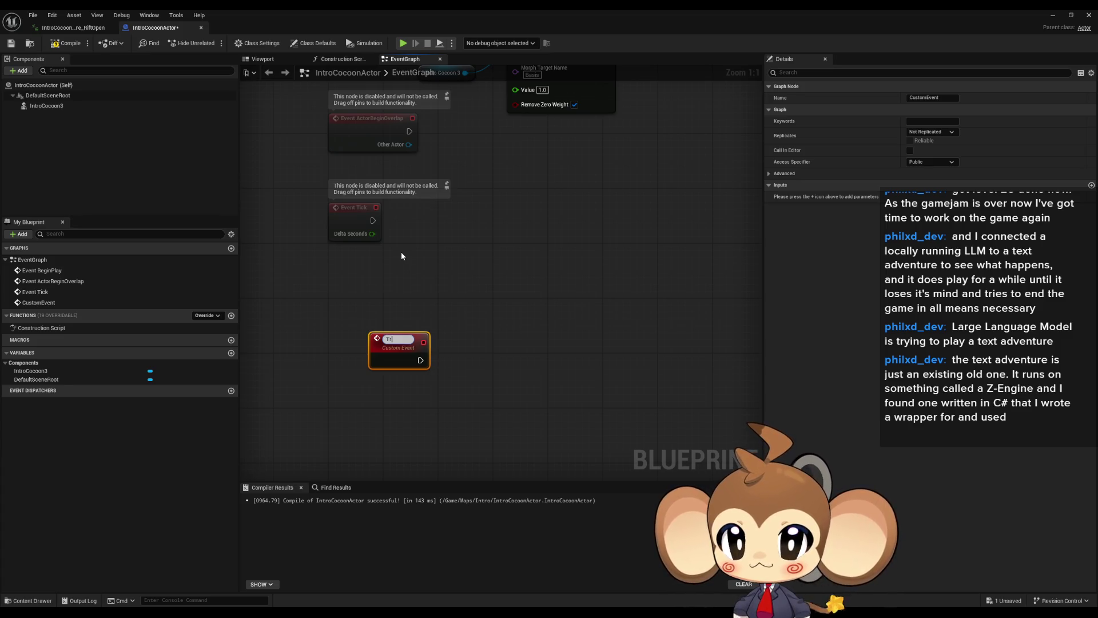
text(iggerAnimation)
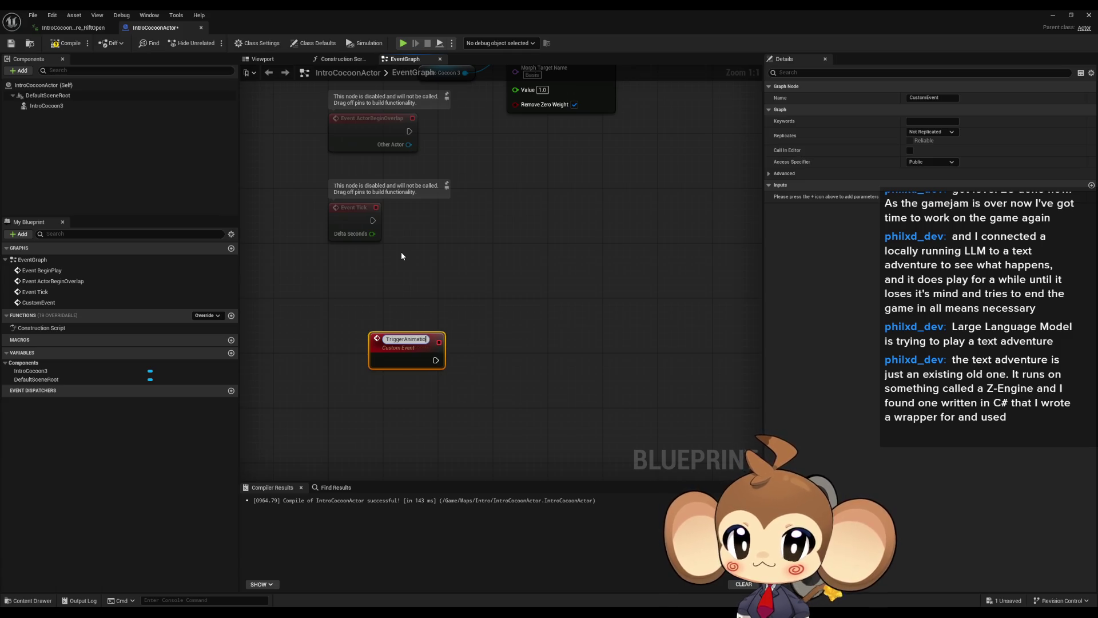
key(Return)
drag(398, 347, 361, 340)
mouse_move(46, 106)
mouse_down()
mouse_move(338, 387)
mouse_move(452, 372)
mouse_up()
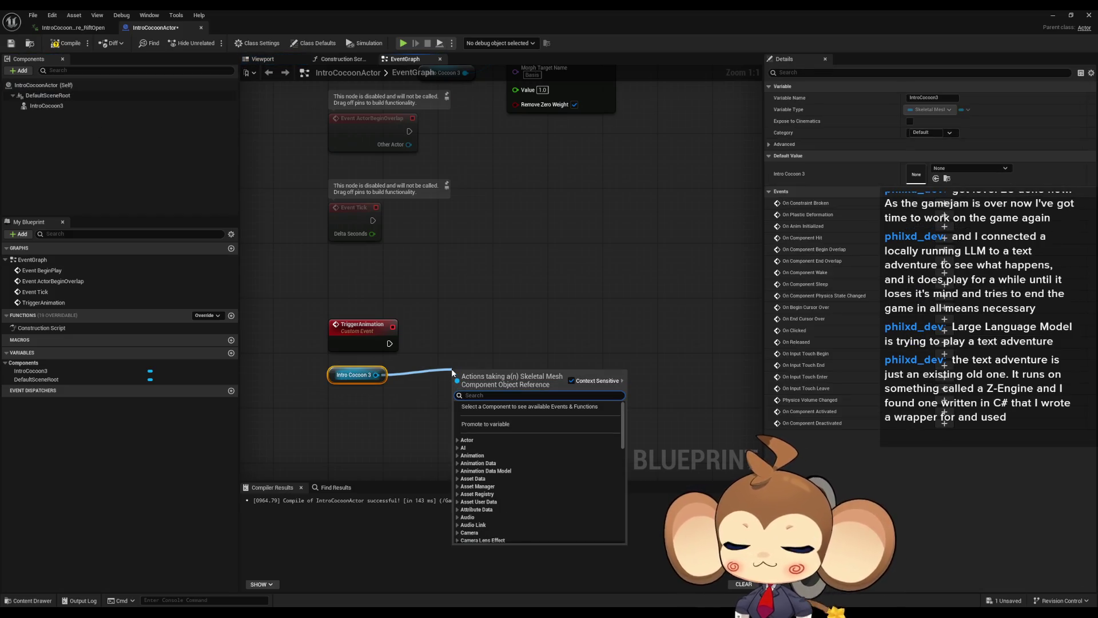
Step: Add a Play Animation node on IntroCocoon3 playing IntroCocoon2Armature_RiftOpen, then minimize the Blueprint editor
text(play ani)
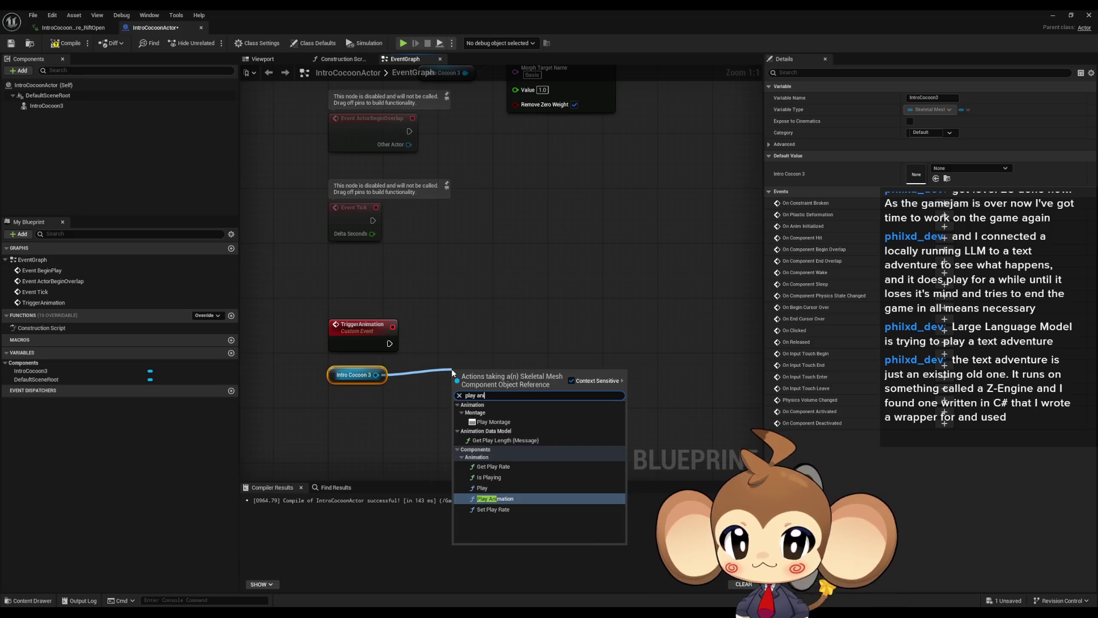
key(Return)
click(473, 428)
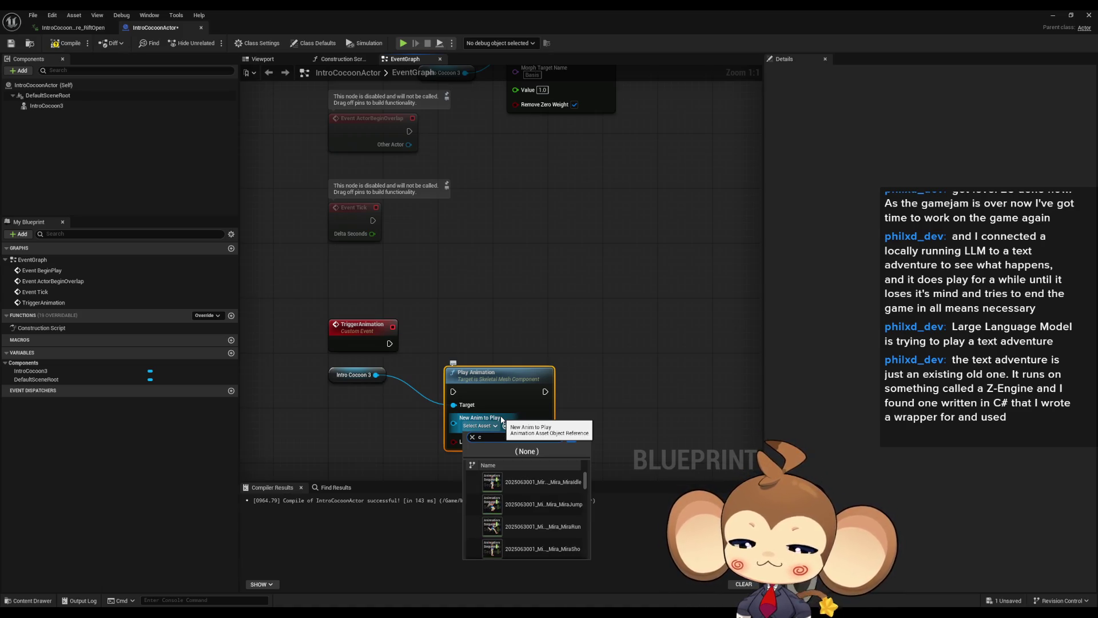
click(543, 482)
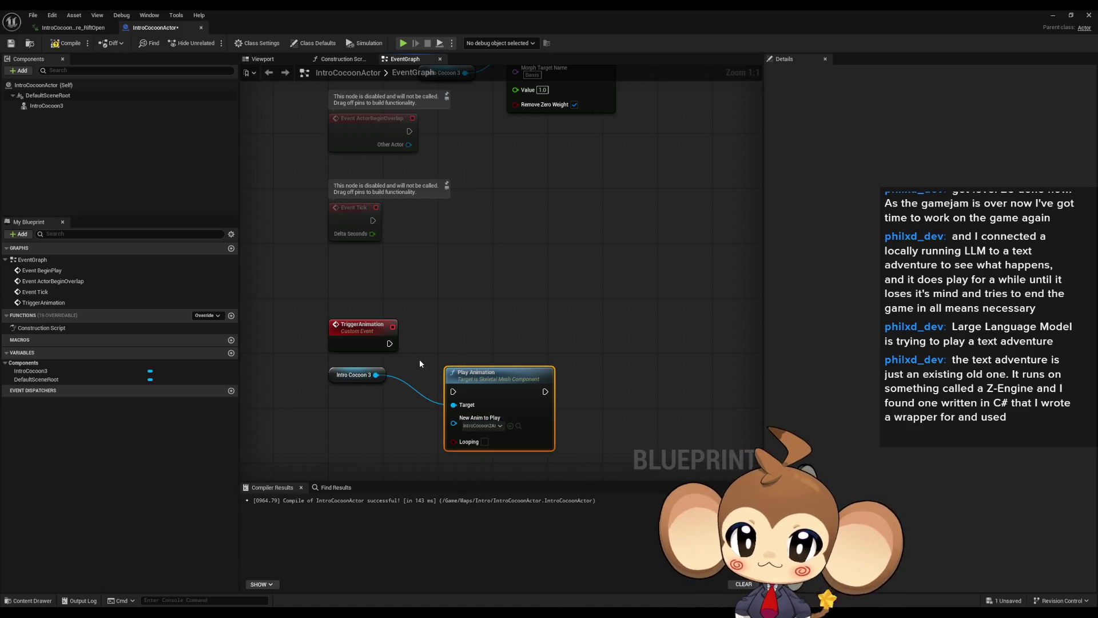
drag(495, 406, 481, 358)
click(627, 325)
drag(604, 314, 633, 302)
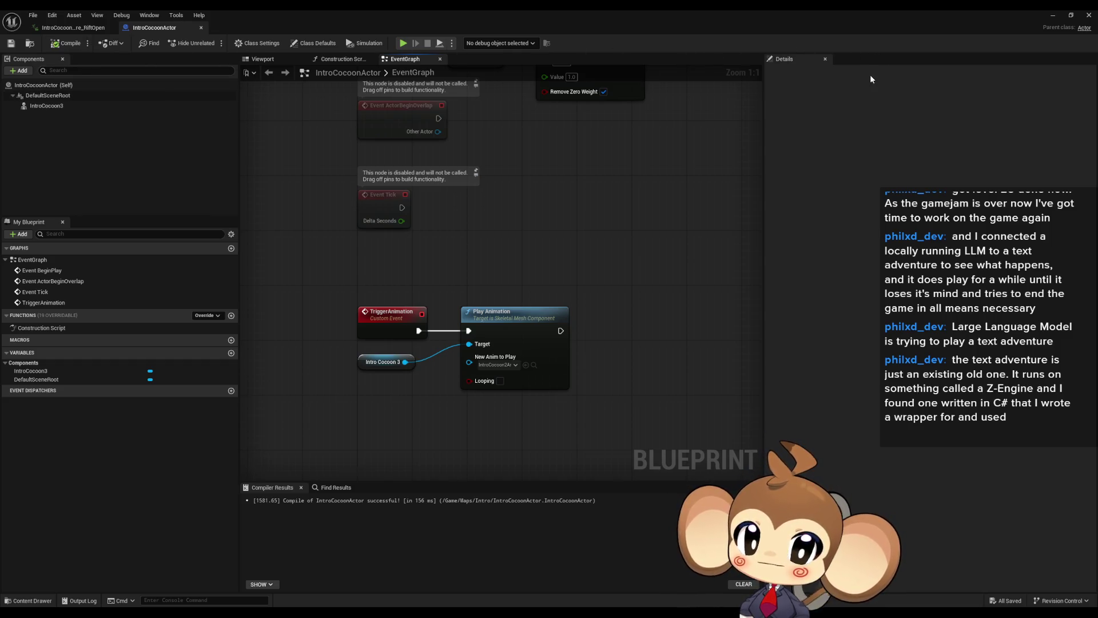
click(1052, 16)
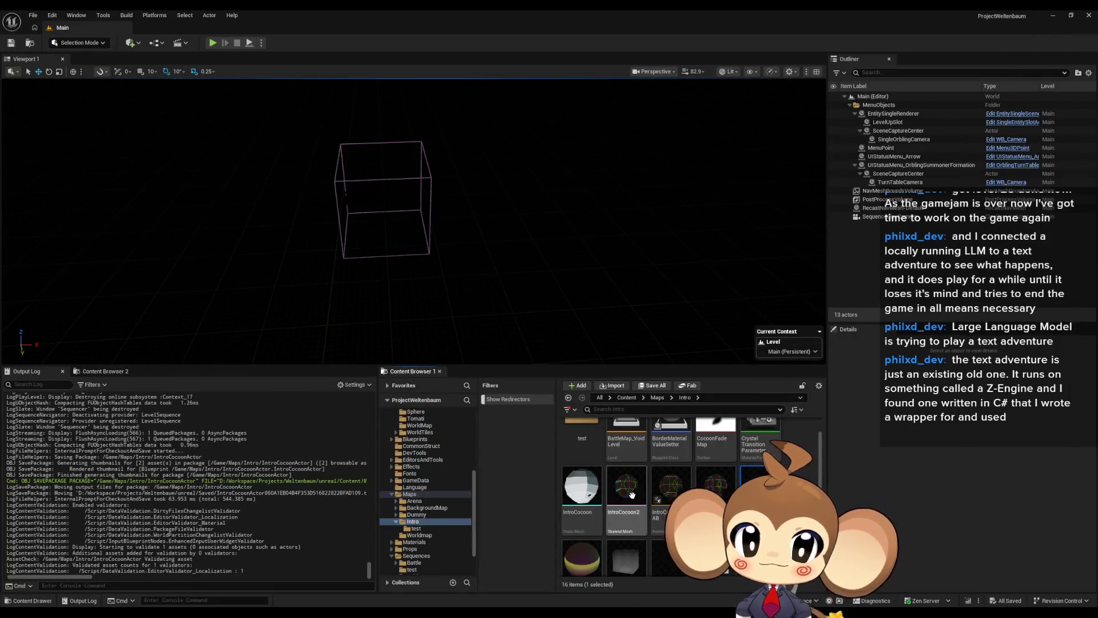
Step: Load the VoidLevel map and open LS_AfterIntroBattle1_SubSequence from Sequences > Void
scroll(633, 495, down, 3)
double_click(720, 491)
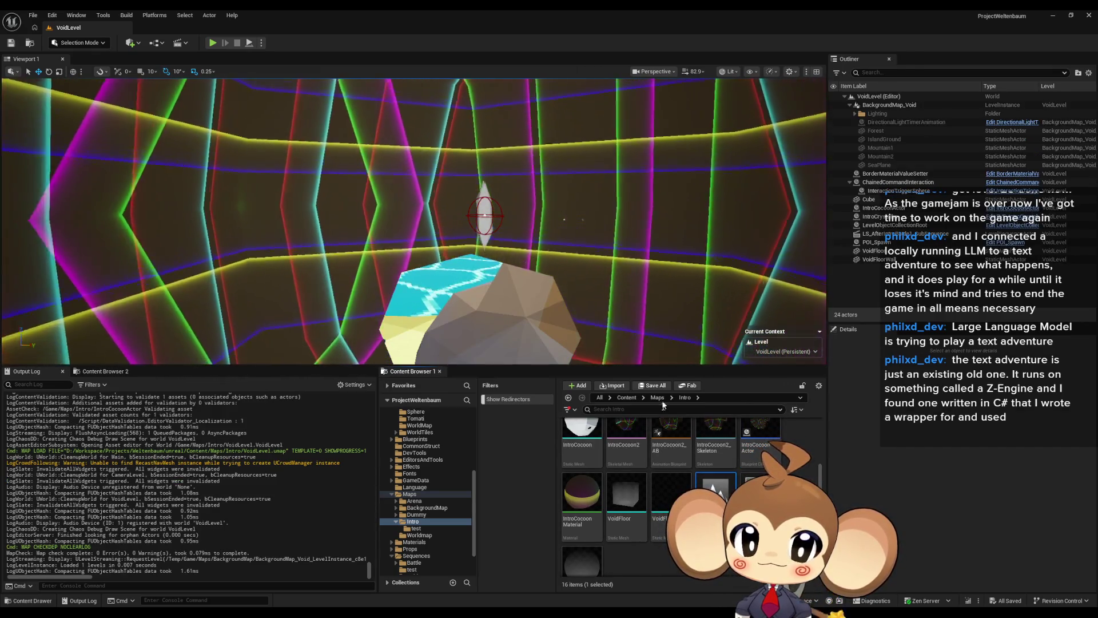
double_click(715, 491)
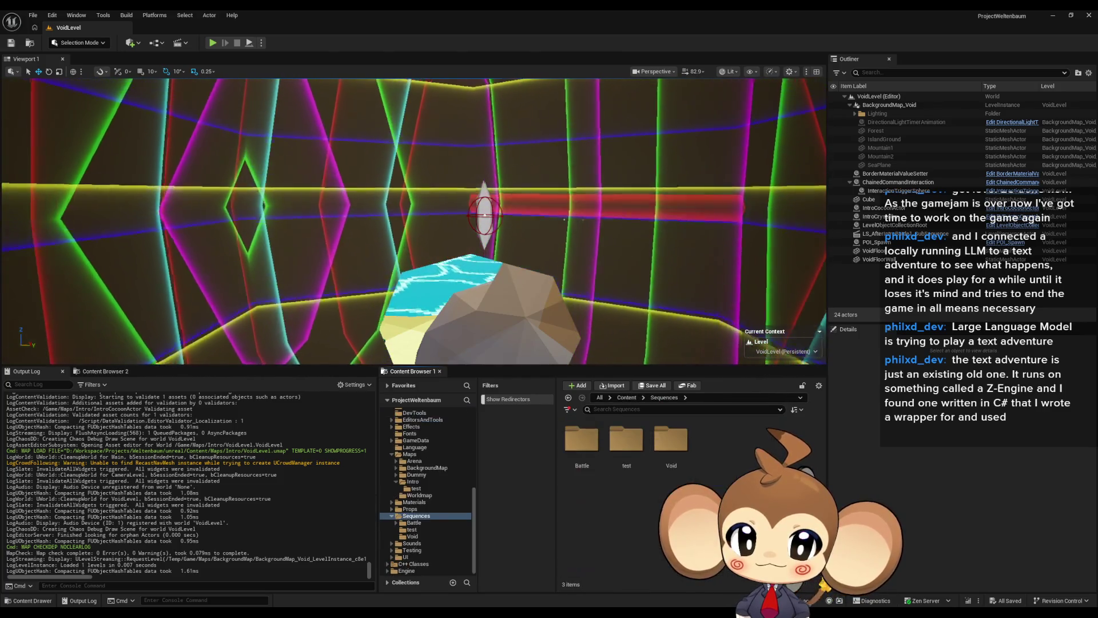
double_click(681, 446)
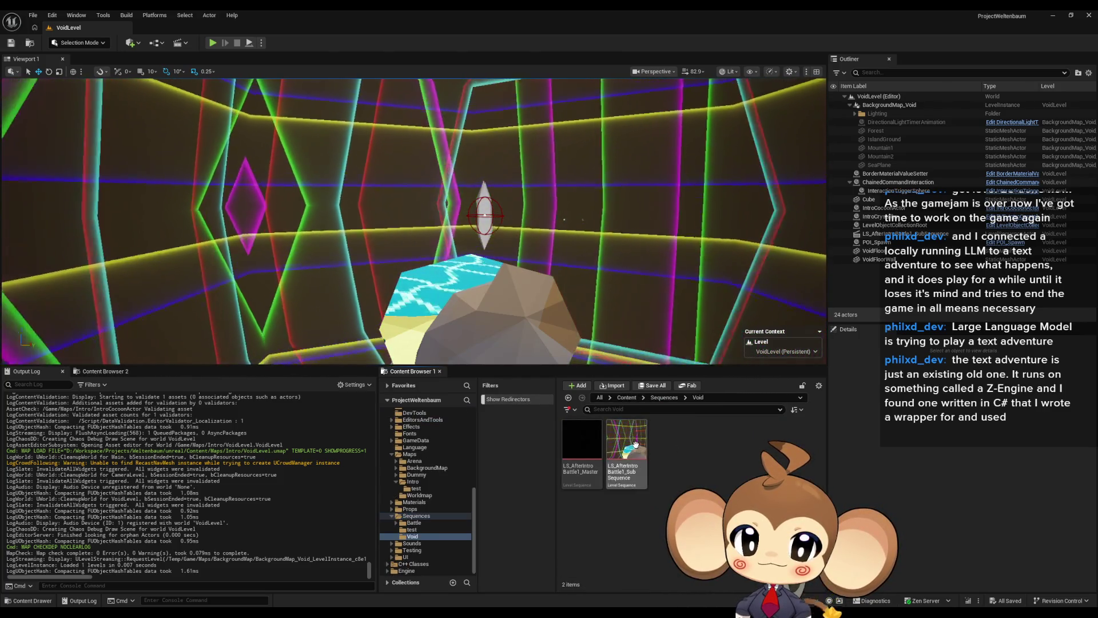
double_click(636, 445)
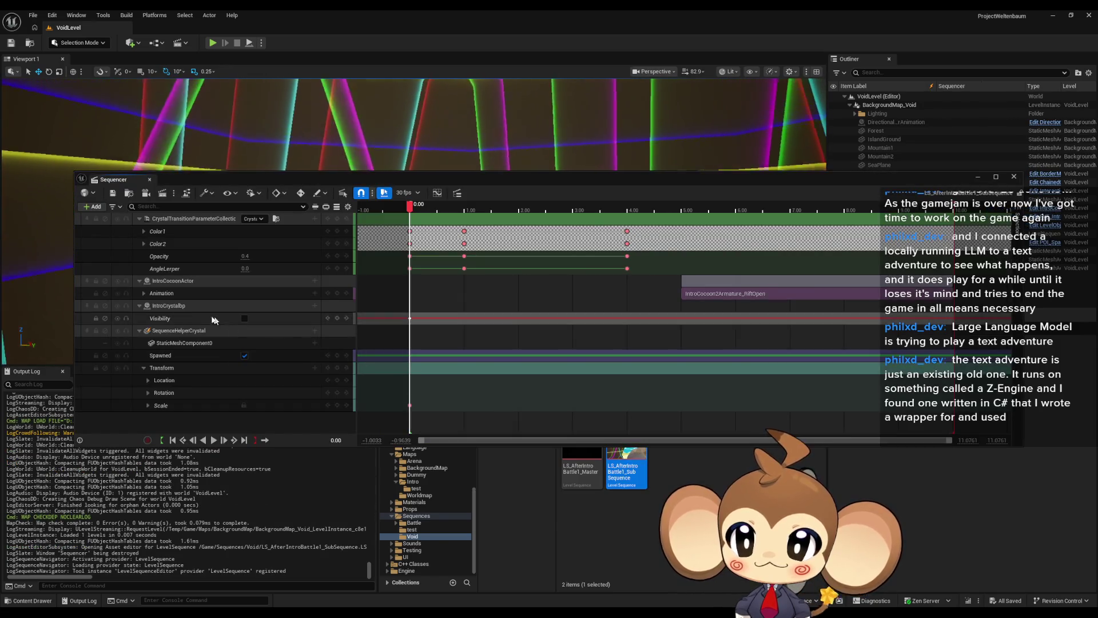
Step: Delete the Animation track under IntroCocoonActor in the sequence
click(174, 293)
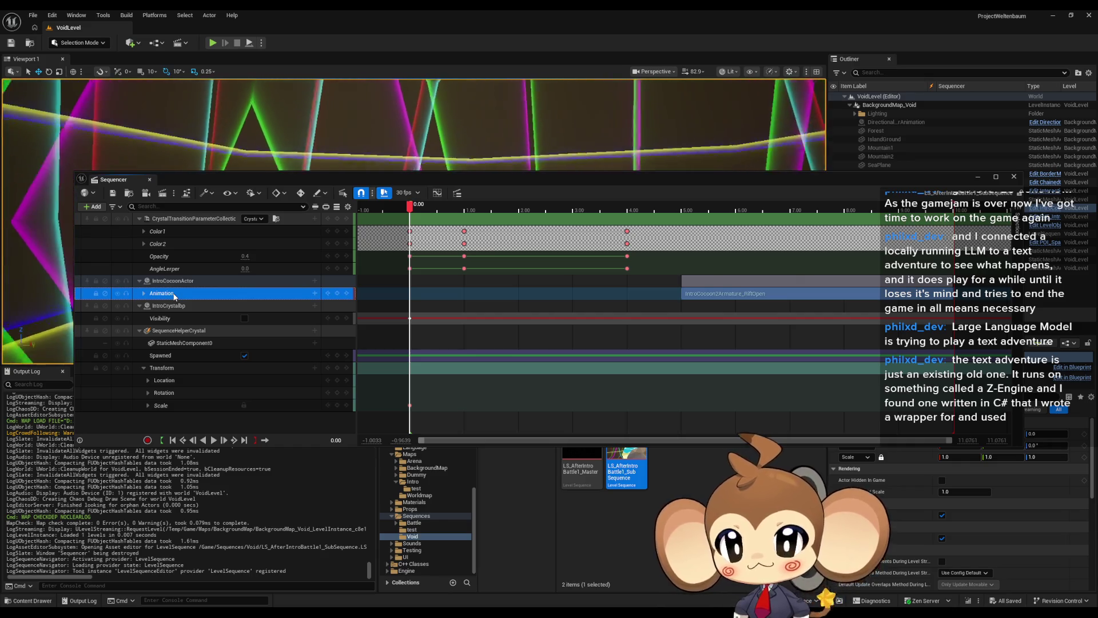
key(Delete)
click(174, 281)
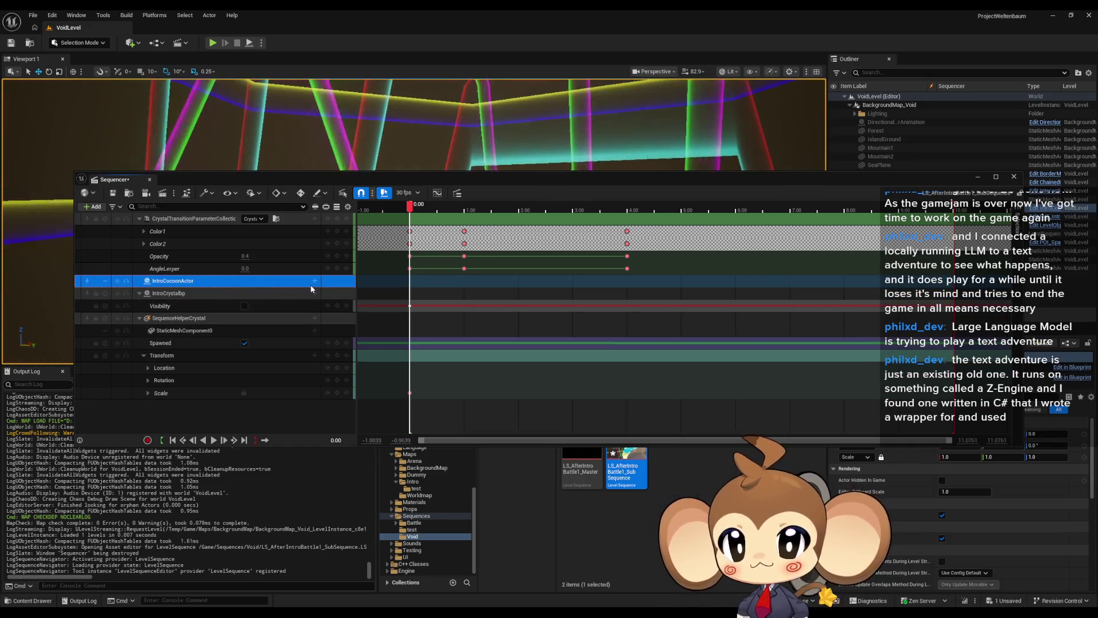
Step: Add an Events trigger track to IntroCocoonActor and move the playhead to about 5 seconds
double_click(182, 281)
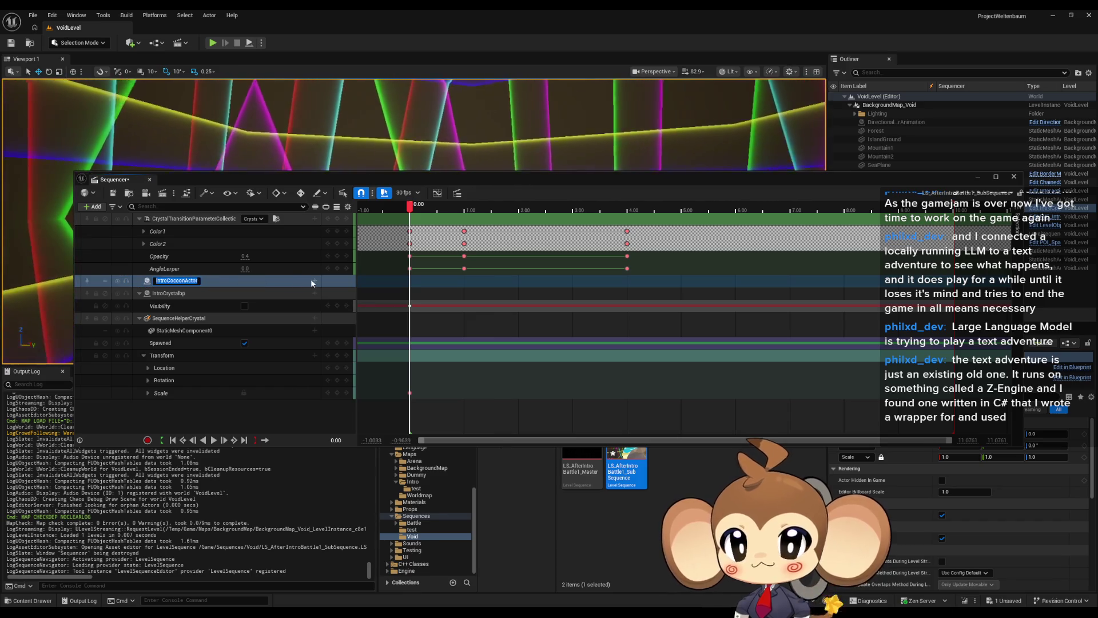
click(314, 281)
click(315, 281)
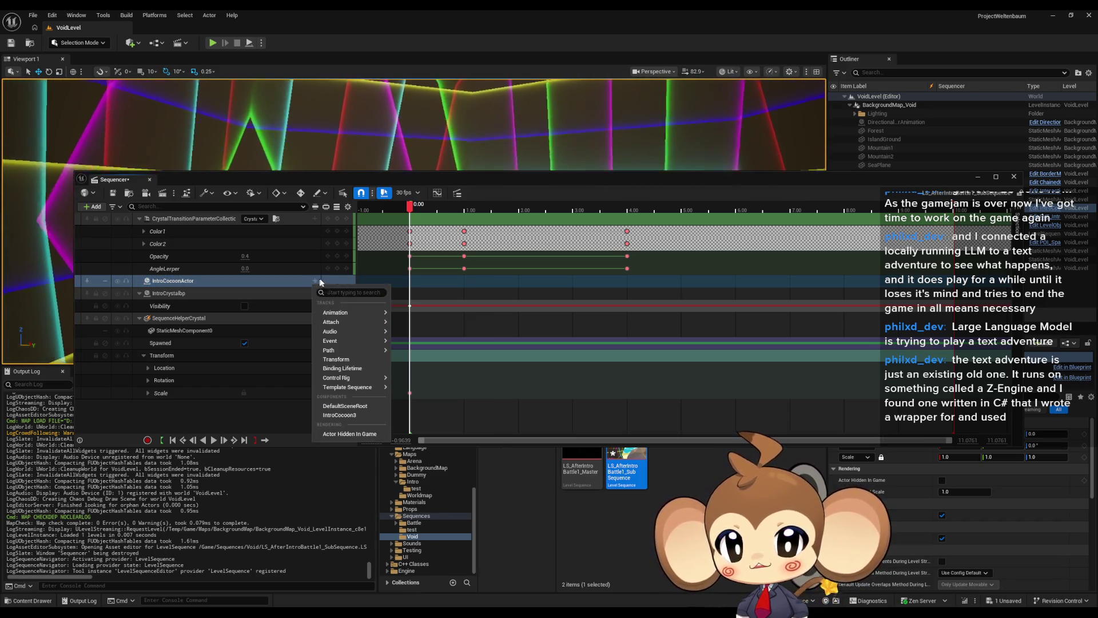
mouse_move(343, 344)
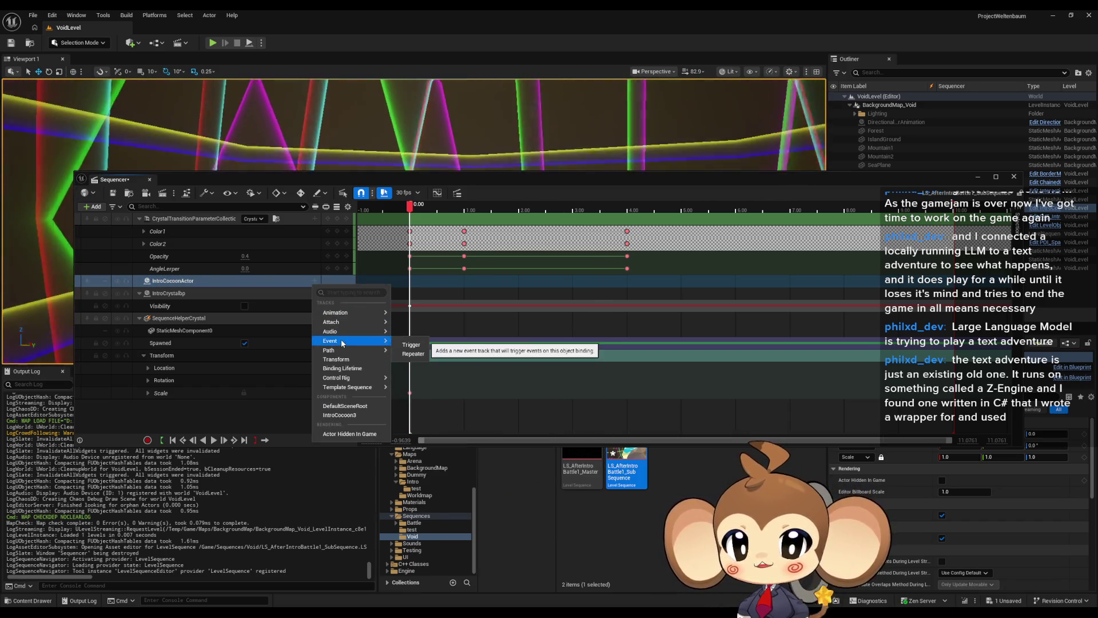
click(414, 347)
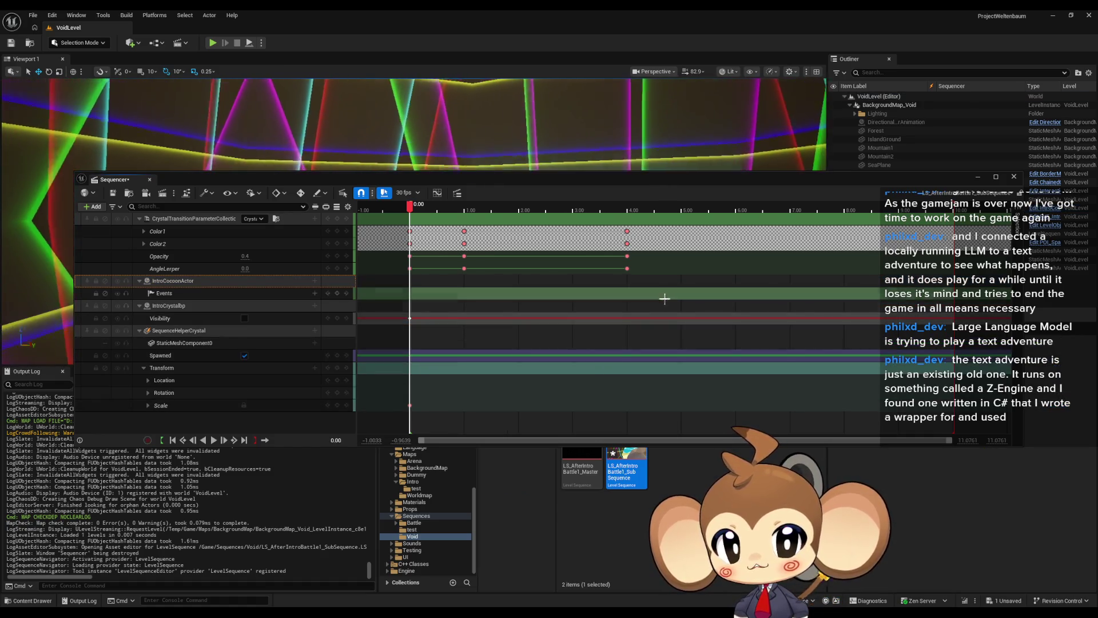
right_click(680, 293)
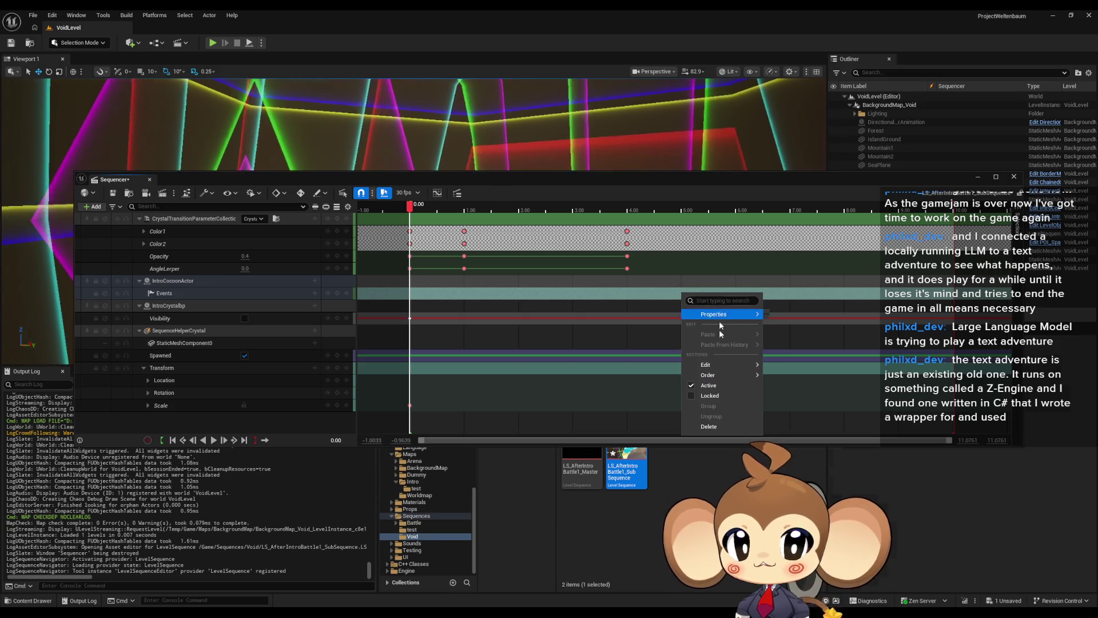
click(662, 290)
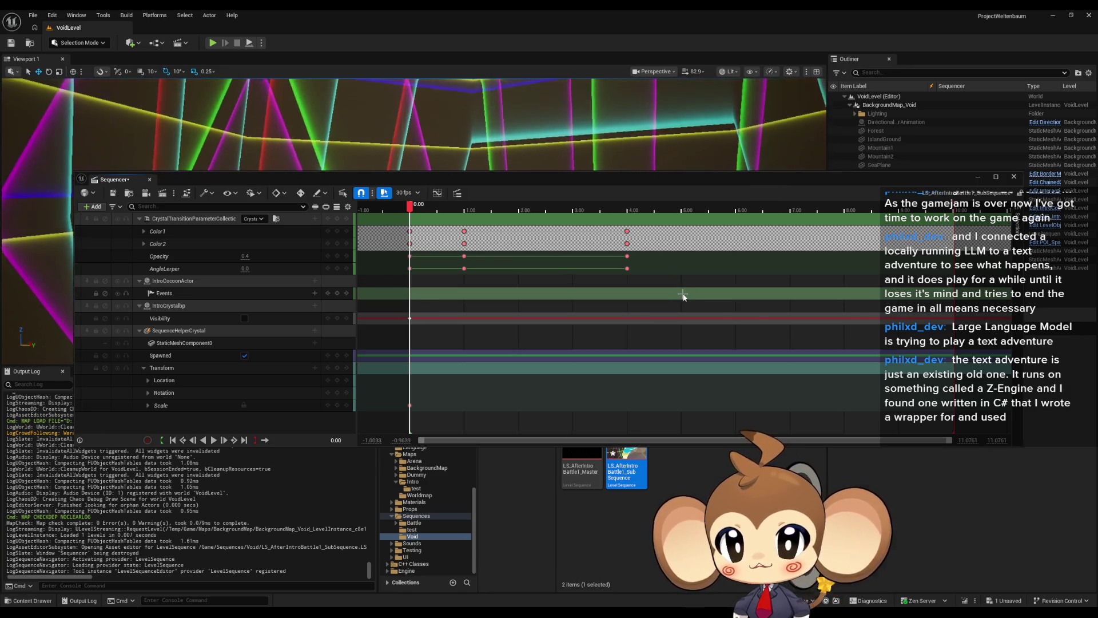
right_click(684, 295)
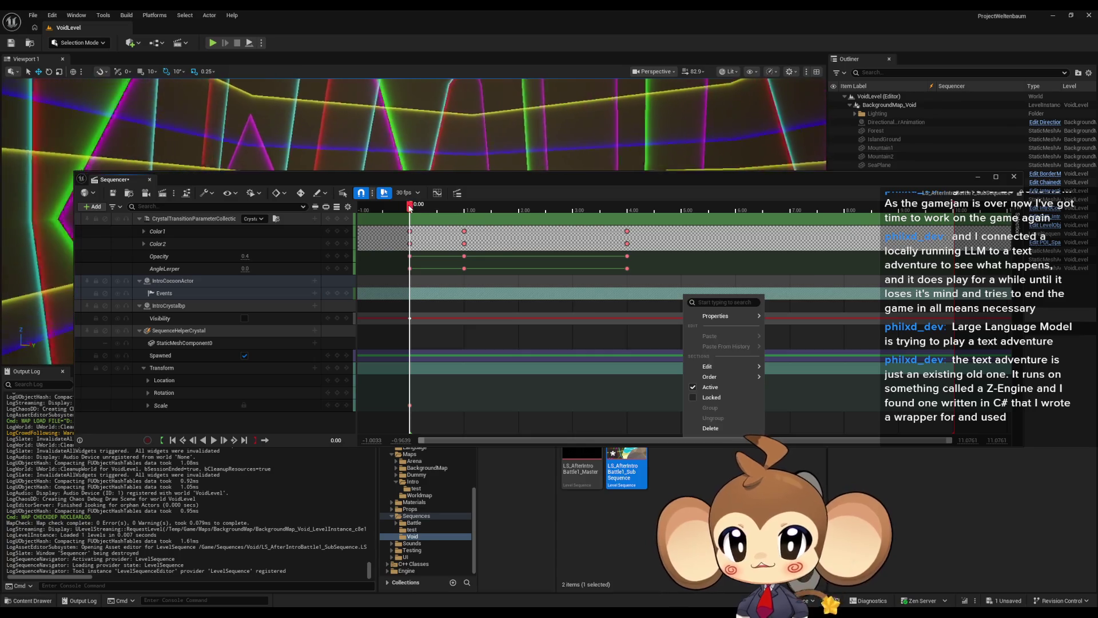
drag(409, 208, 654, 214)
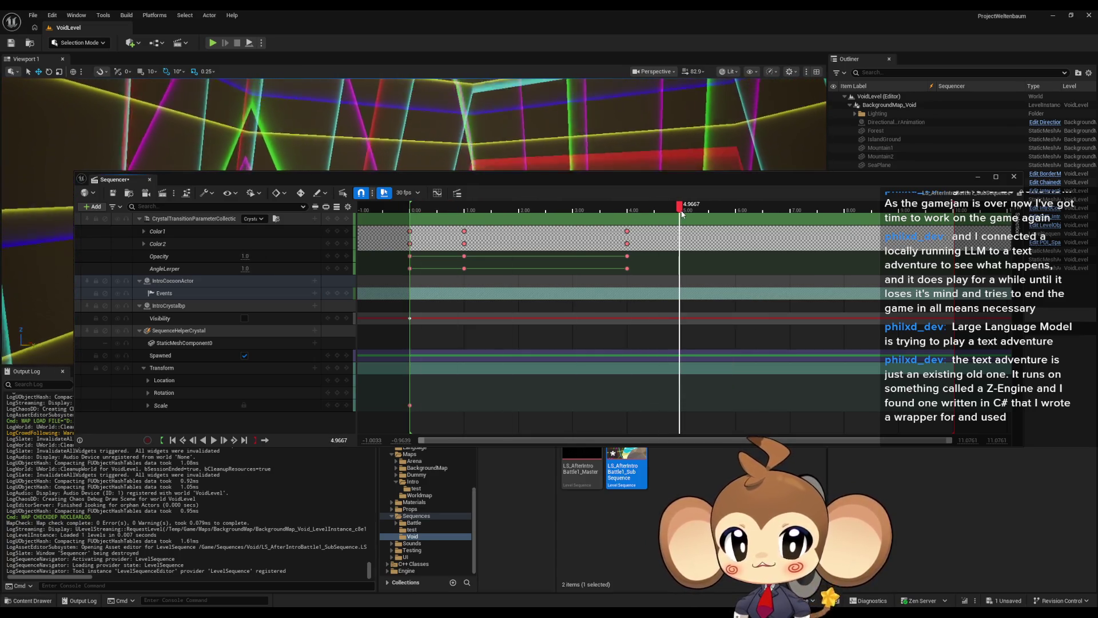
Step: Key an event at 5.0333 on the Events track and quick-bind it to Trigger Animation
click(338, 294)
right_click(682, 292)
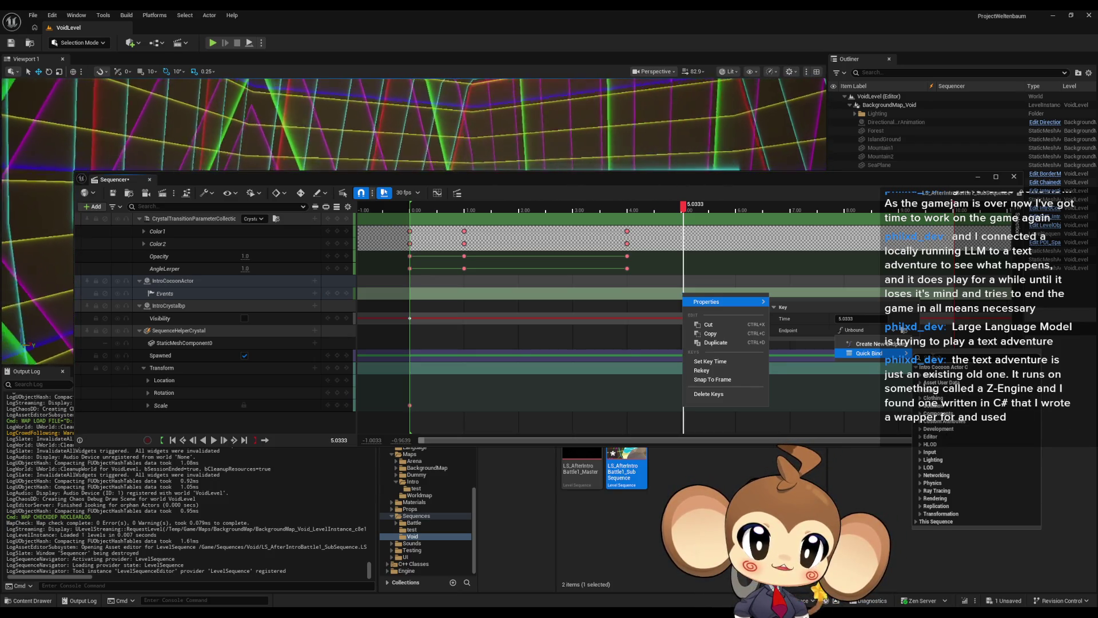
click(934, 397)
click(949, 395)
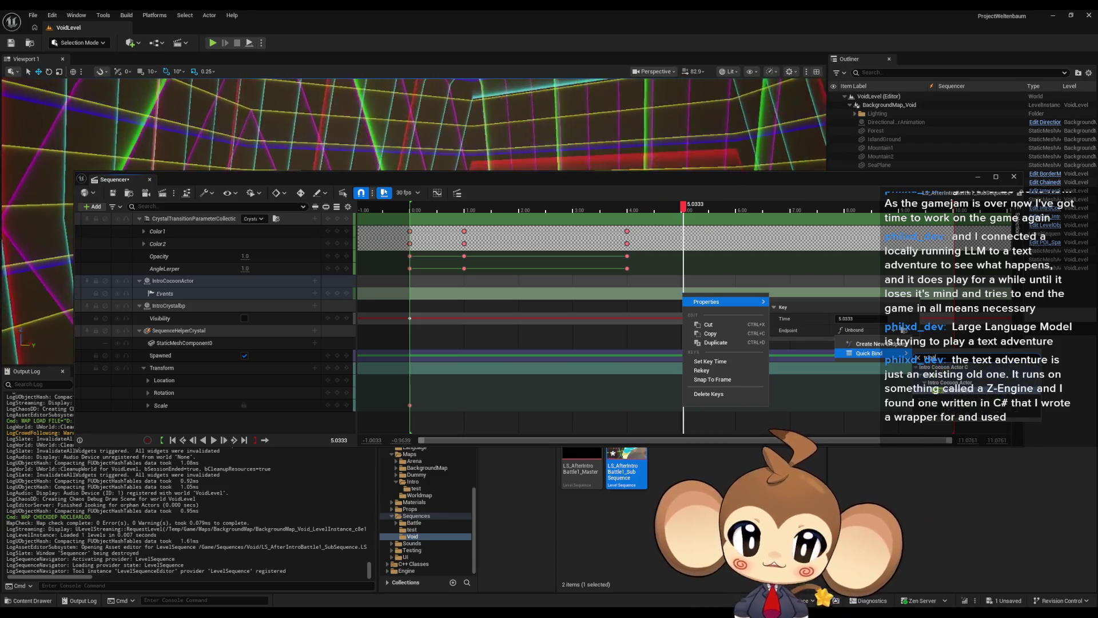
click(950, 394)
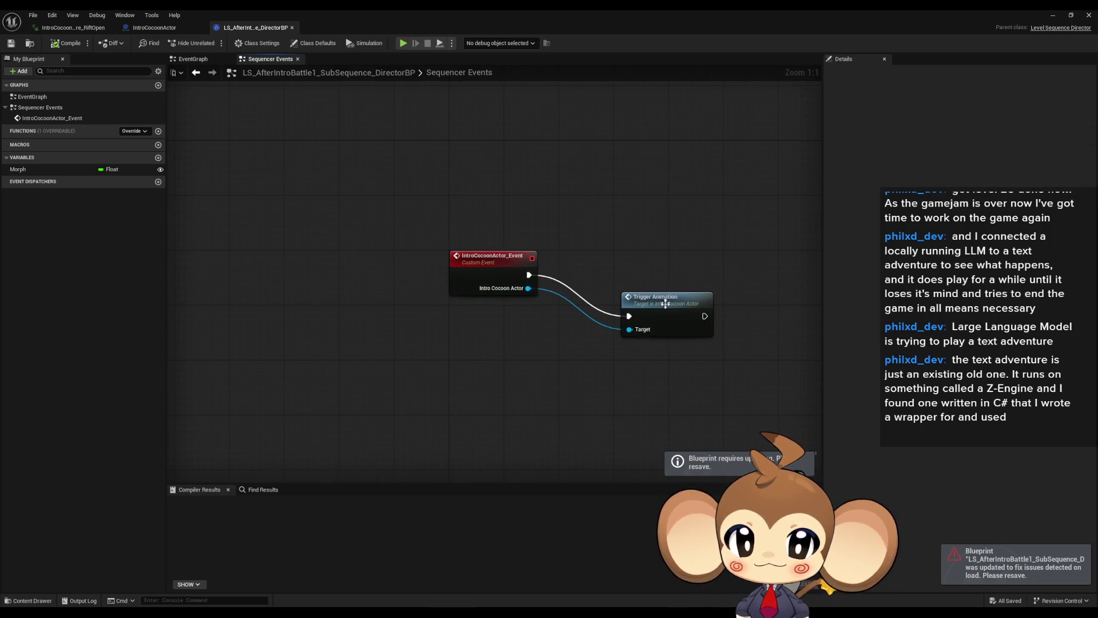
Step: Place Trigger Animation beside the event node, compile the Director Blueprint, and minimize the editor
drag(663, 308, 600, 267)
click(605, 231)
mouse_move(622, 211)
mouse_down()
mouse_move(542, 222)
mouse_move(447, 187)
mouse_up()
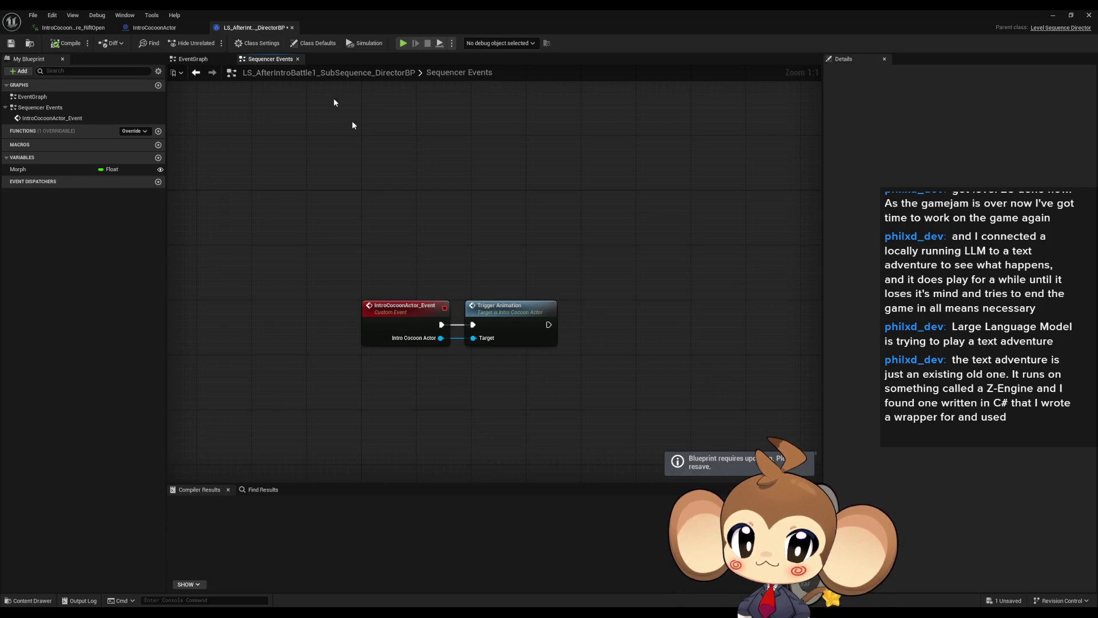
click(66, 44)
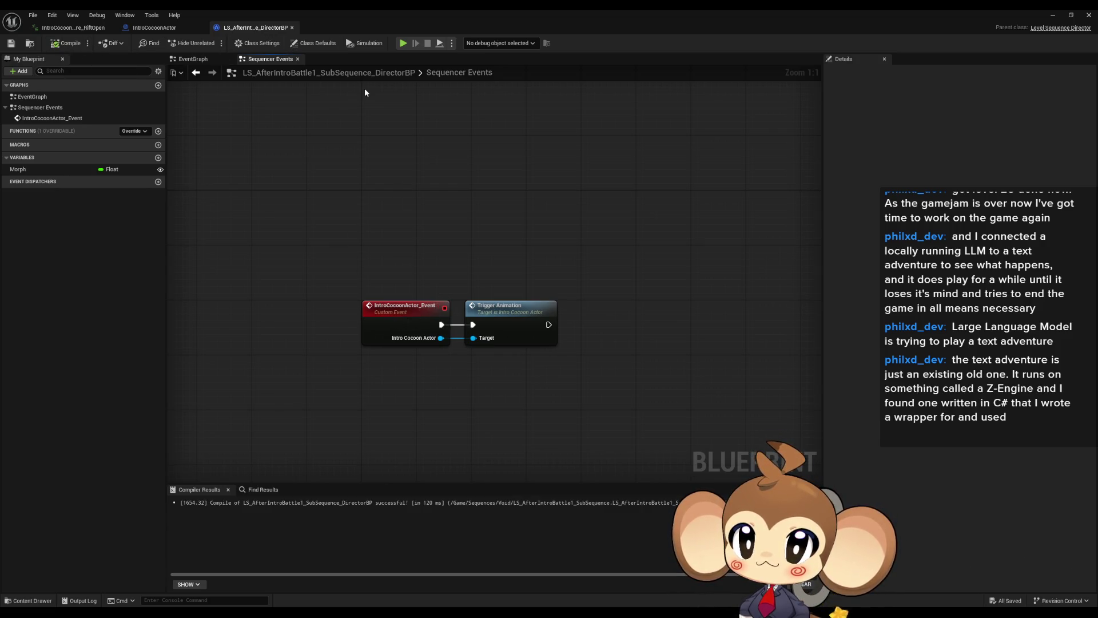
click(154, 29)
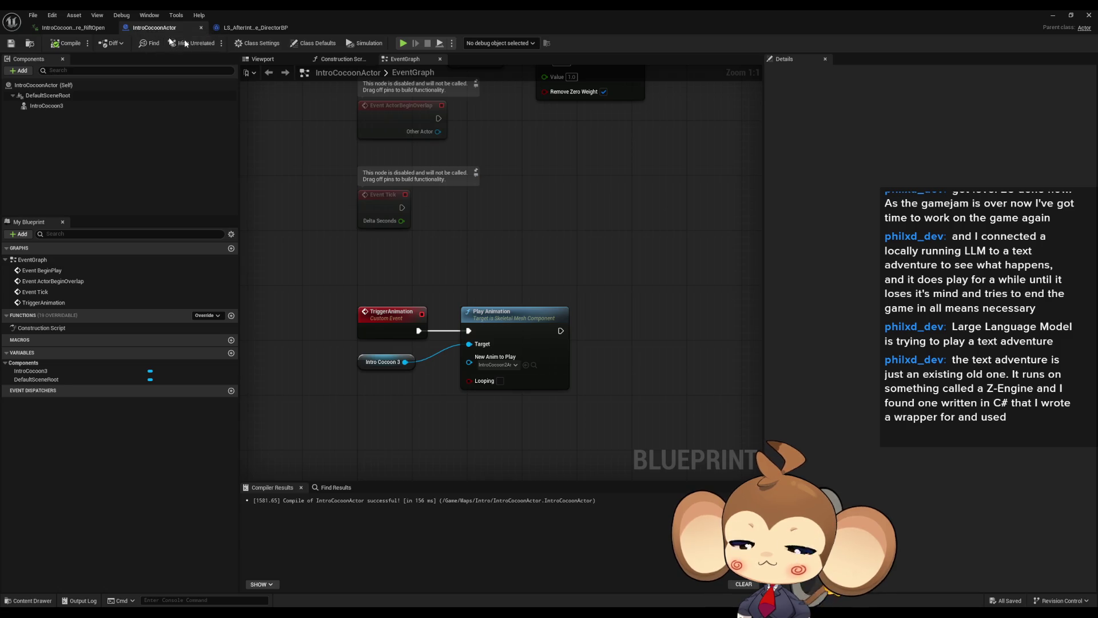
click(1053, 16)
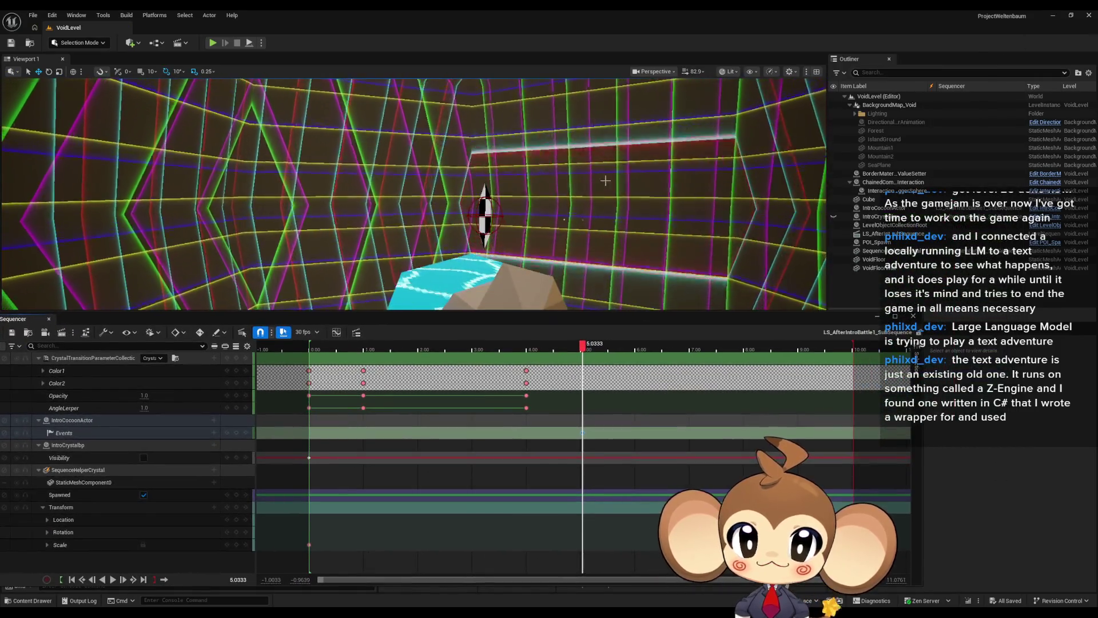
Step: Set the IntroCocoon component's Animation Mode to Use Animation Blueprint and save the level
click(605, 181)
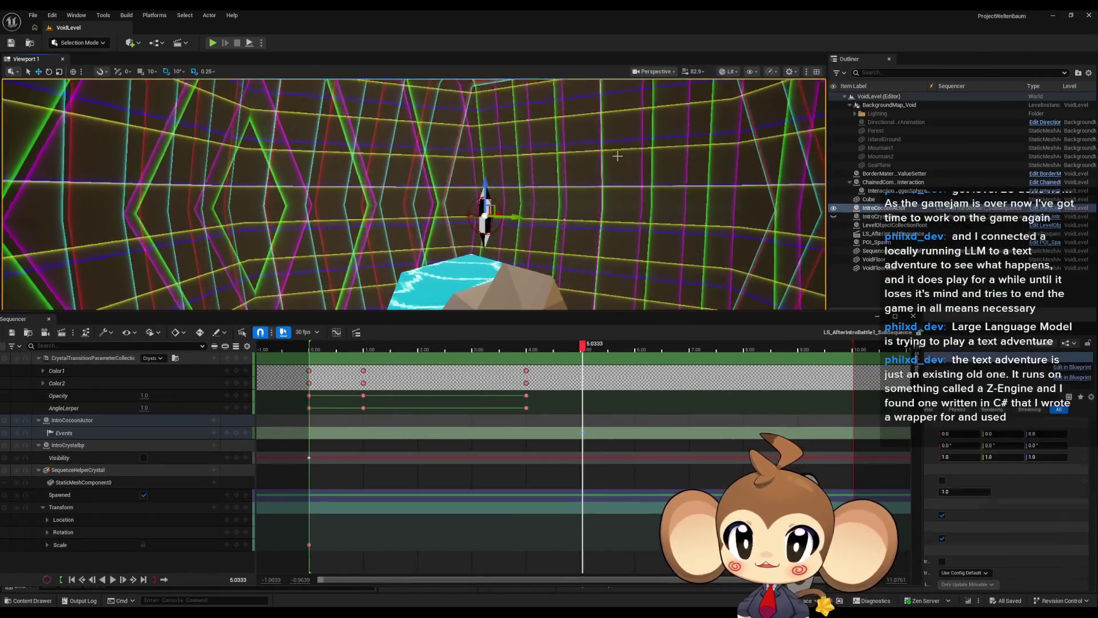
drag(800, 317, 656, 360)
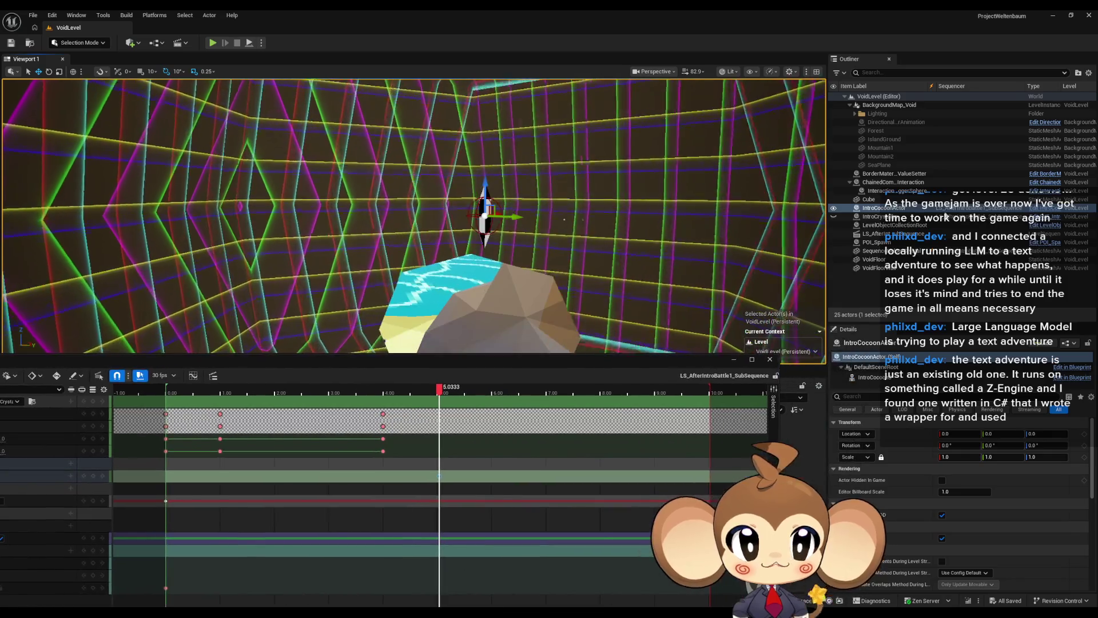
click(870, 377)
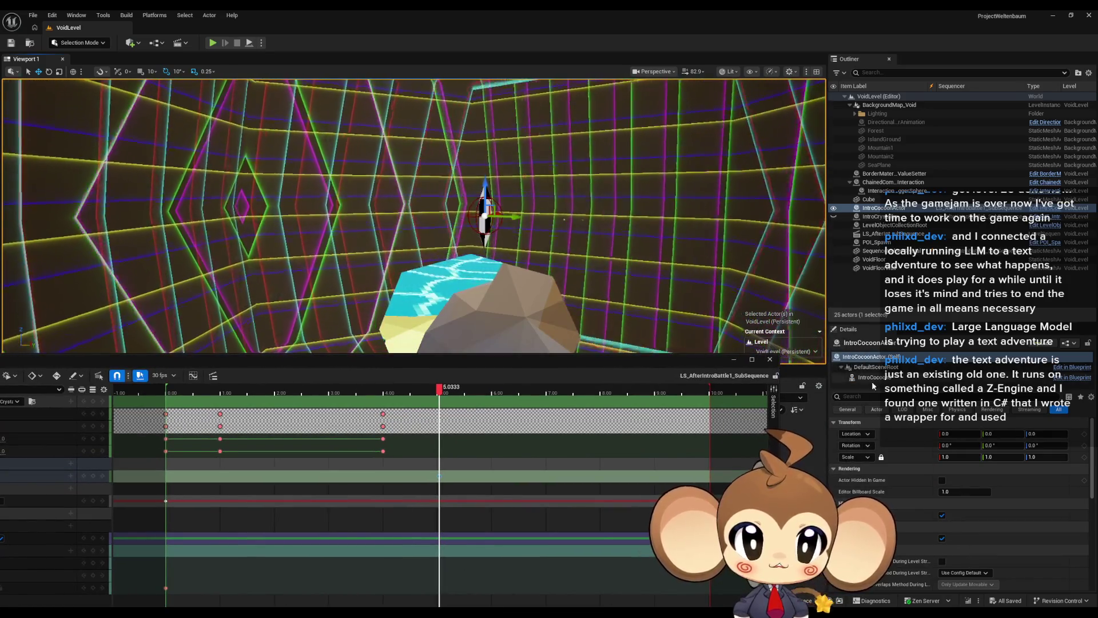
click(967, 480)
click(979, 491)
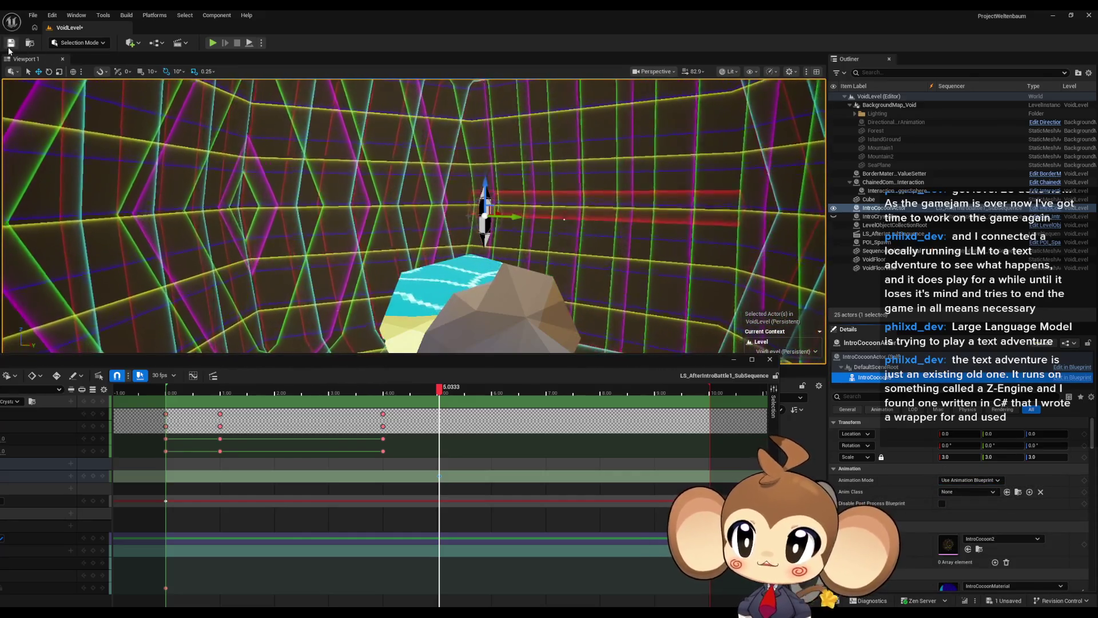
click(11, 43)
Step: Scrub the sequence to preview, close Sequencer, and open the Main map from Content
mouse_move(457, 359)
mouse_down()
mouse_move(460, 149)
mouse_move(459, 336)
mouse_move(380, 360)
mouse_up()
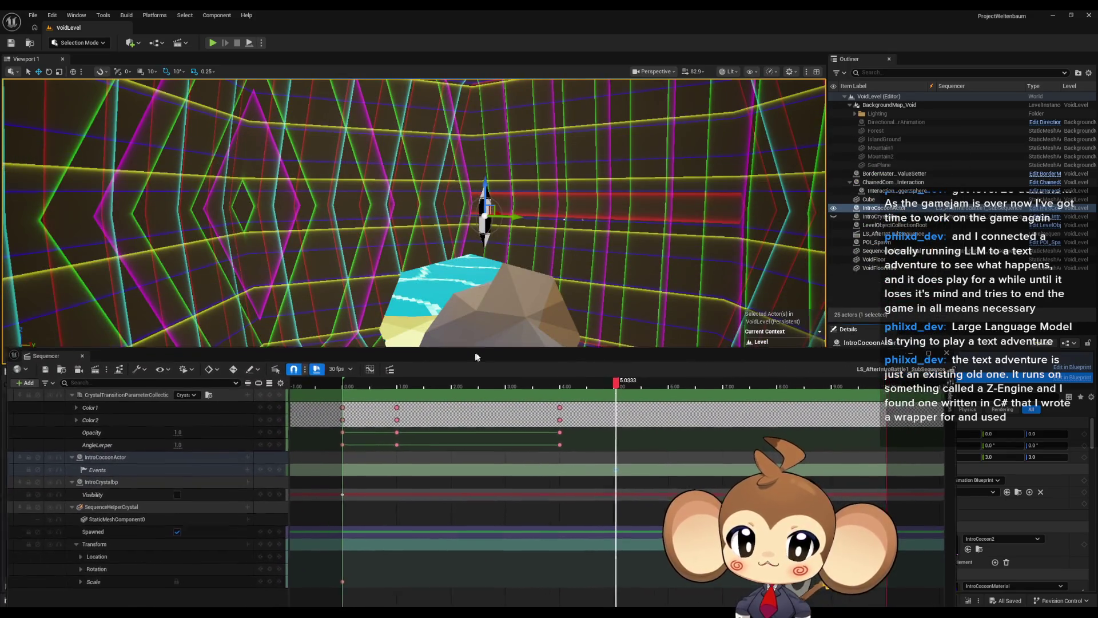
mouse_move(619, 383)
mouse_down()
mouse_move(569, 384)
mouse_move(674, 384)
mouse_move(571, 384)
mouse_move(584, 388)
mouse_up()
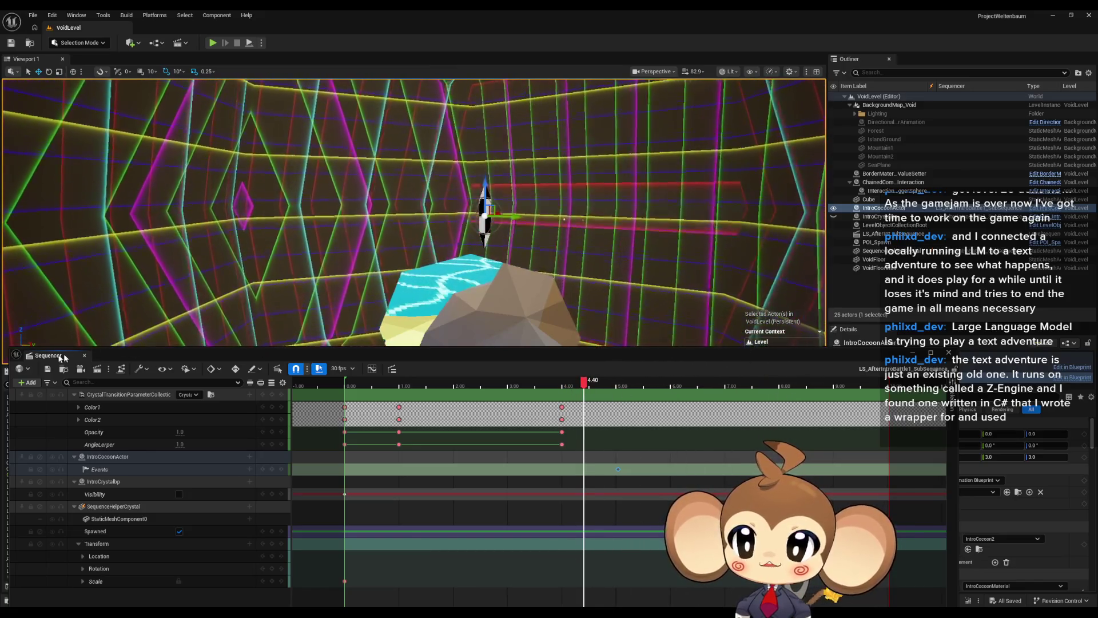
click(48, 369)
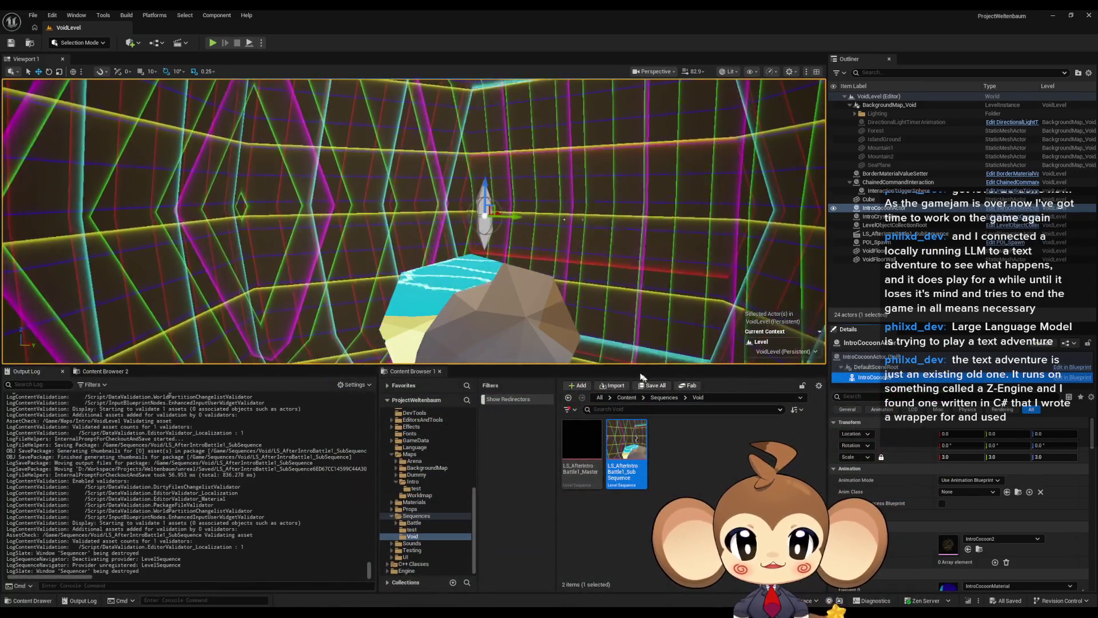
click(767, 385)
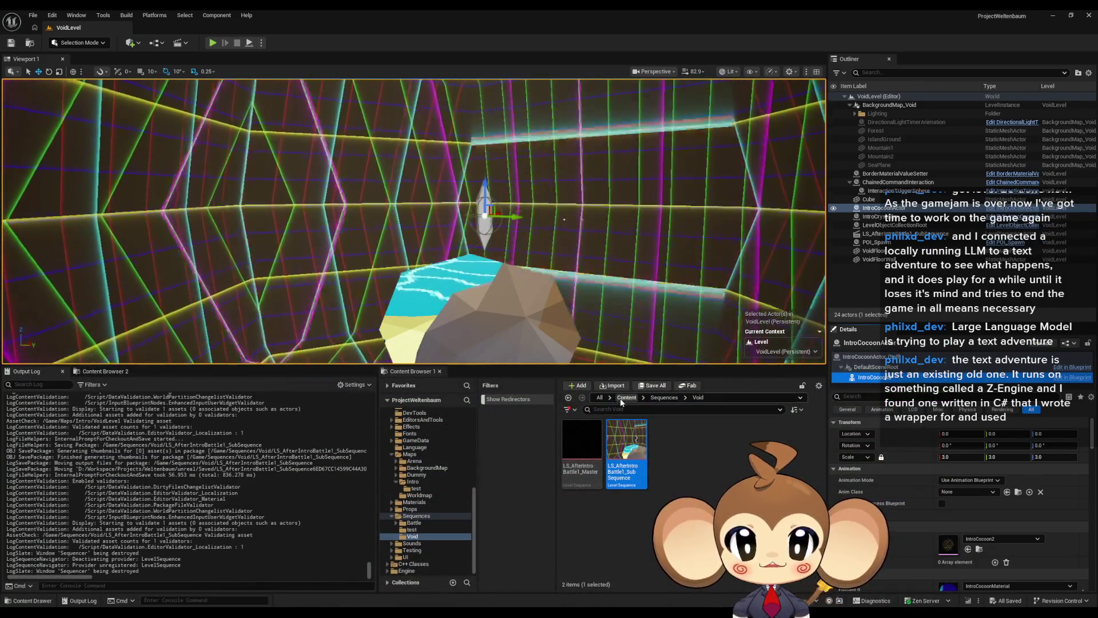
scroll(693, 479, down, 5)
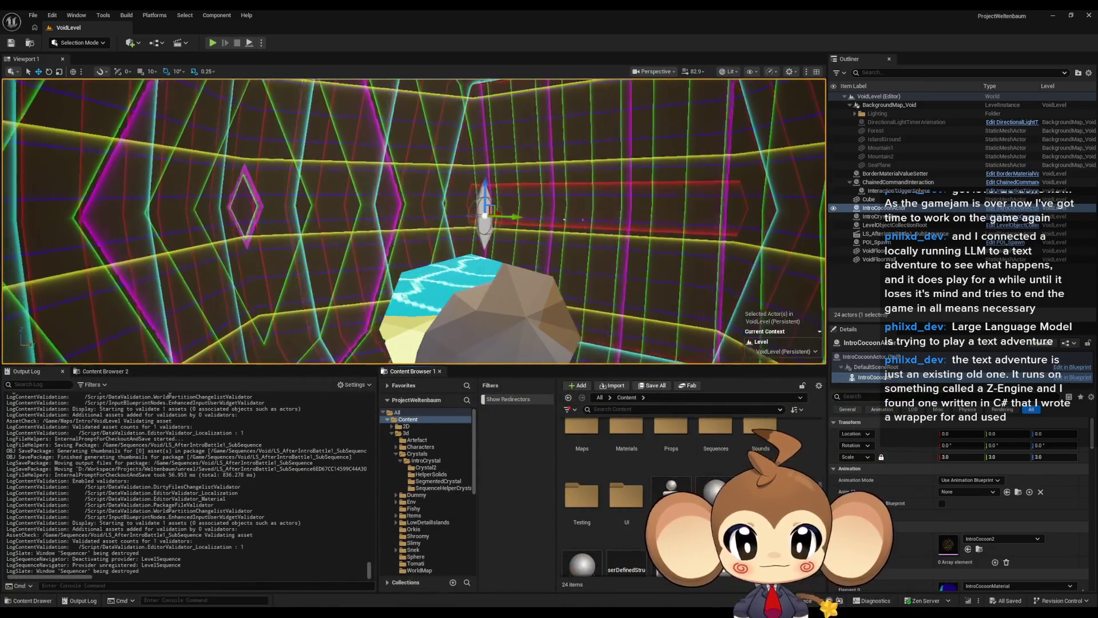
drag(672, 489, 554, 307)
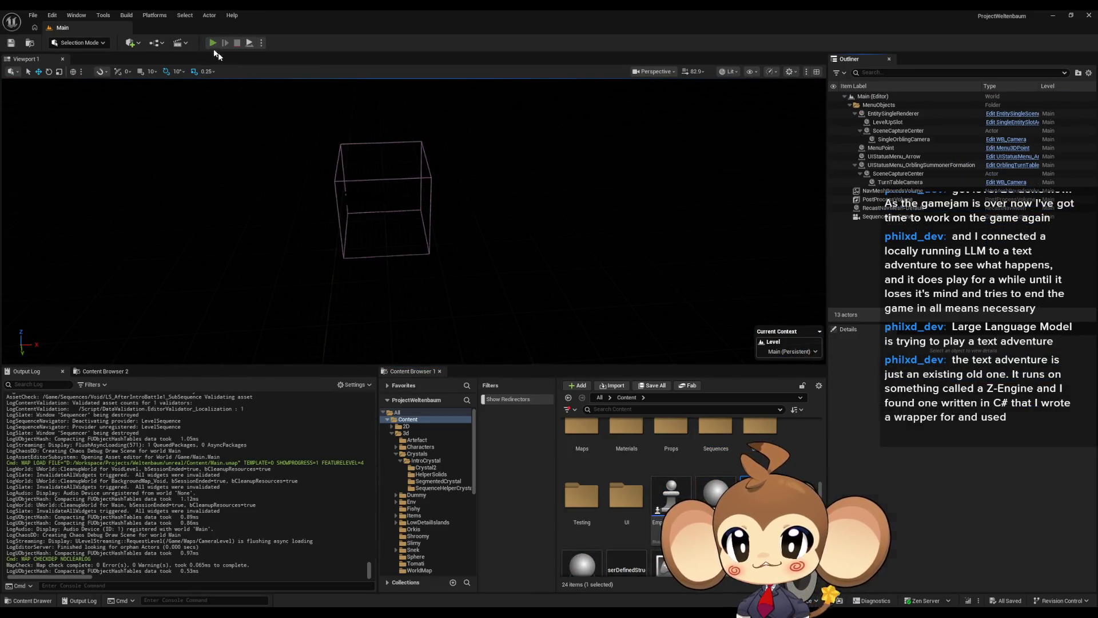
click(213, 44)
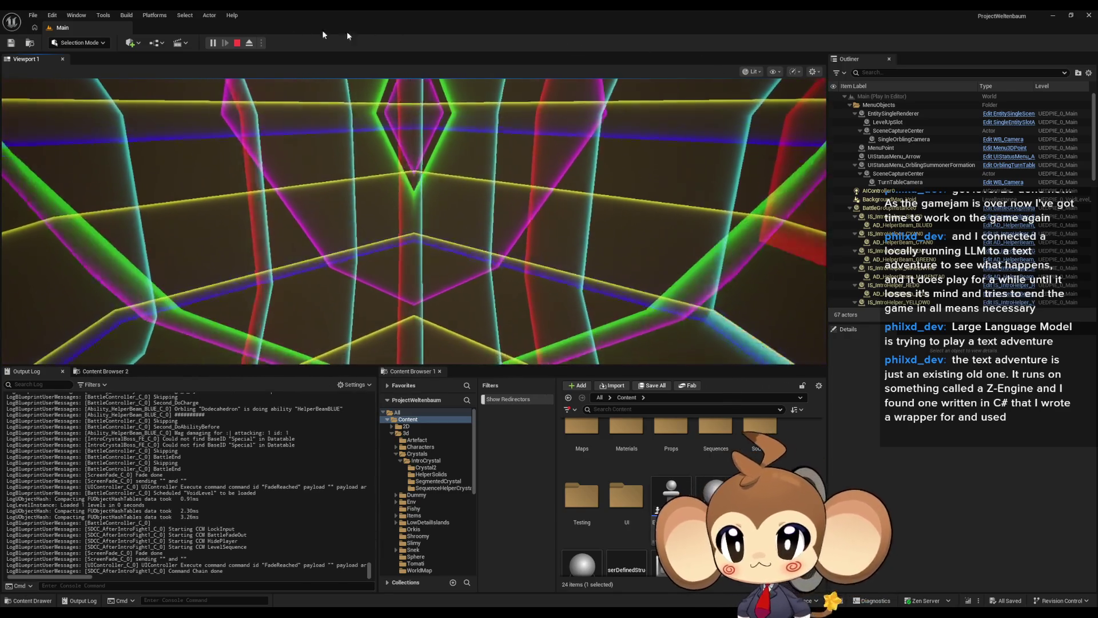
click(237, 42)
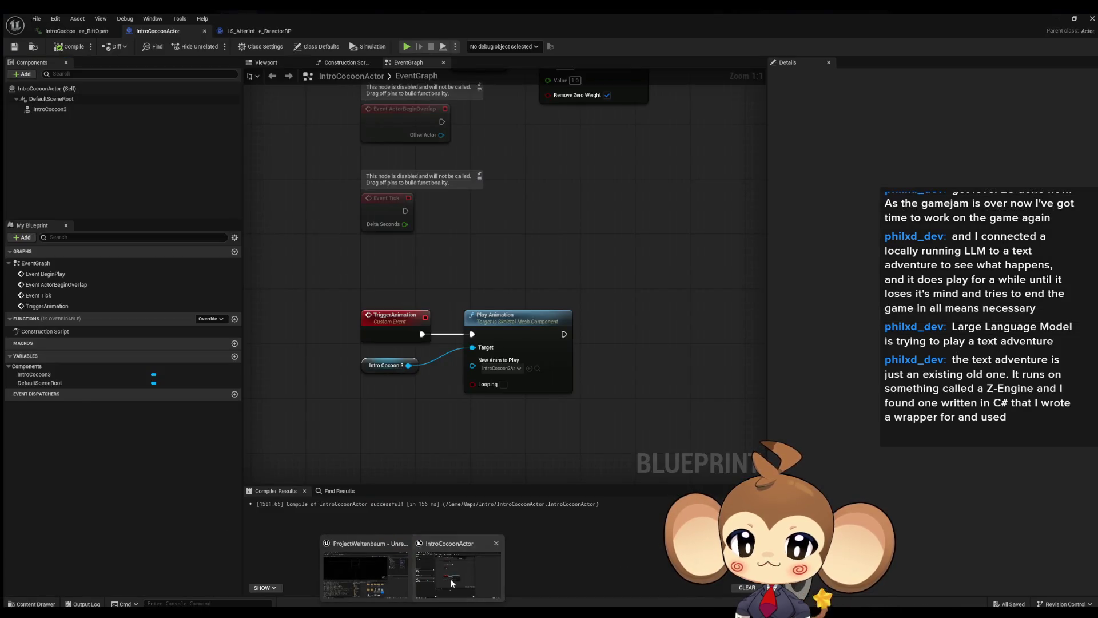
Step: Add a Print String node saying 'Error: triggered' right after the TriggerAnimation event
click(451, 579)
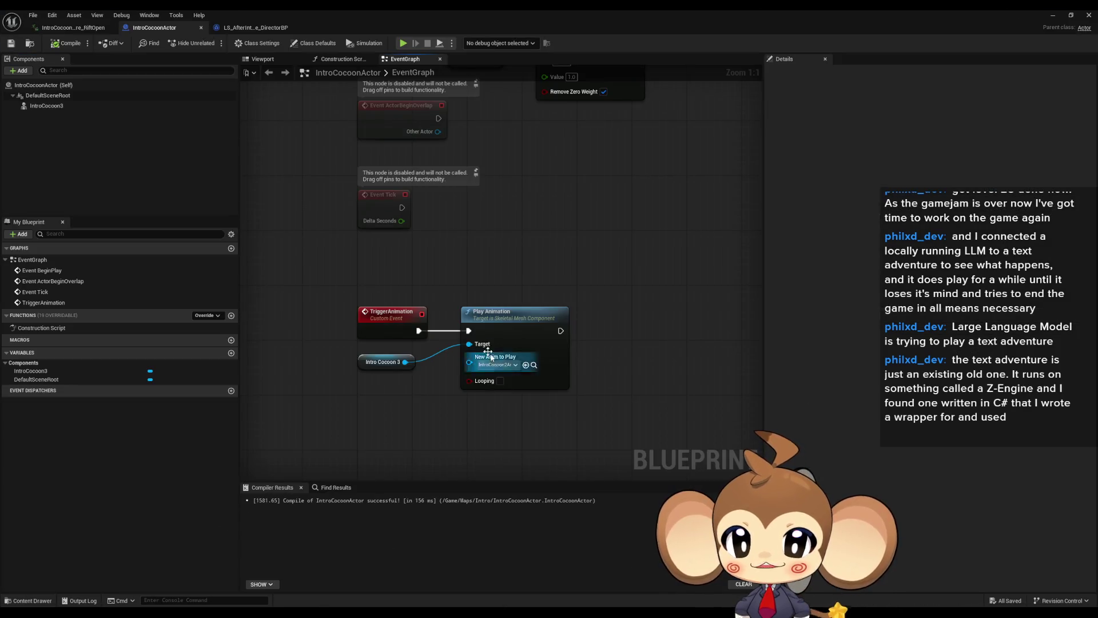
drag(419, 331, 444, 263)
text(print)
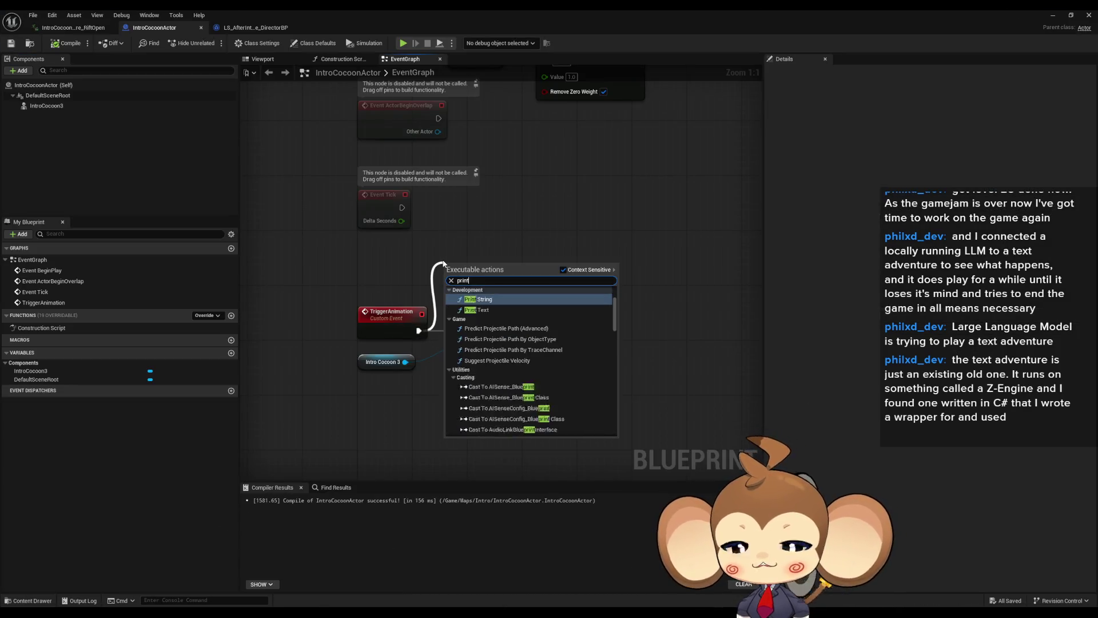
click(482, 291)
text(Error:)
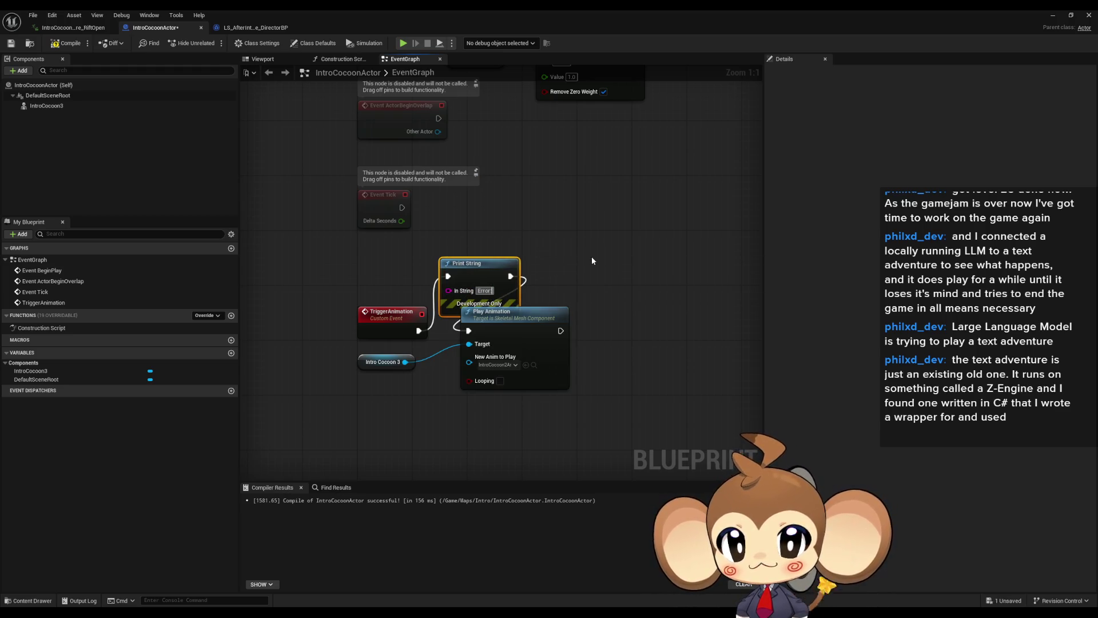
text( triggered)
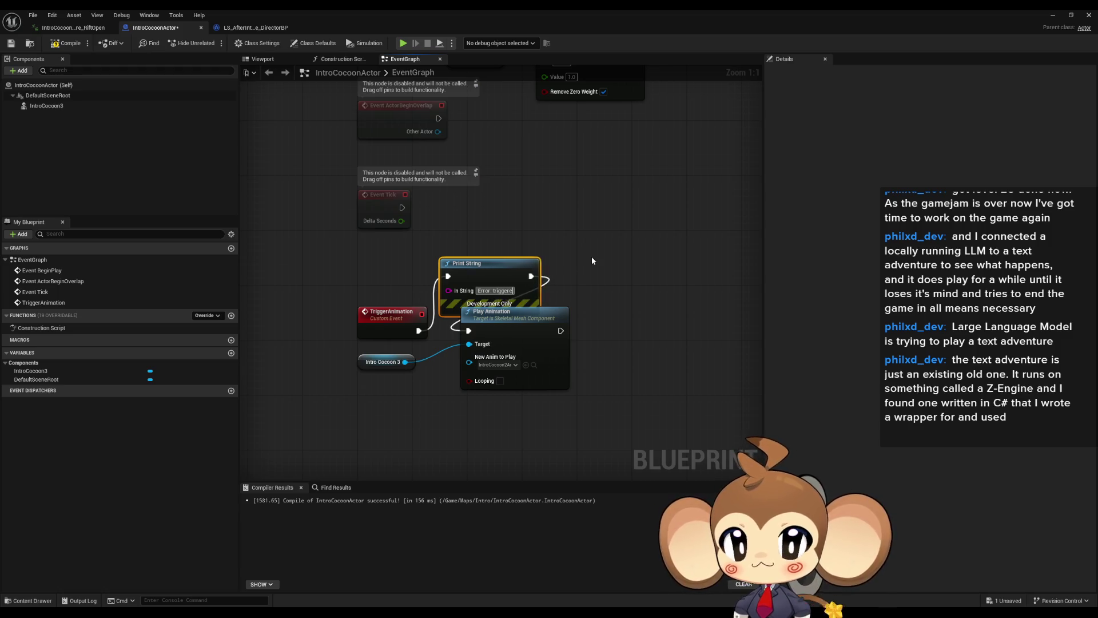
key(Return)
drag(483, 273, 496, 246)
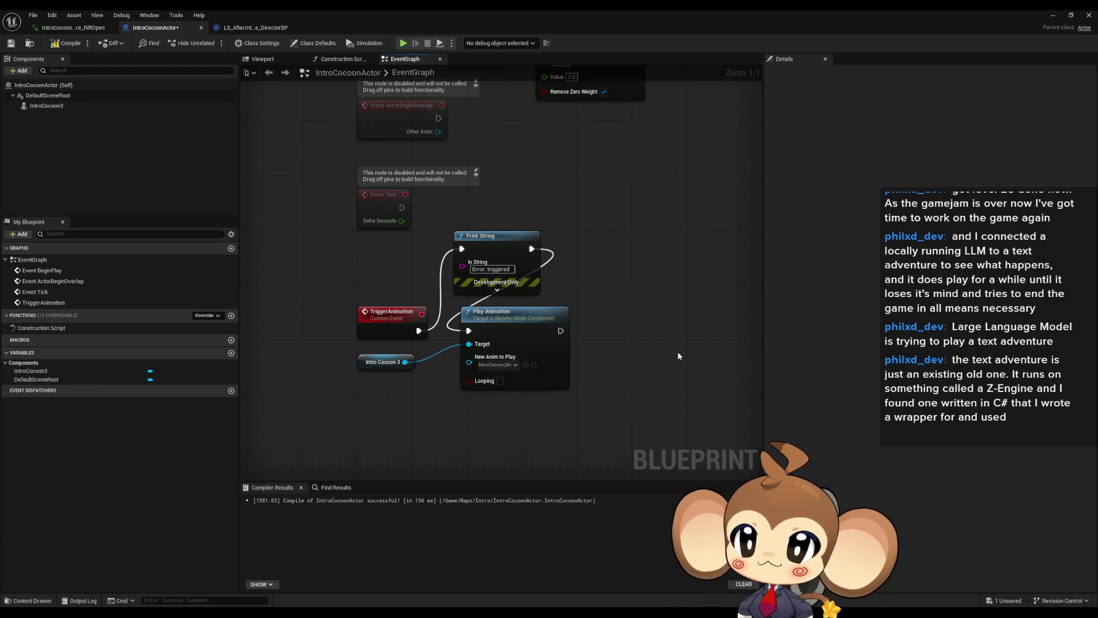
Step: Inspect the Intro Cocoon 3 variable's details, then switch to the LS_AfterIntroBattle1_SubSequence_DirectorBP tab
drag(729, 364, 558, 391)
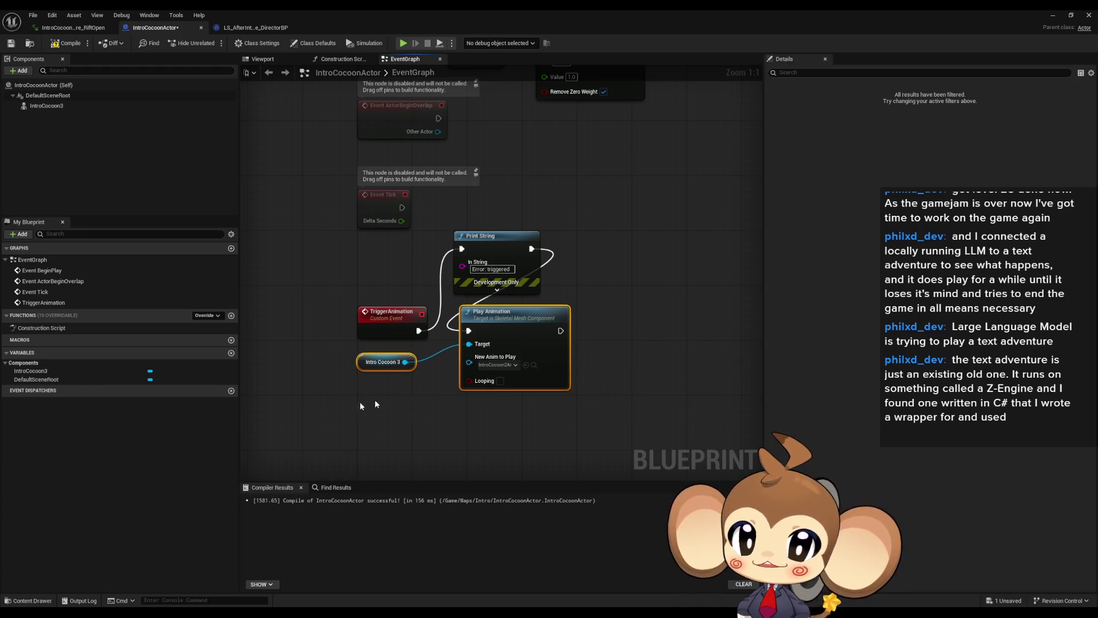
click(389, 366)
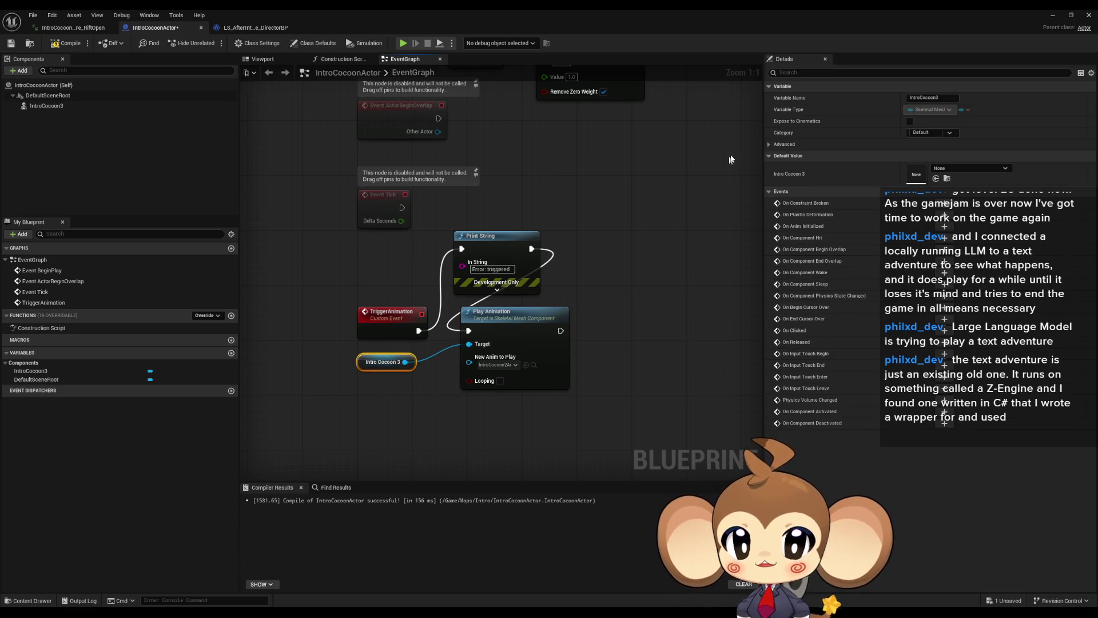
click(769, 144)
click(769, 146)
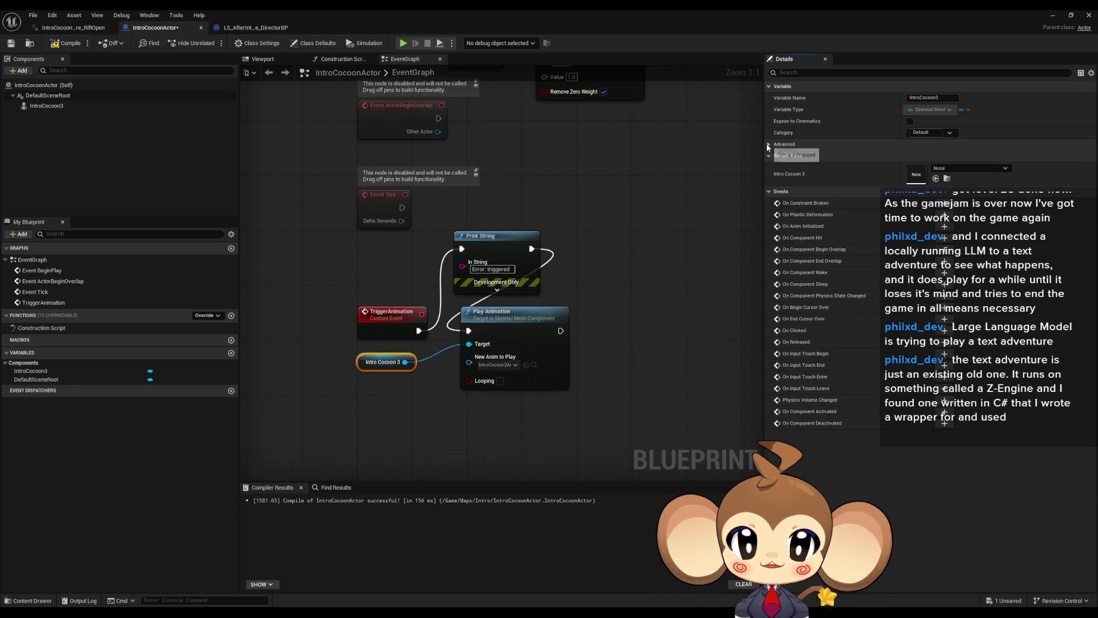
click(636, 193)
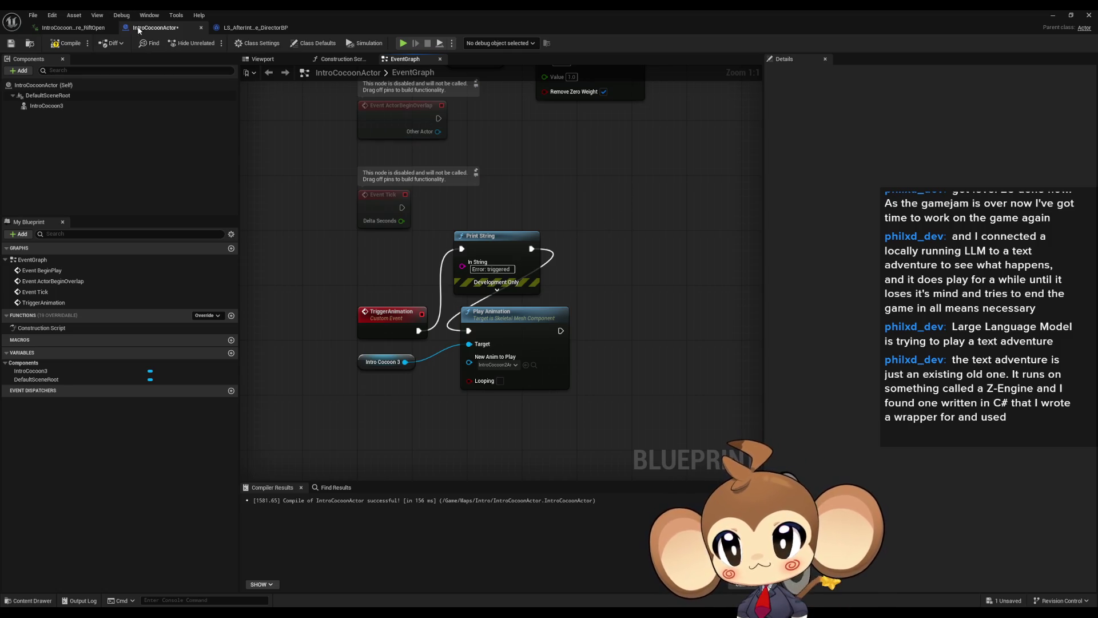
click(260, 28)
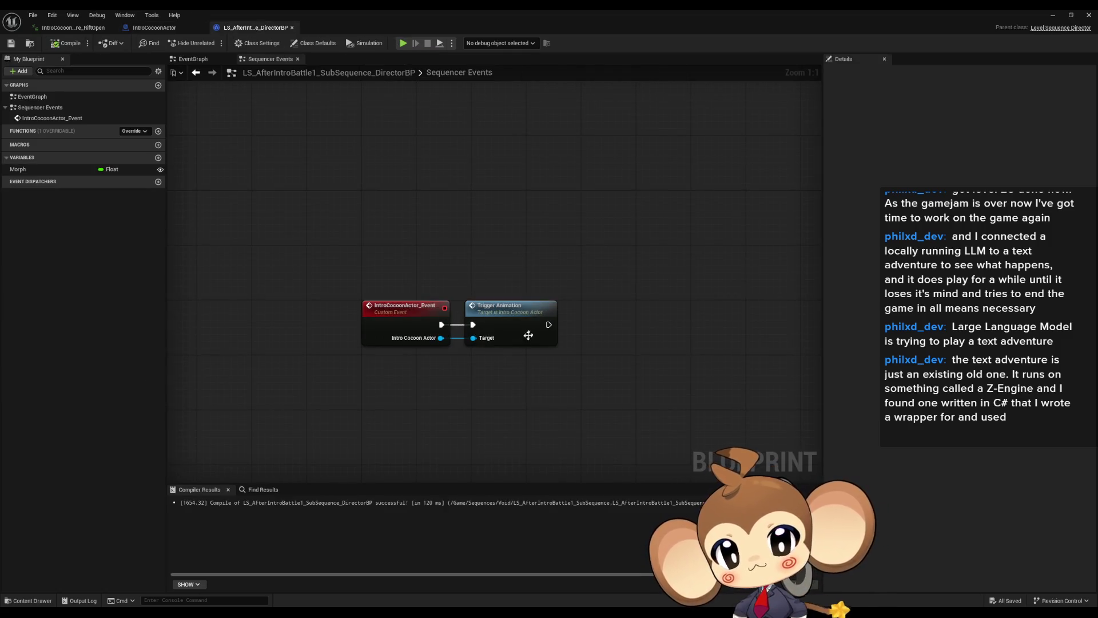
Step: Close the RiftOpen animation editor, then run and stop a play-in-editor test of Main
click(74, 27)
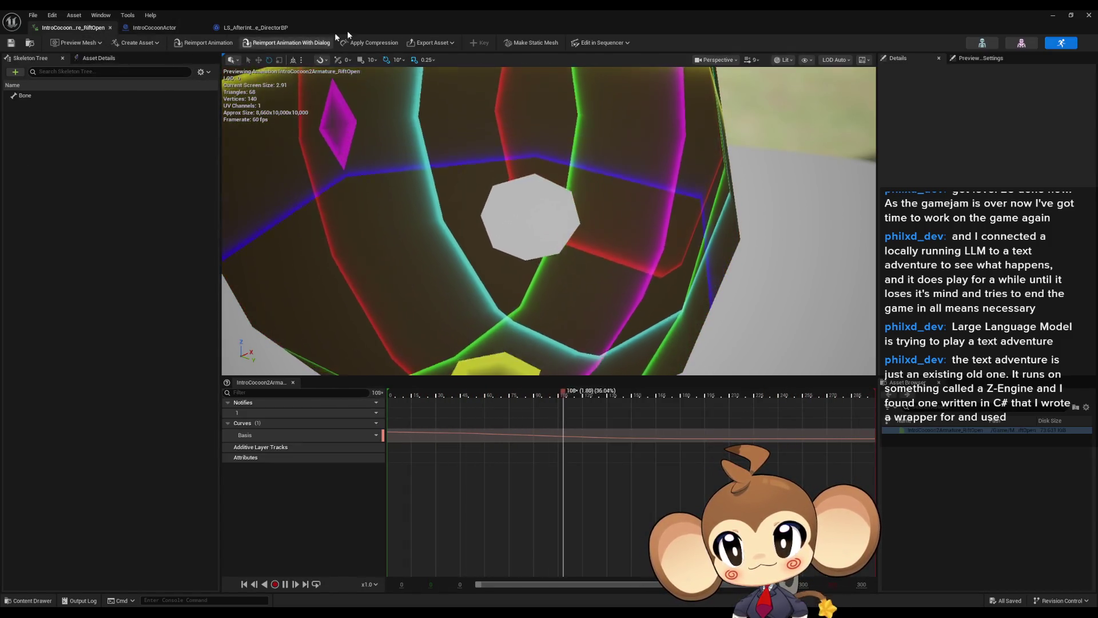
click(1087, 15)
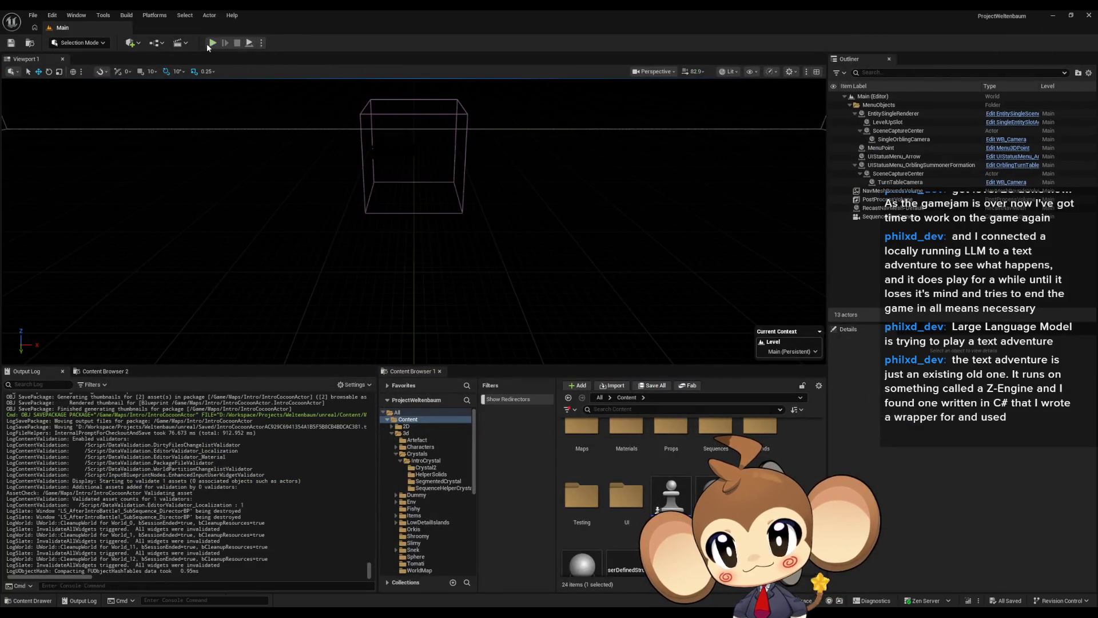
click(211, 43)
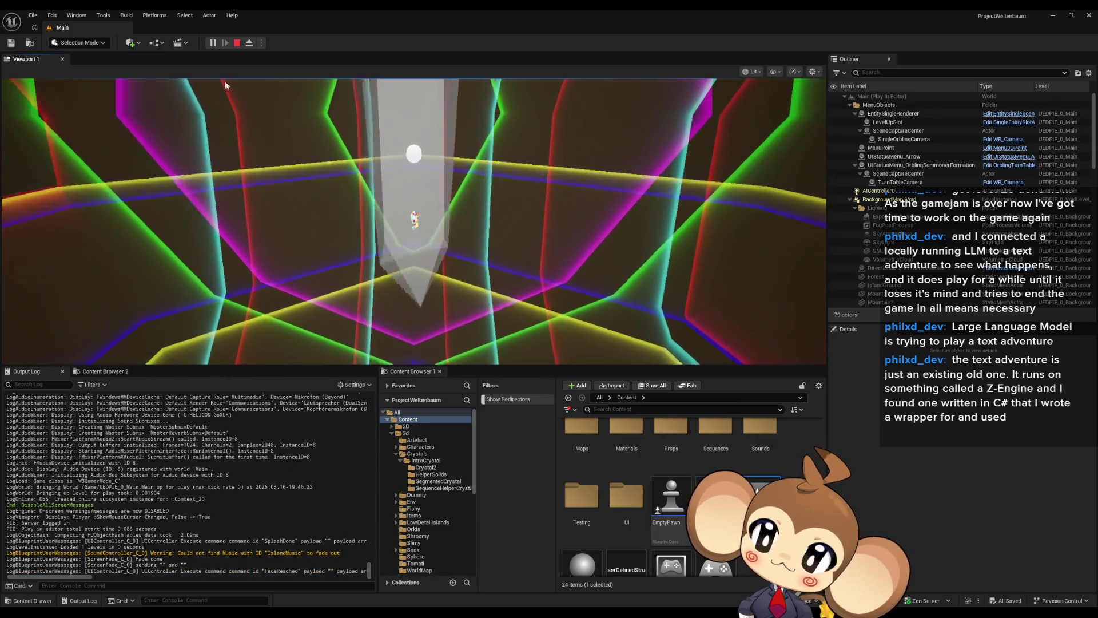
key(Escape)
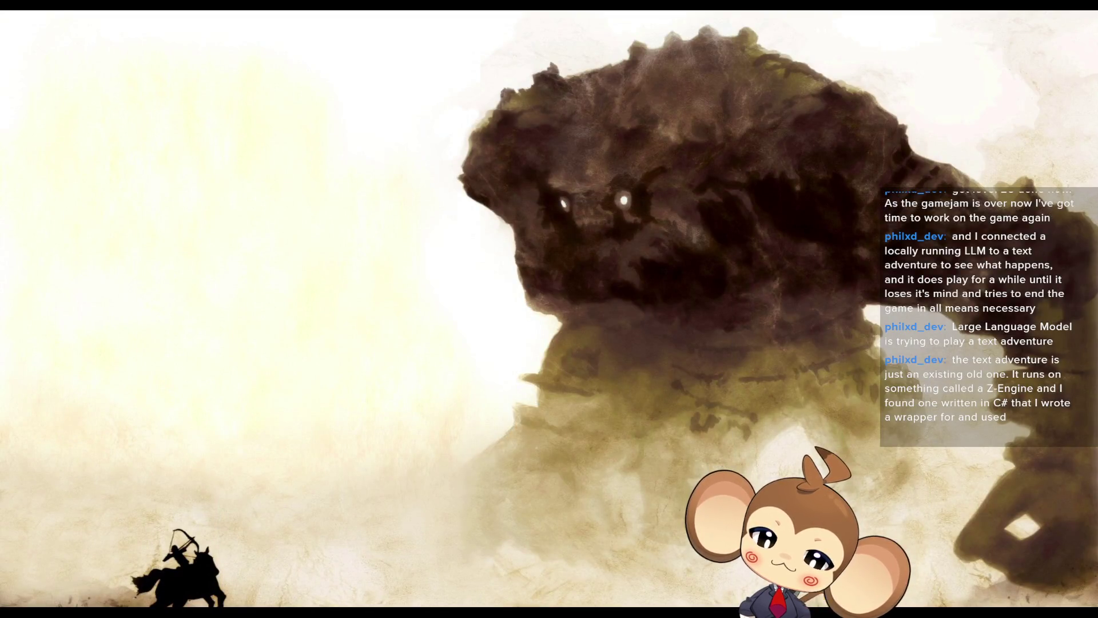
key(alt+Tab)
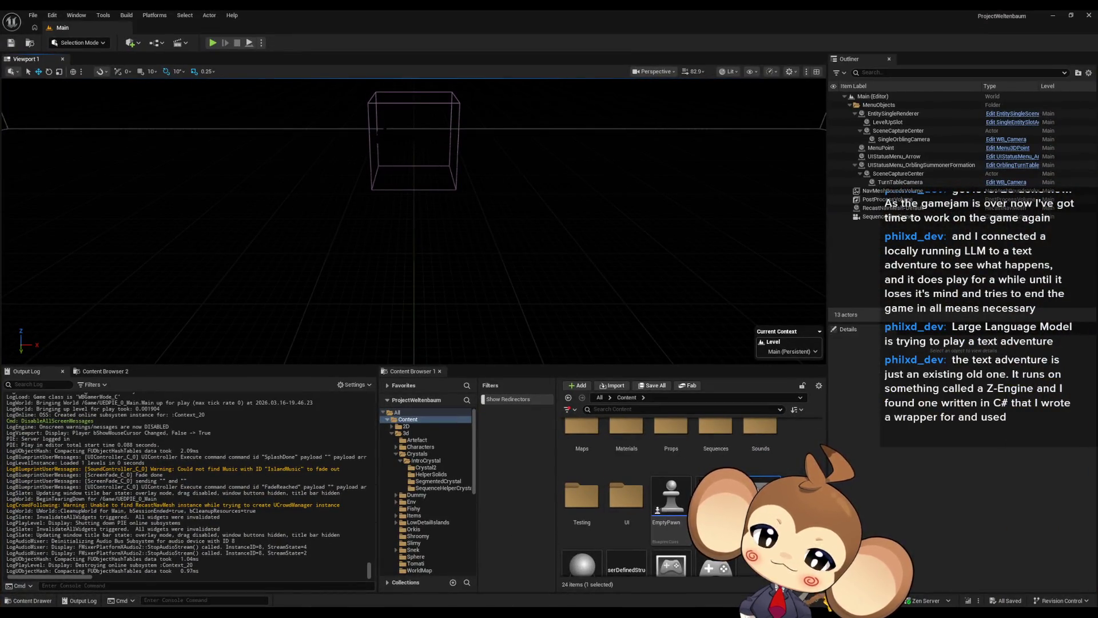
Step: Open the after-intro battle sub-sequence from Sequences > Void and open its Director Blueprint
scroll(687, 497, down, 1)
scroll(723, 483, up, 2)
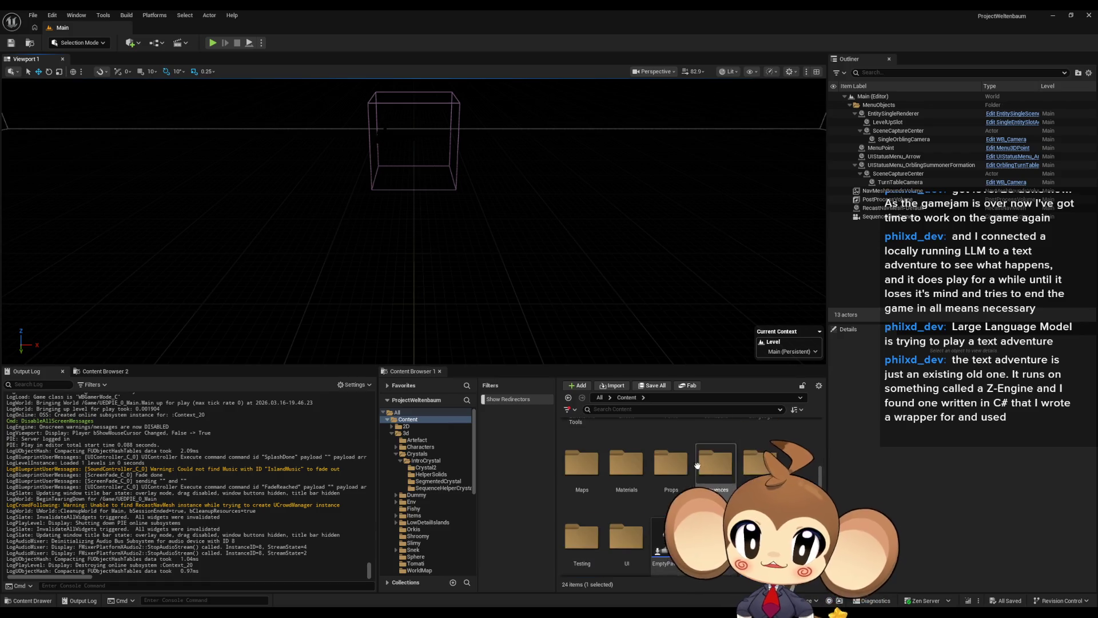
double_click(723, 482)
double_click(667, 439)
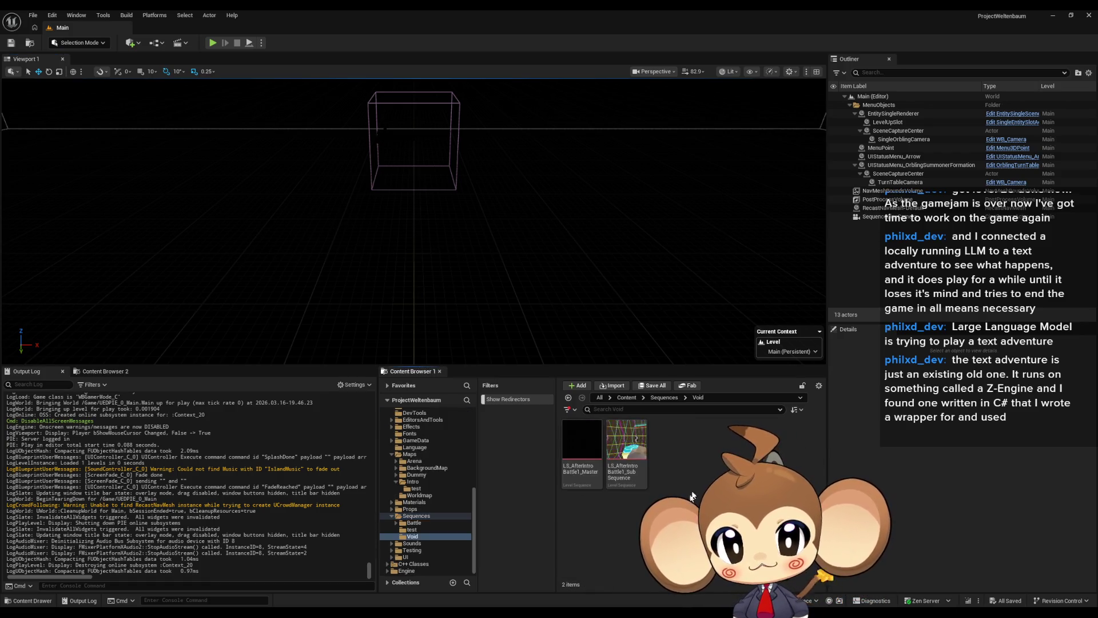
double_click(621, 435)
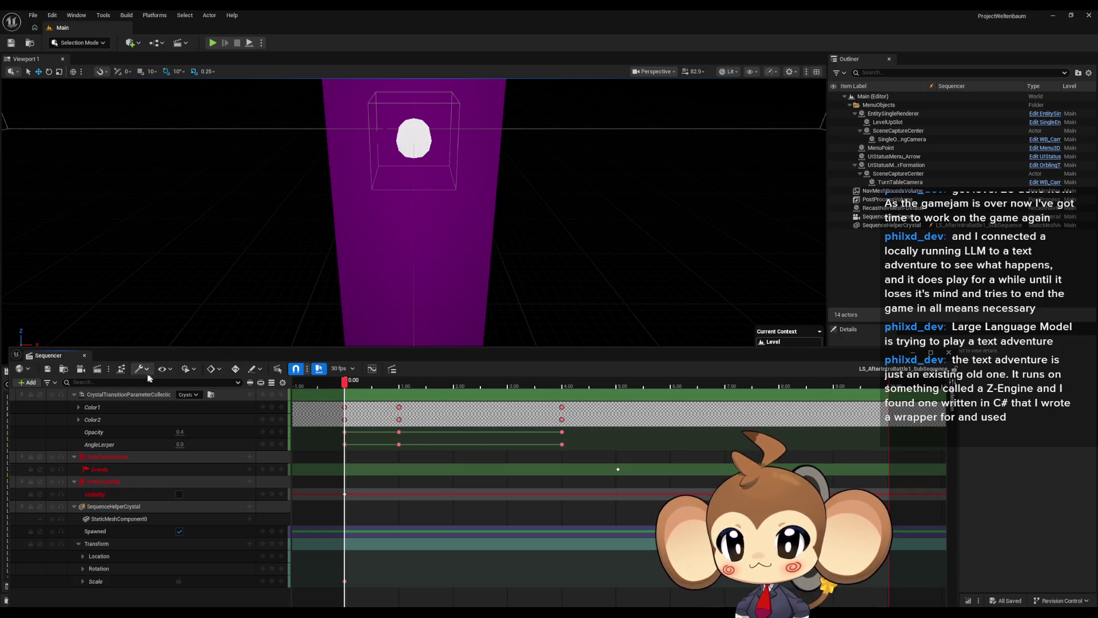
click(118, 370)
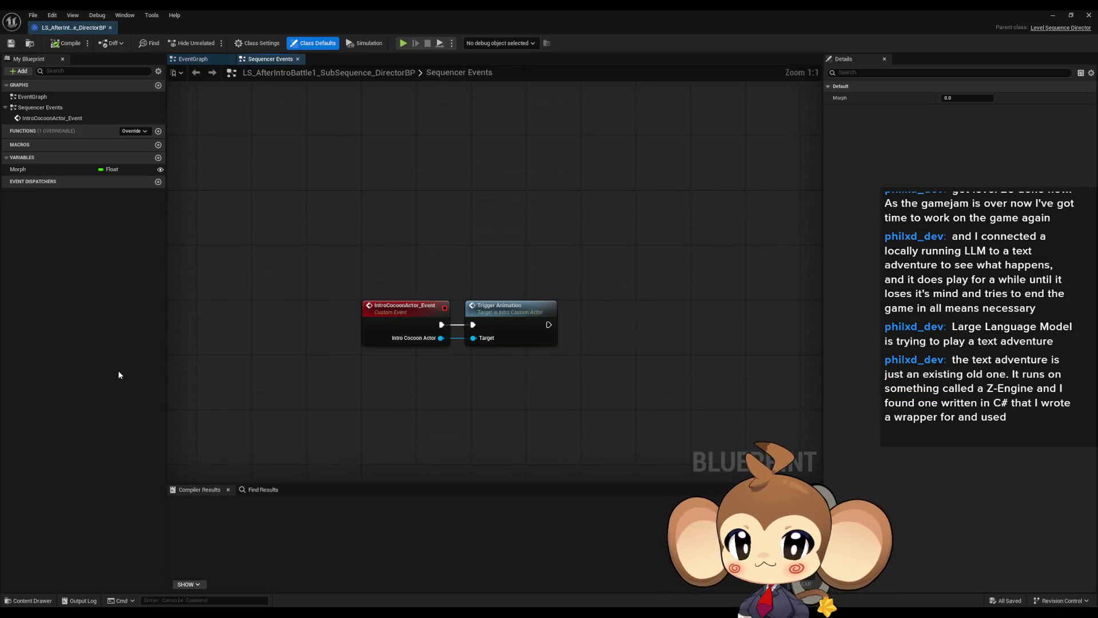
Step: Add a Print String node after Trigger Animation, then minimize the blueprint and close Sequencer
drag(586, 329, 586, 329)
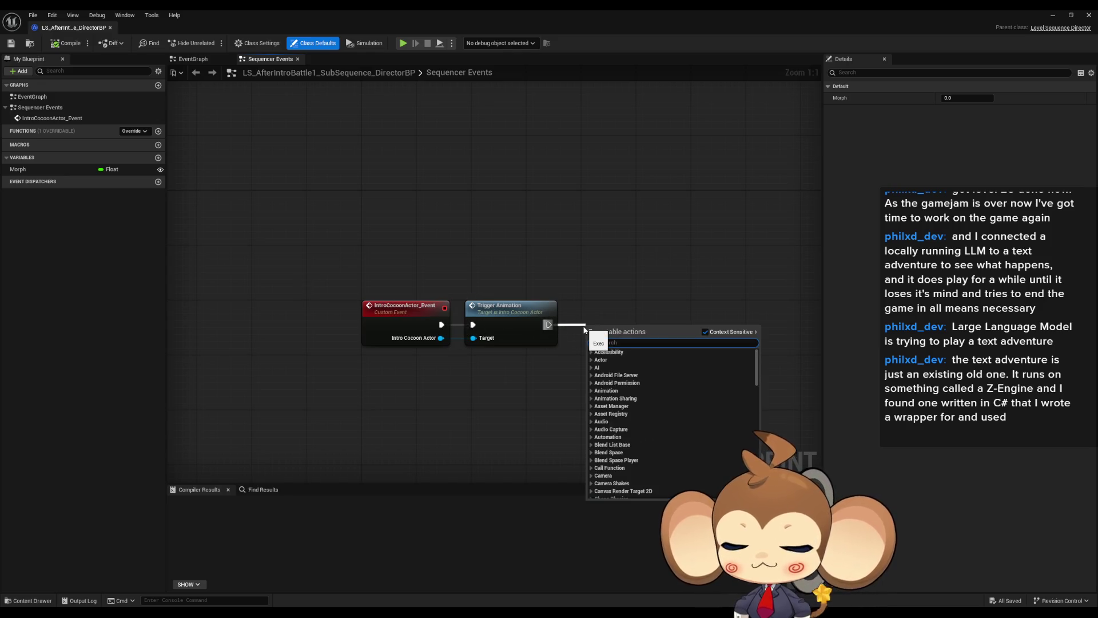
text(print string)
key(Return)
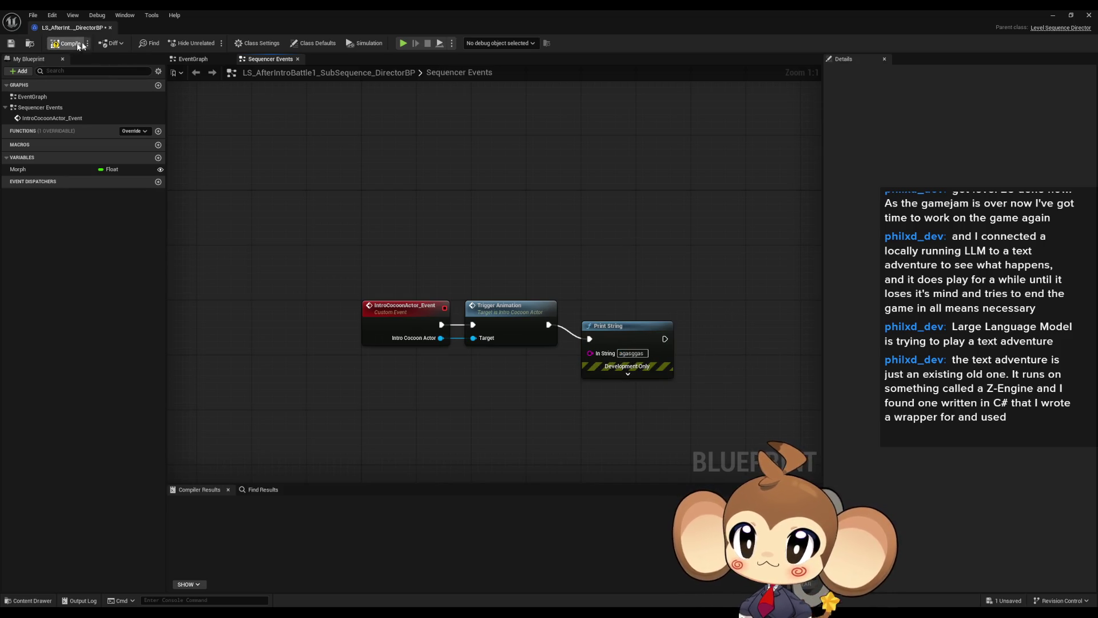
click(1053, 16)
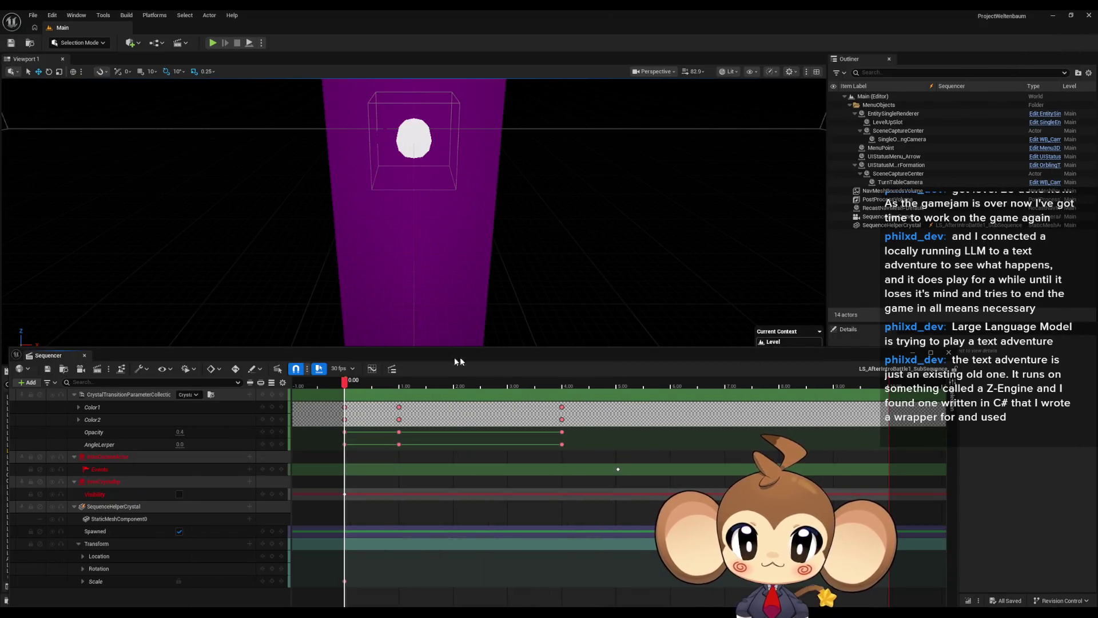
click(949, 353)
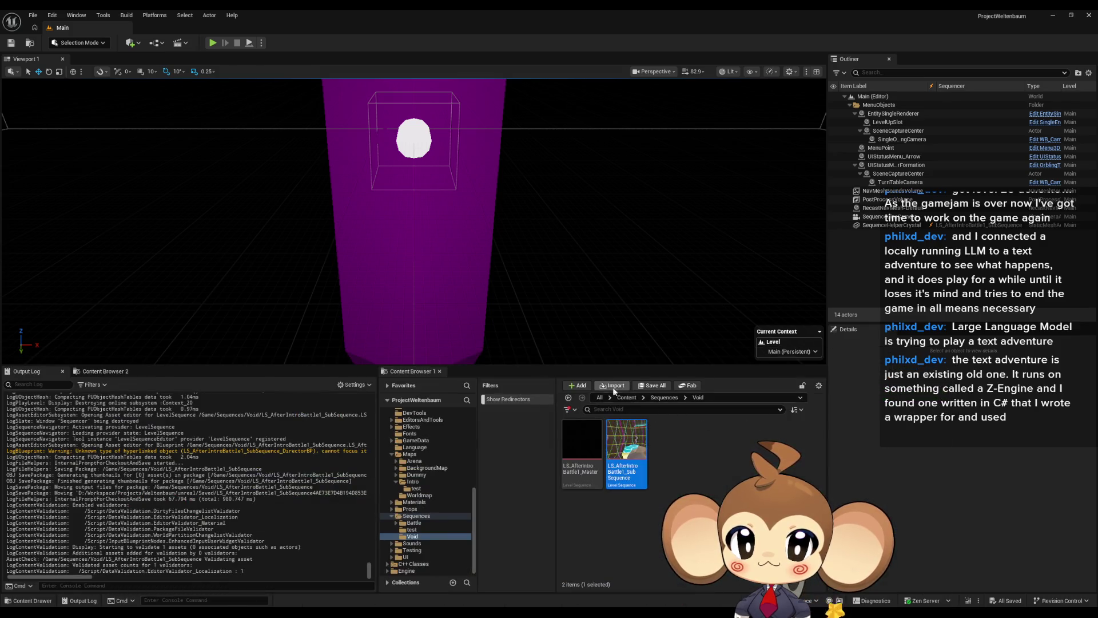
Step: Reload the Main level from the Content root and run a play test until 'Error: triggered' logs
click(625, 397)
double_click(758, 460)
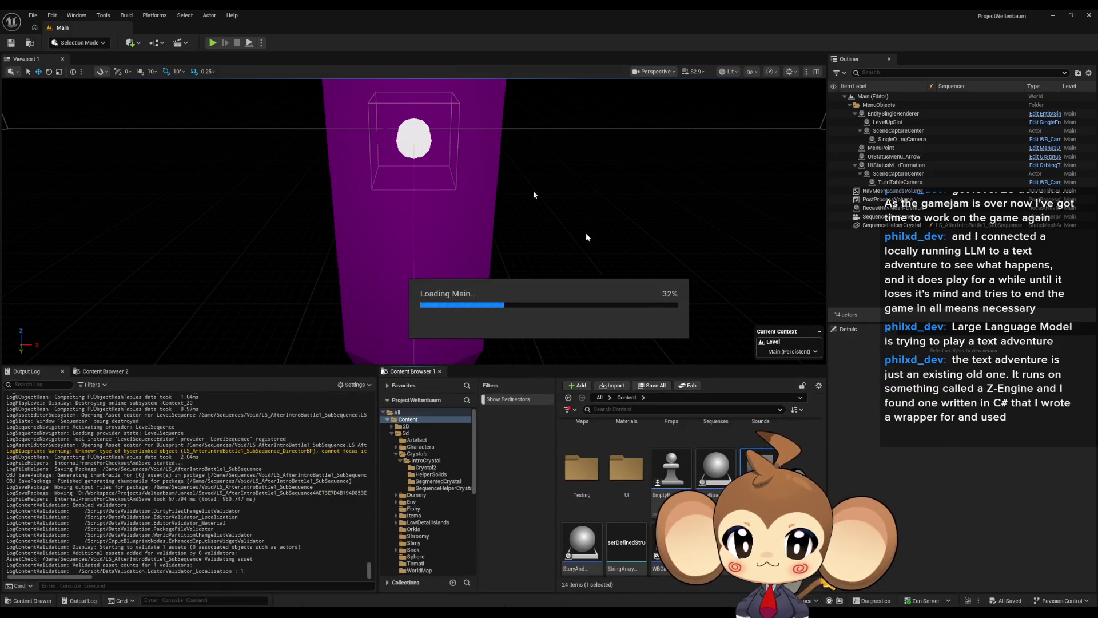
click(211, 43)
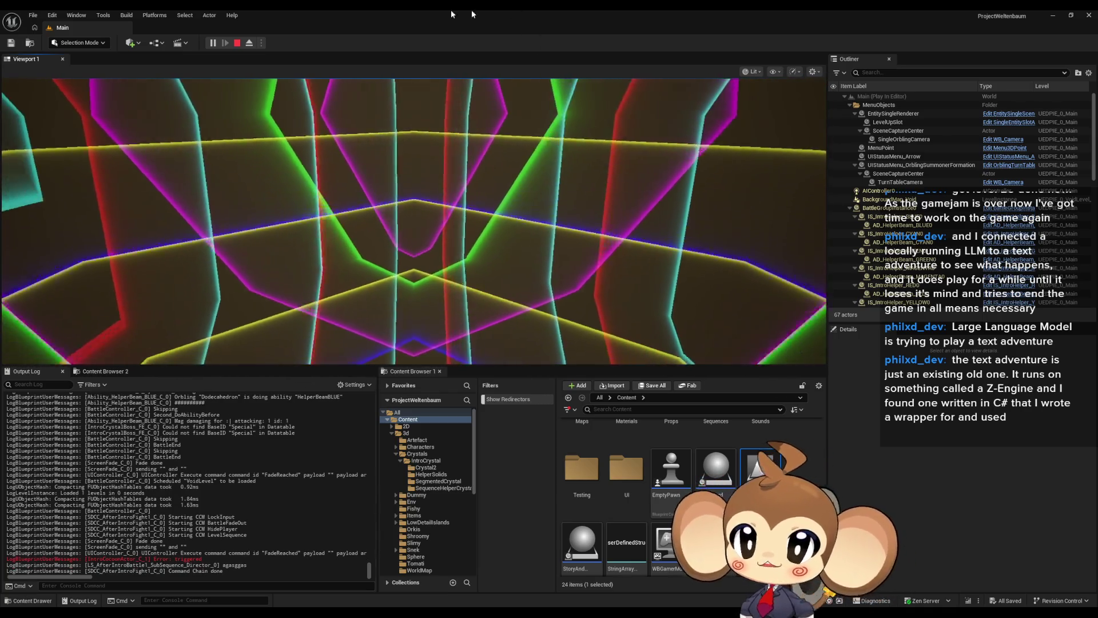
click(236, 43)
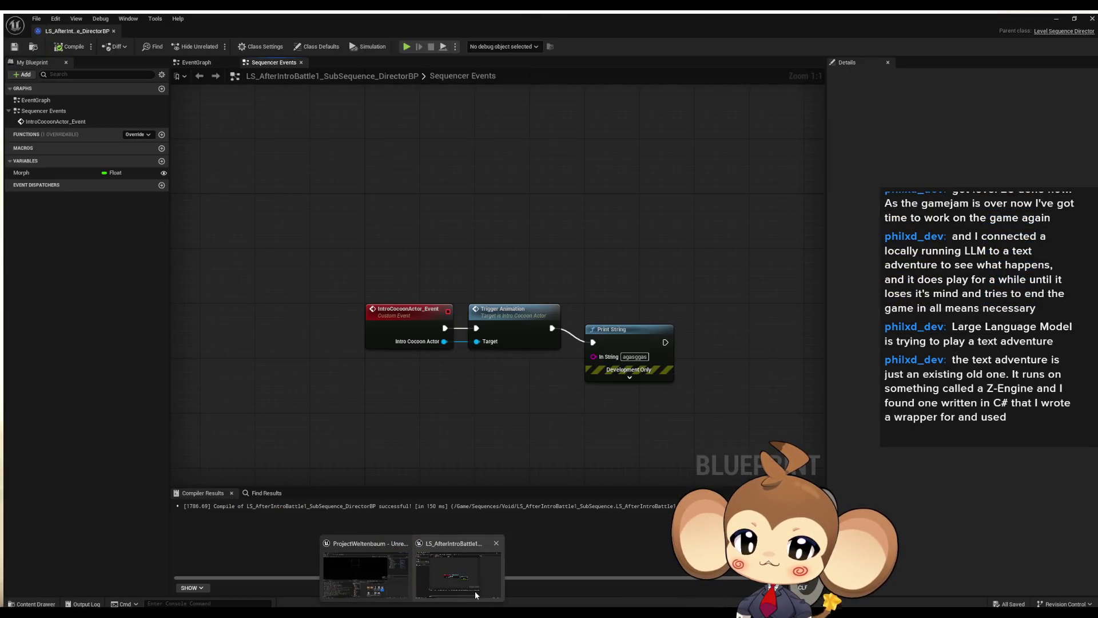
Step: Back in the director blueprint, jump to TriggerAnimation's definition in IntroCocoonActor
click(476, 595)
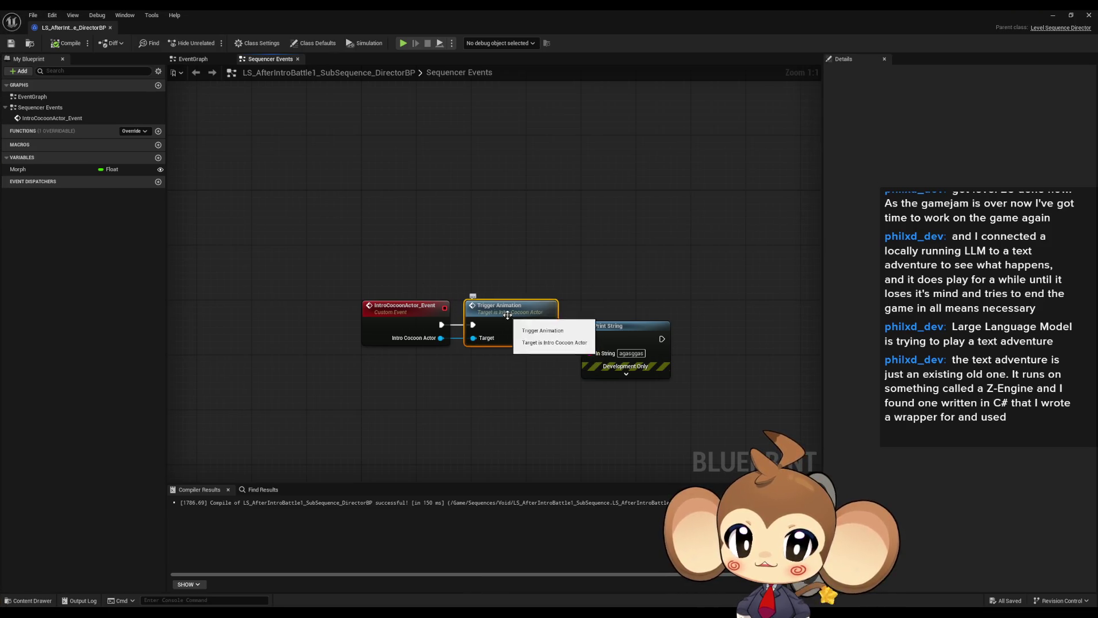
double_click(508, 319)
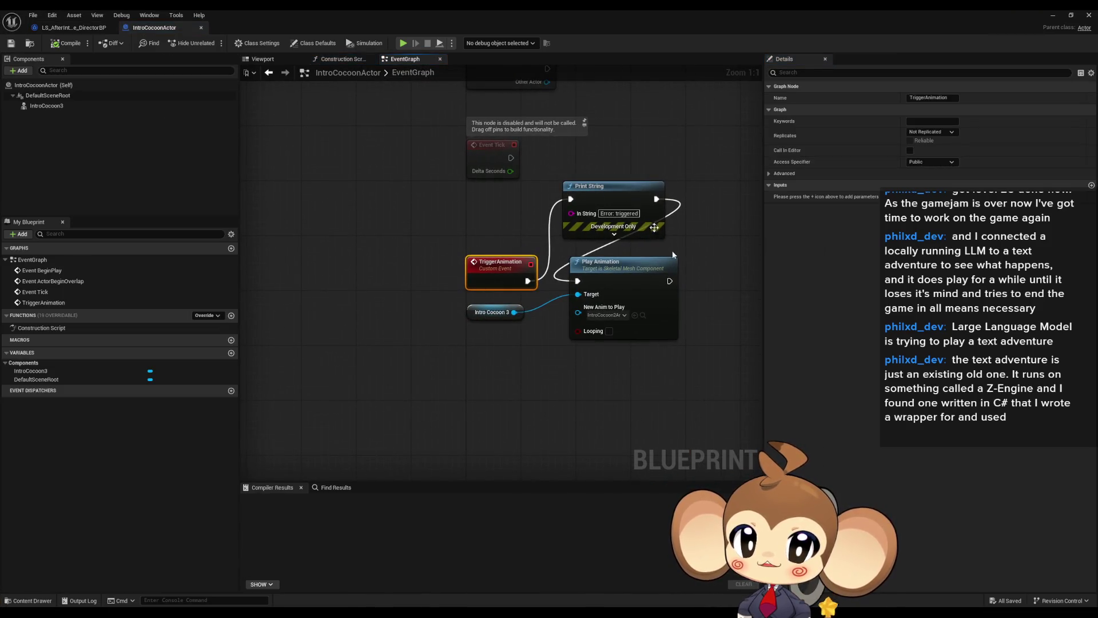
click(626, 287)
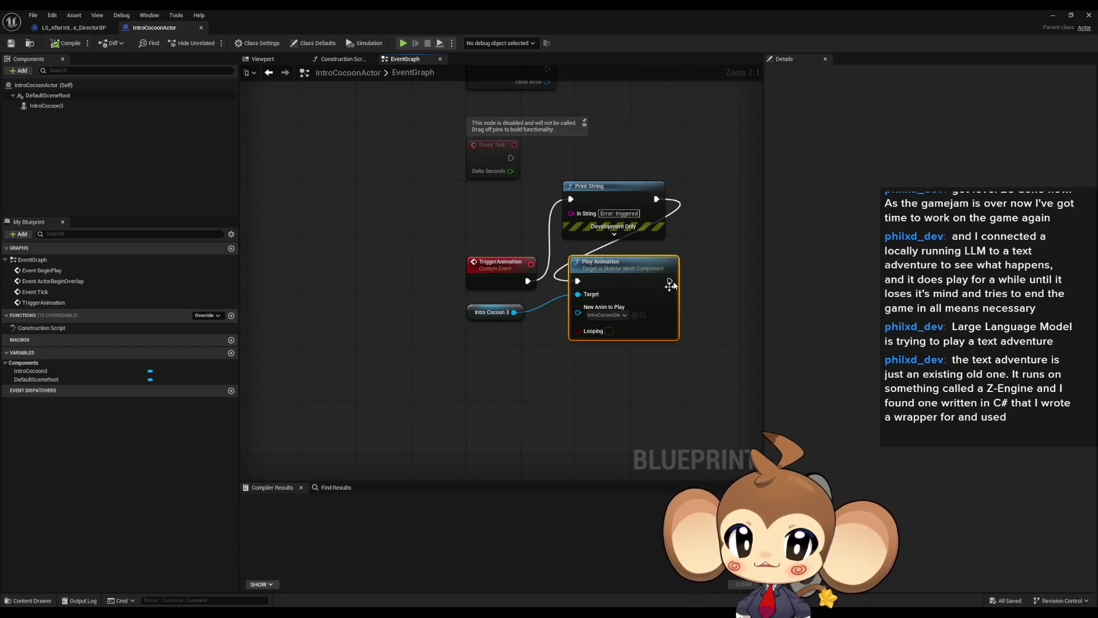
drag(557, 401, 461, 417)
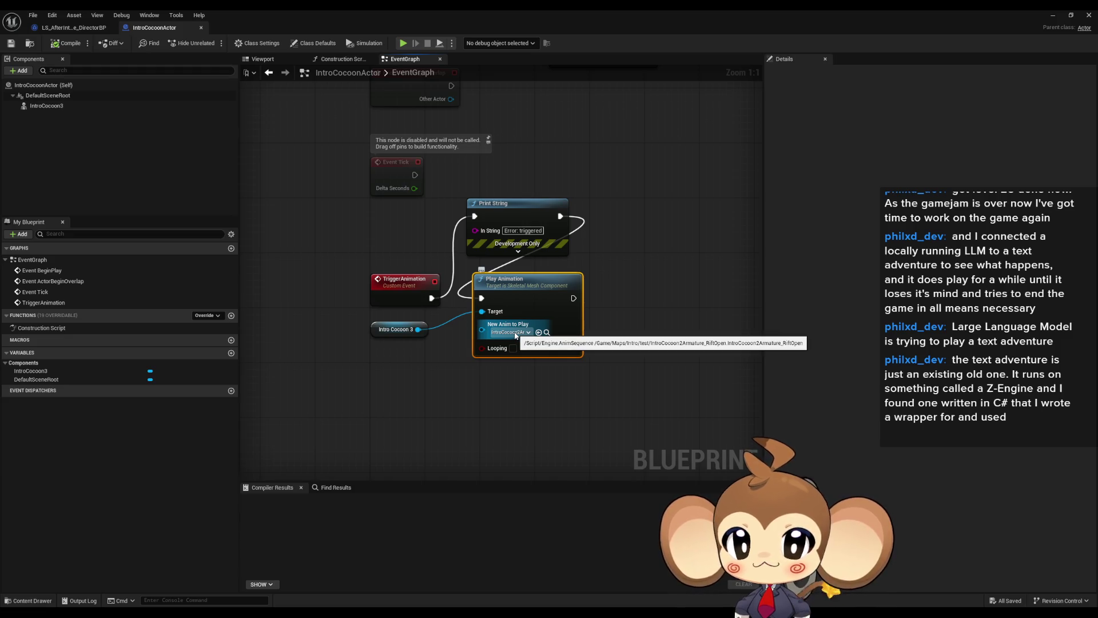
Step: Inspect the Intro Cocoon 3 variable and Play Animation node, then minimize the blueprint editor
click(375, 331)
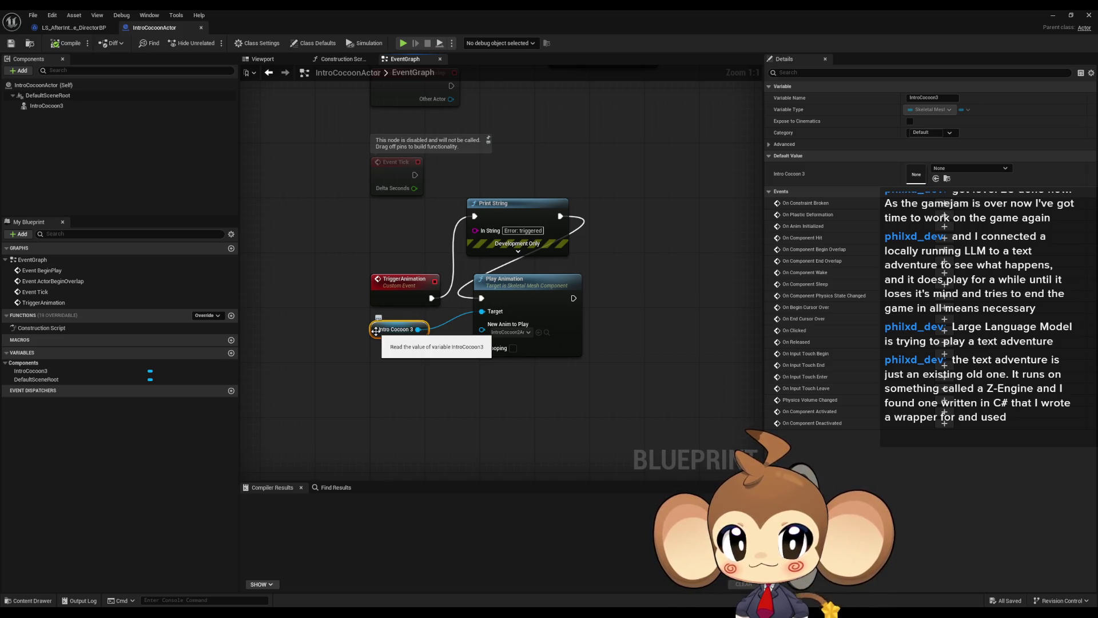
click(970, 164)
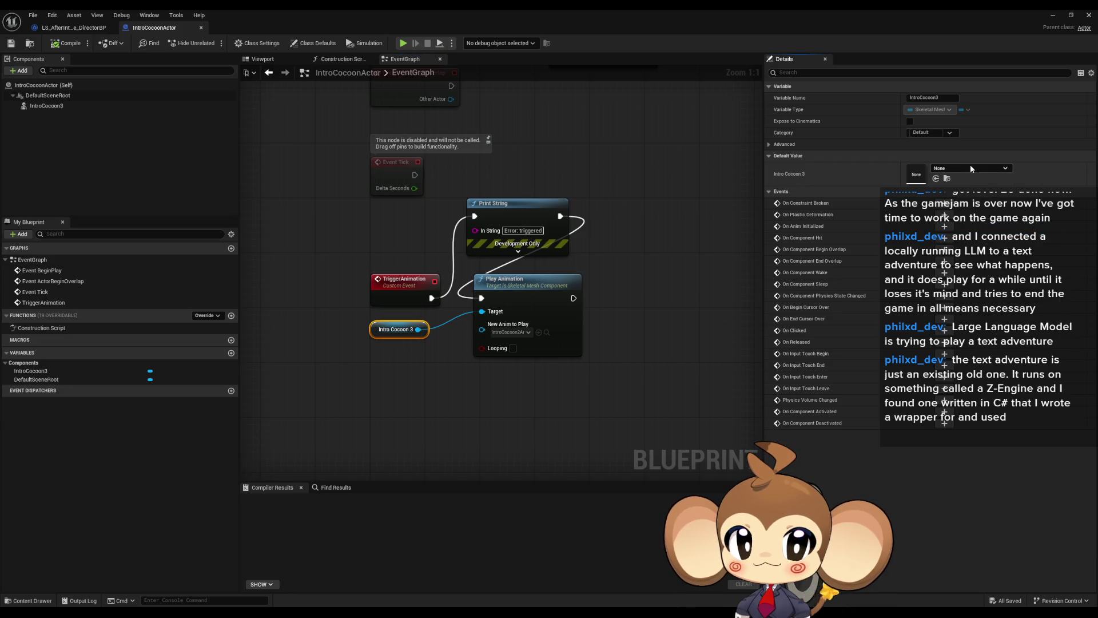
click(558, 303)
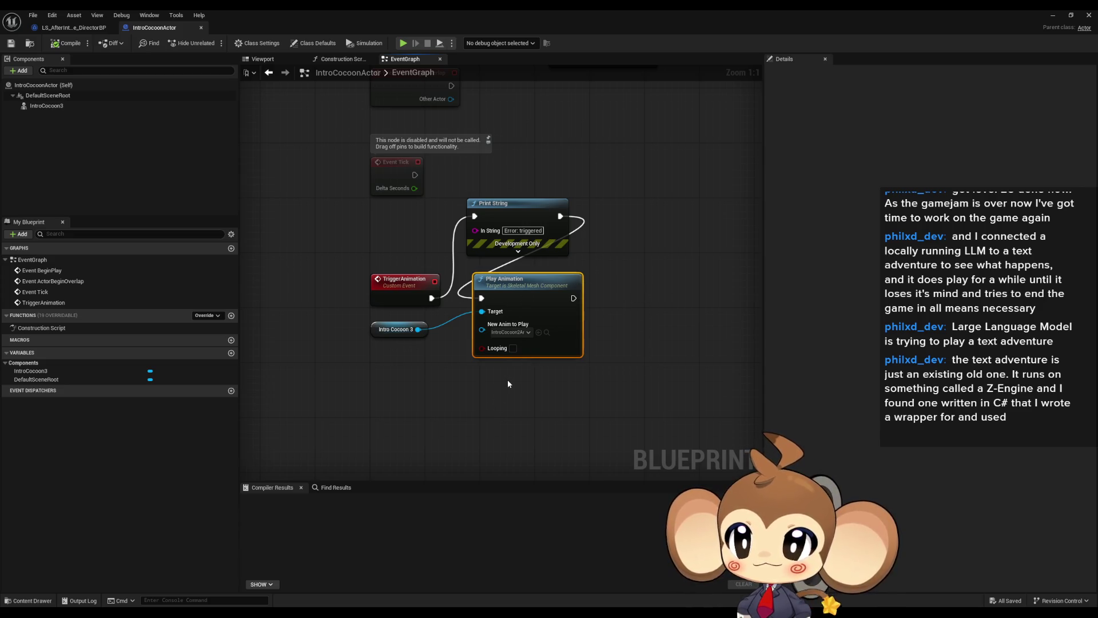
click(561, 381)
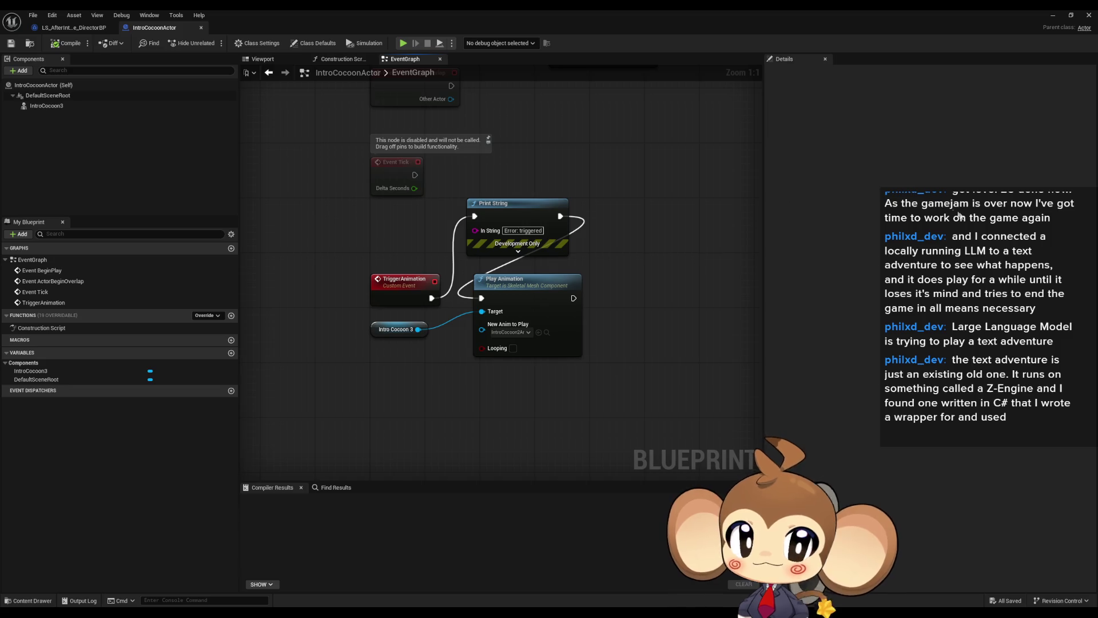
click(1056, 18)
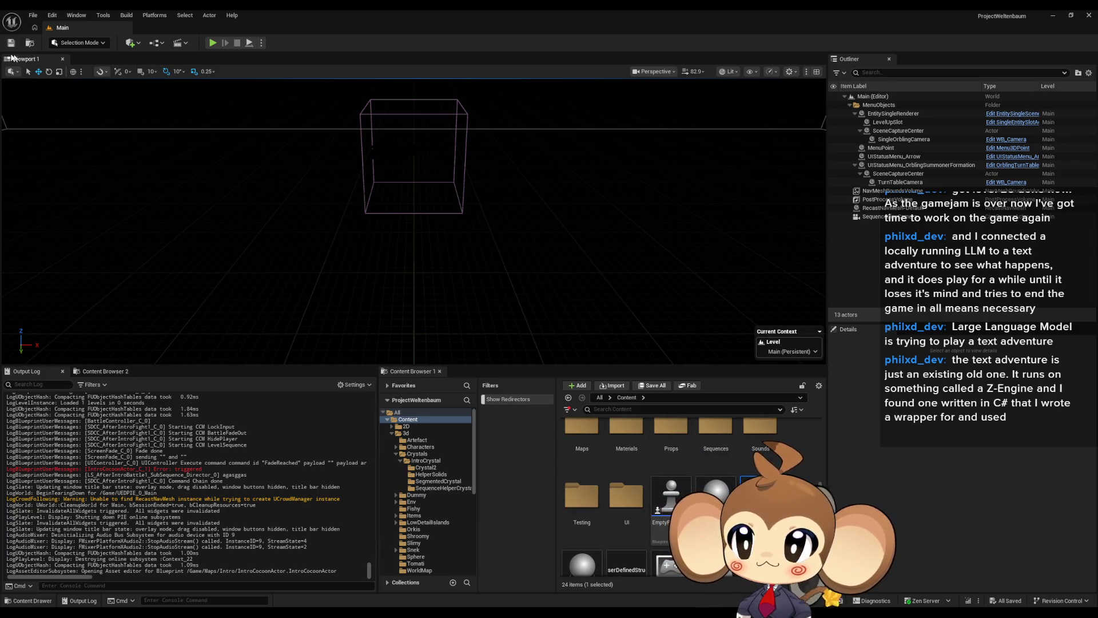
Step: Create a new untitled level from the Basic template via File > New Level
click(29, 17)
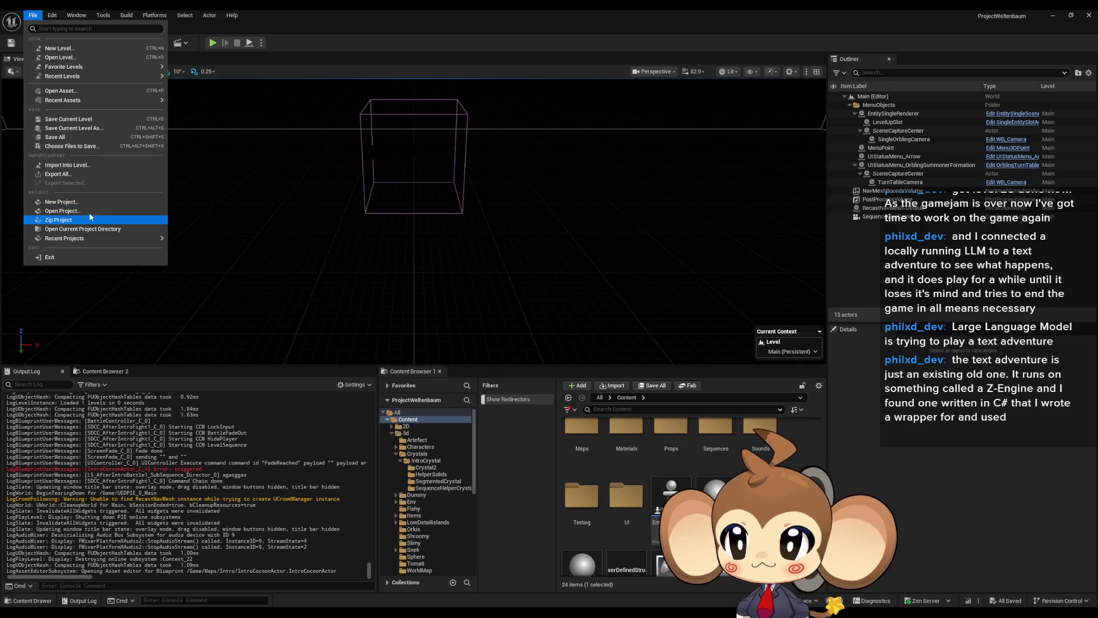
click(66, 49)
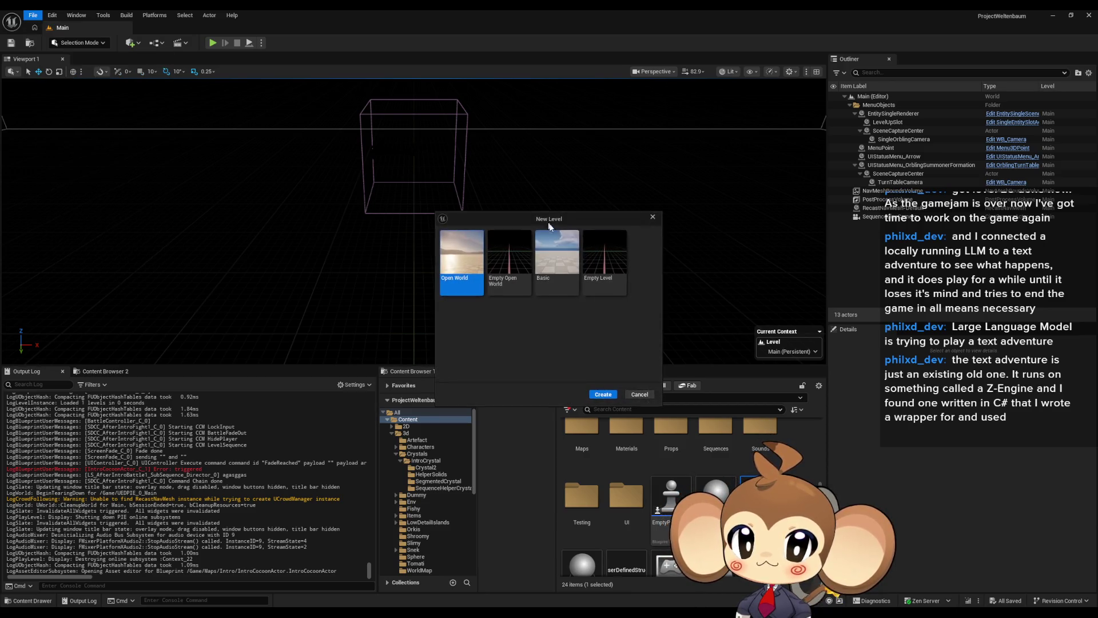
click(608, 395)
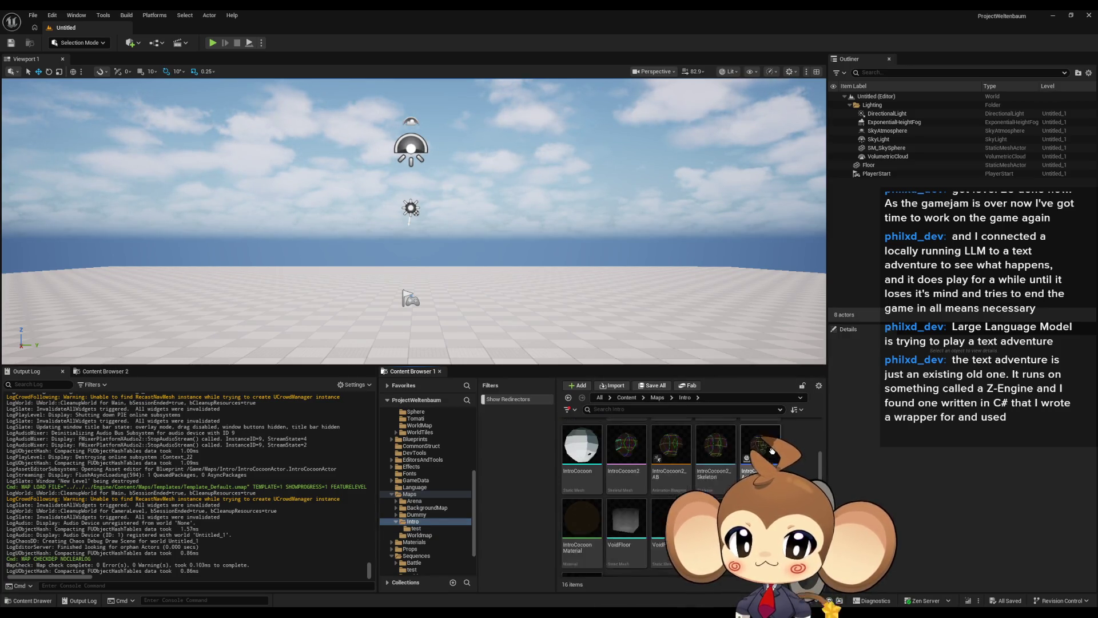
Step: Place IntroCocoonActor at the level origin and delete the floor
drag(772, 451, 410, 323)
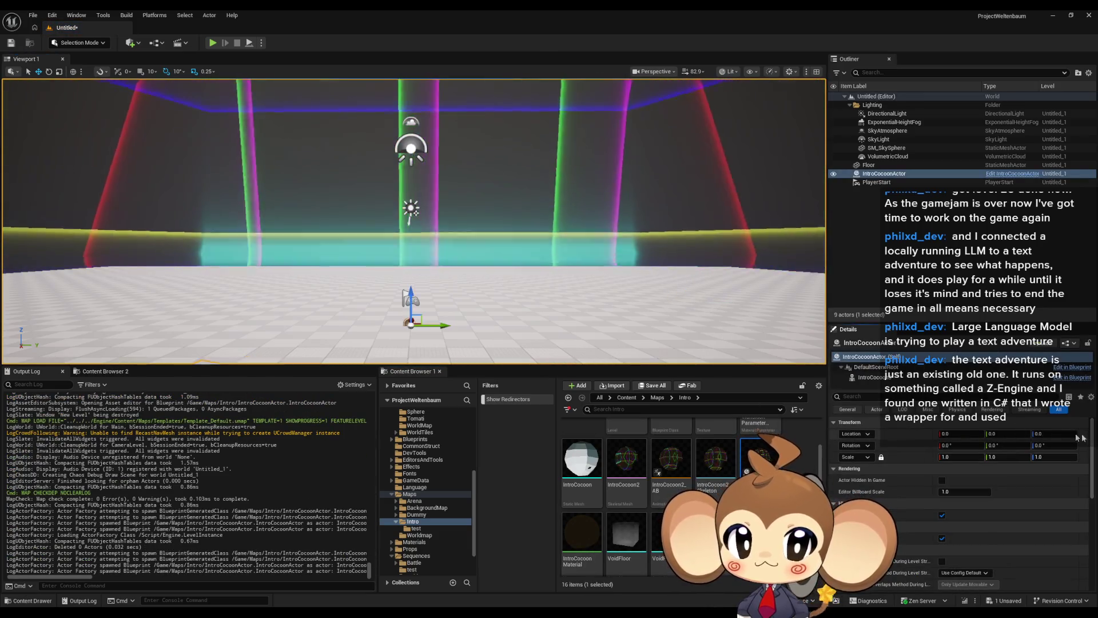
click(514, 320)
key(Delete)
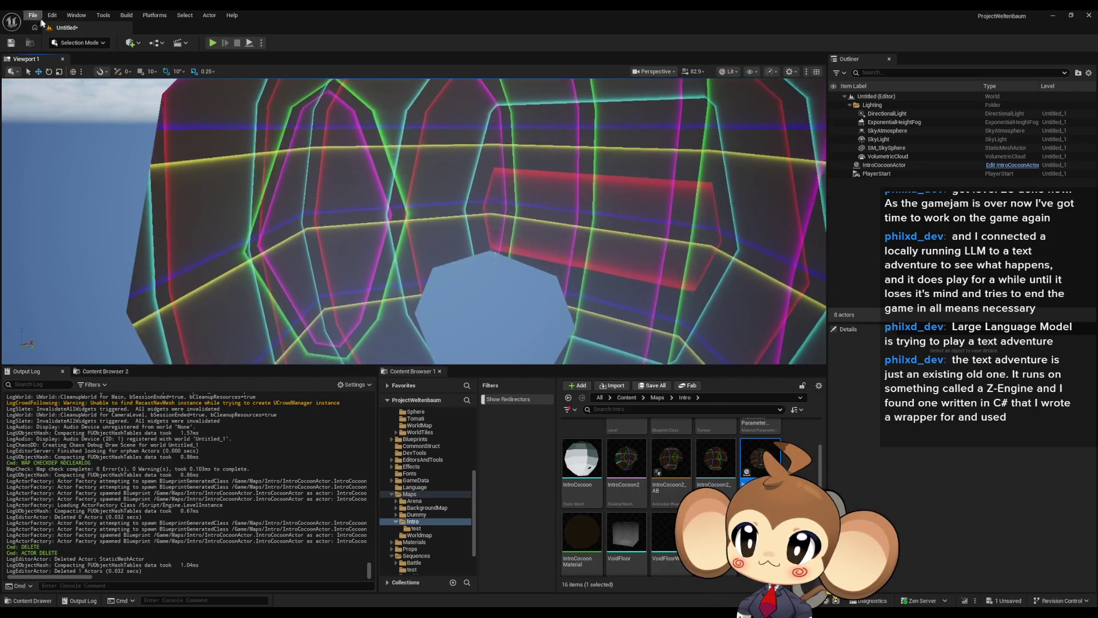
Step: Save the level as delme in Maps/Intro and open its Level Blueprint
click(132, 43)
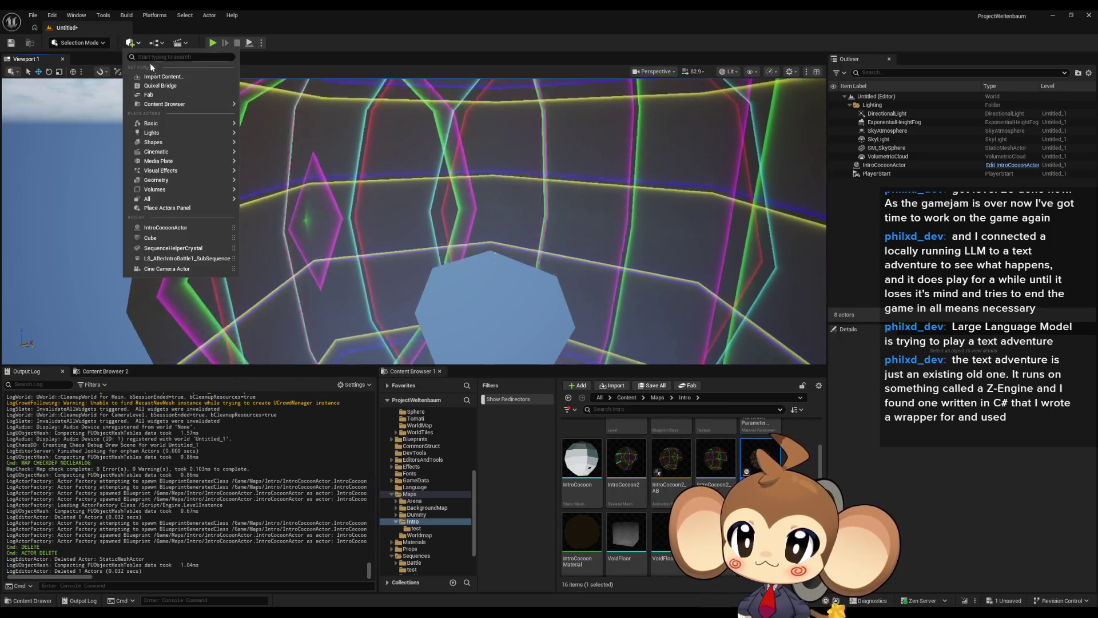
click(156, 43)
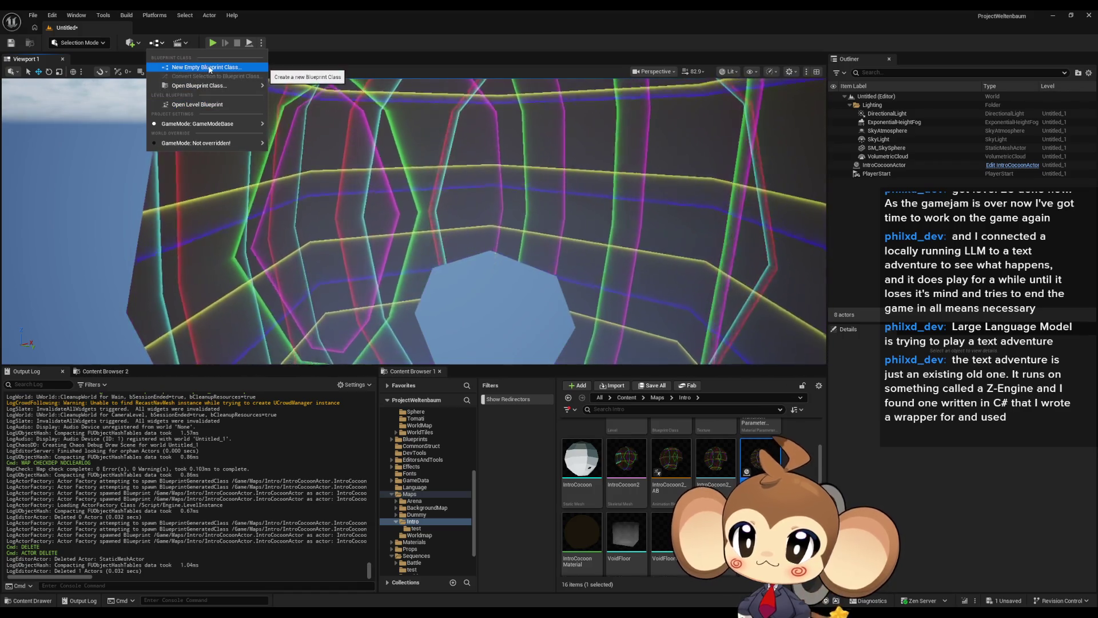
click(207, 68)
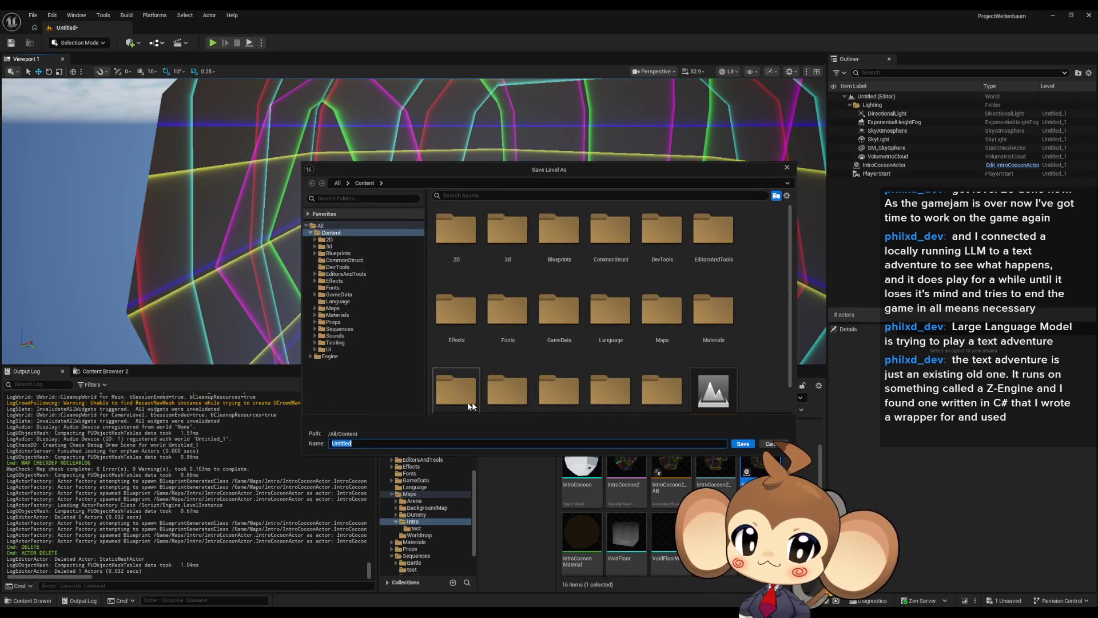
double_click(663, 315)
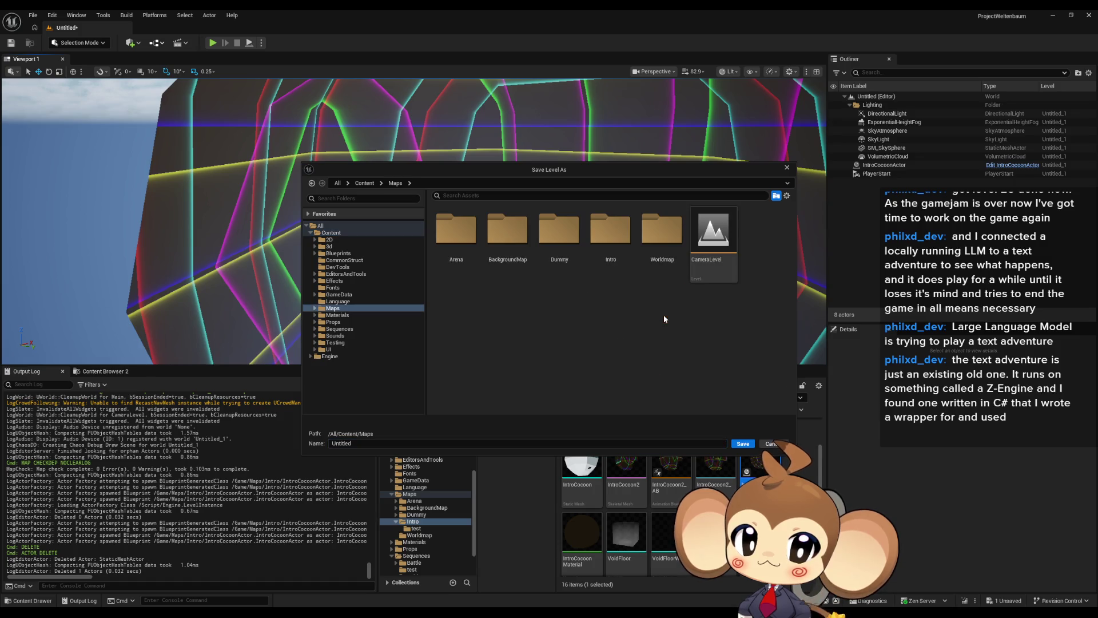
double_click(616, 241)
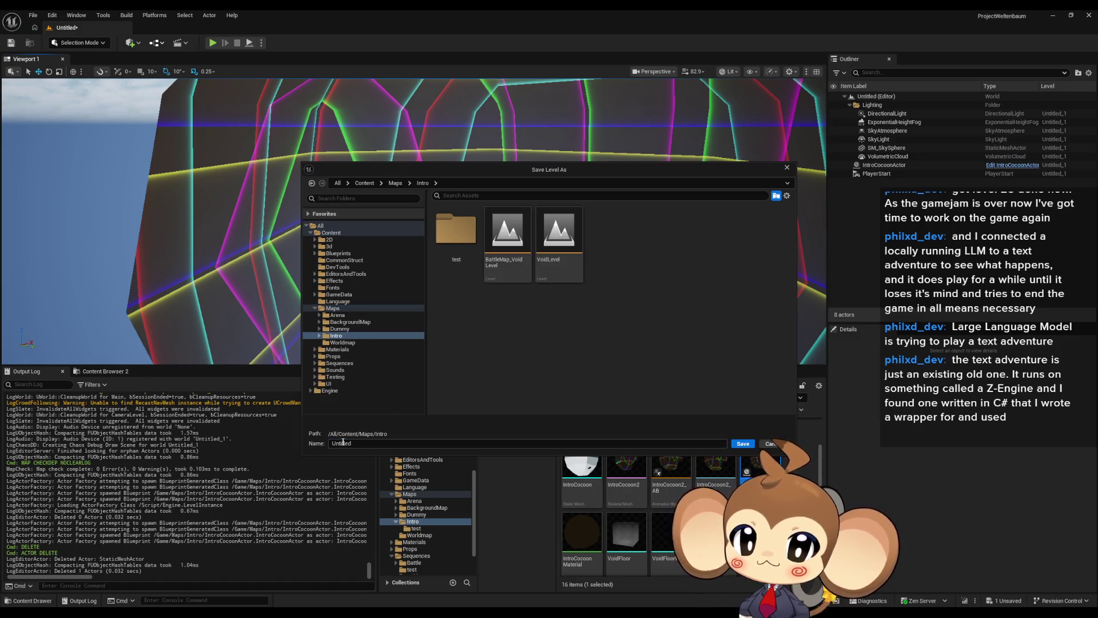
text(delme)
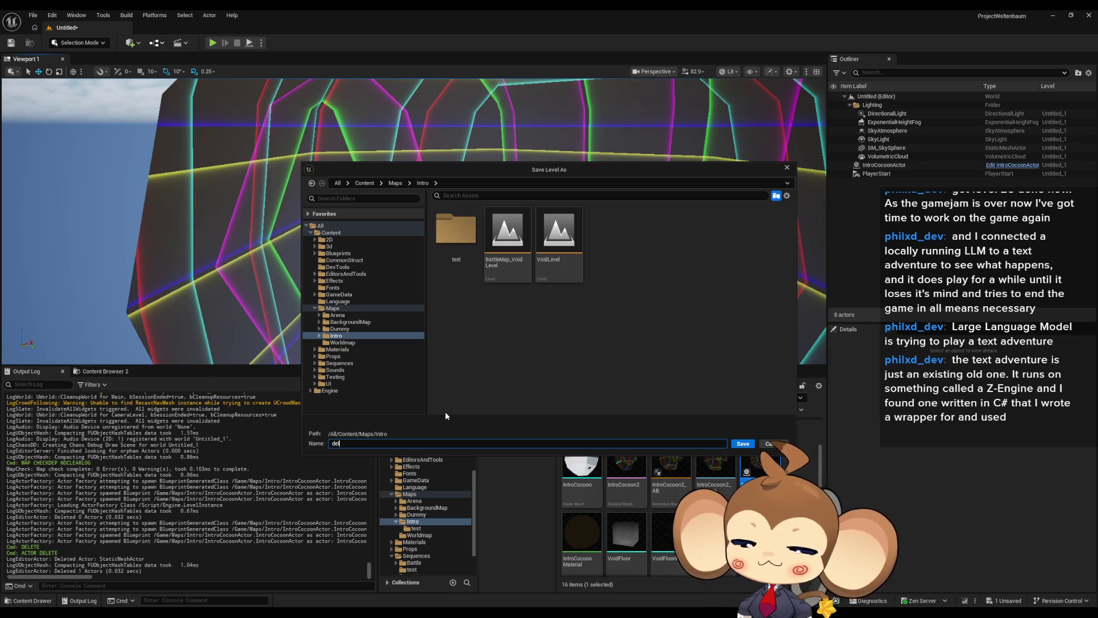
key(Return)
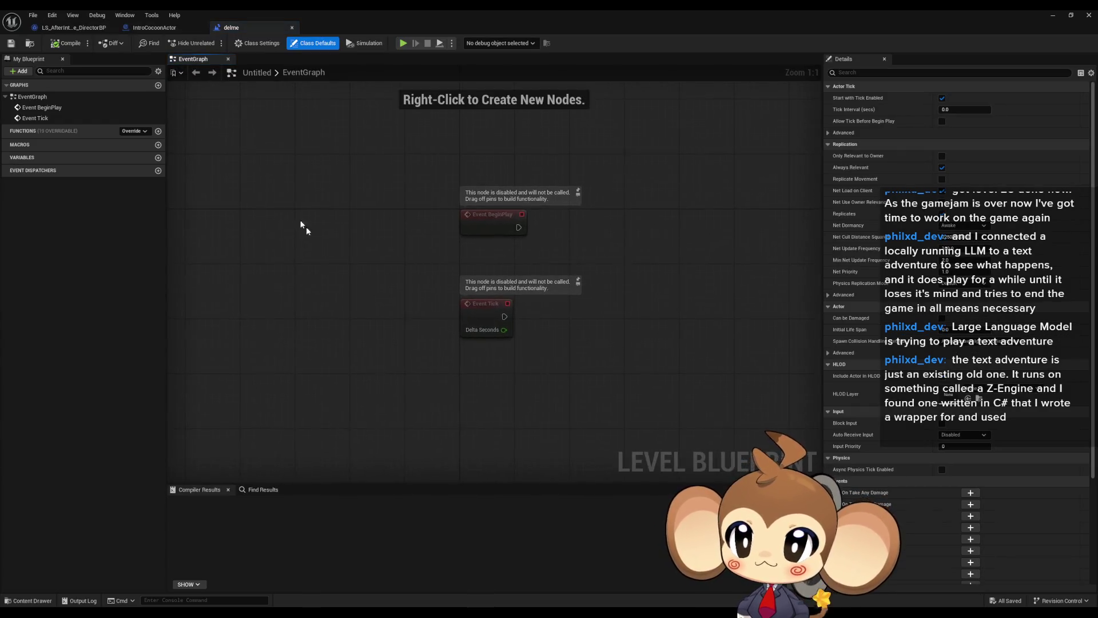
Step: Add a 2-second Delay node after BeginPlay
drag(483, 230, 512, 230)
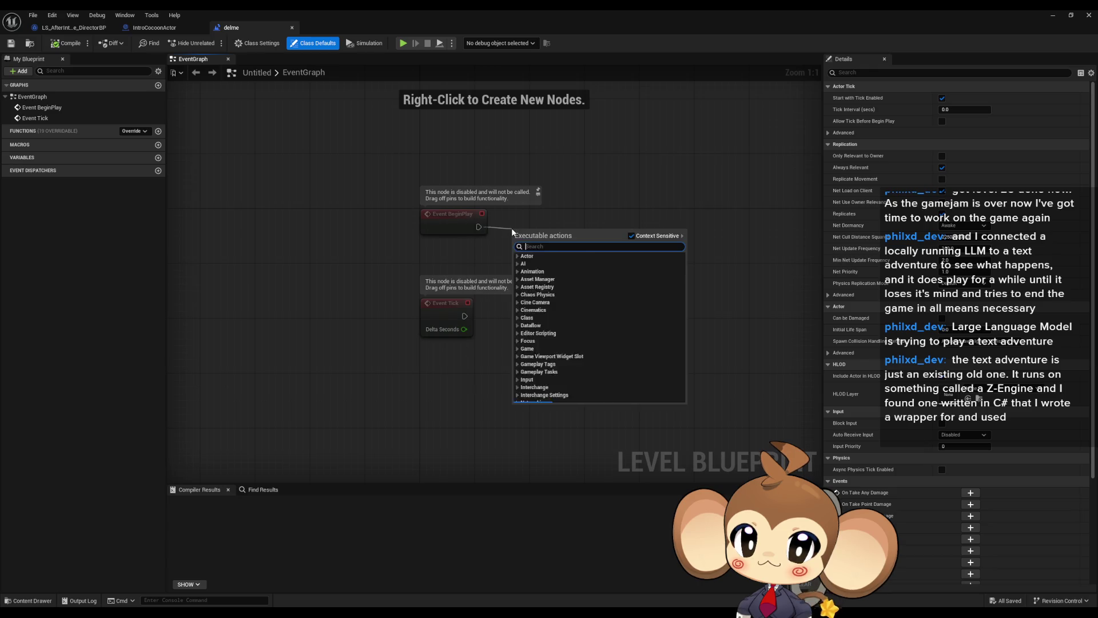
text(lay)
key(Return)
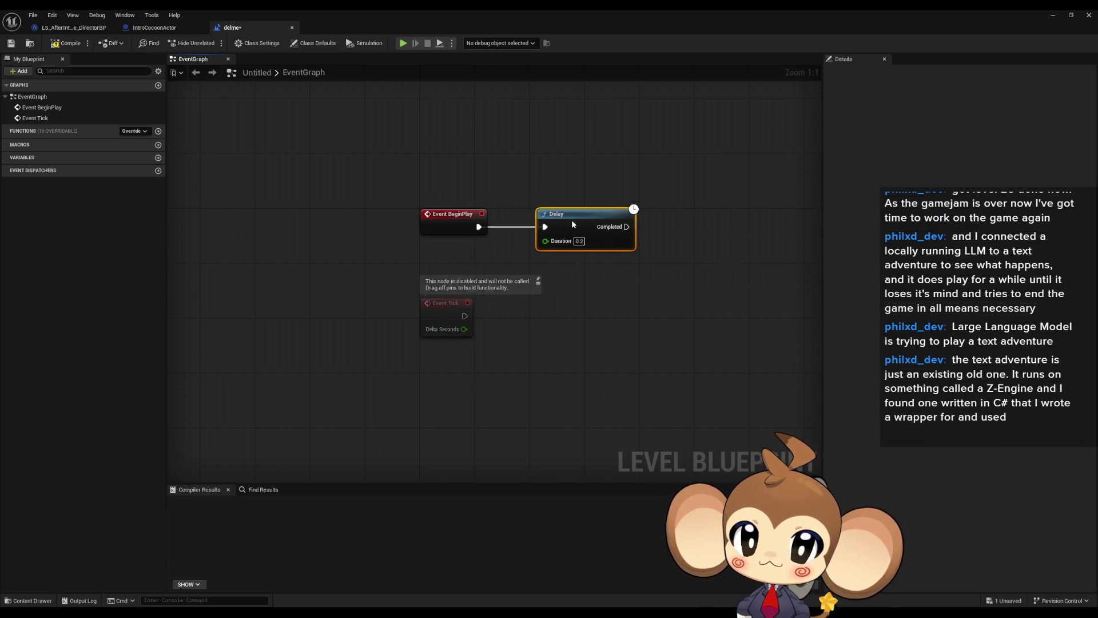
drag(708, 223, 574, 249)
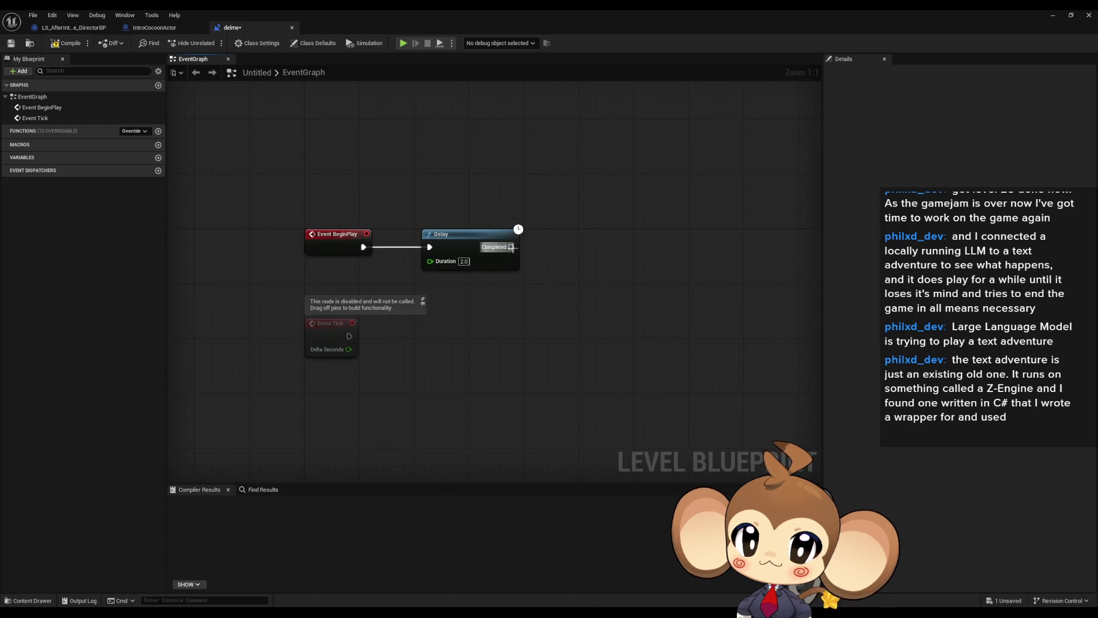
Step: Bring an IntroCocoonActor reference into the graph and attach a Play Animation node to it
double_click(356, 9)
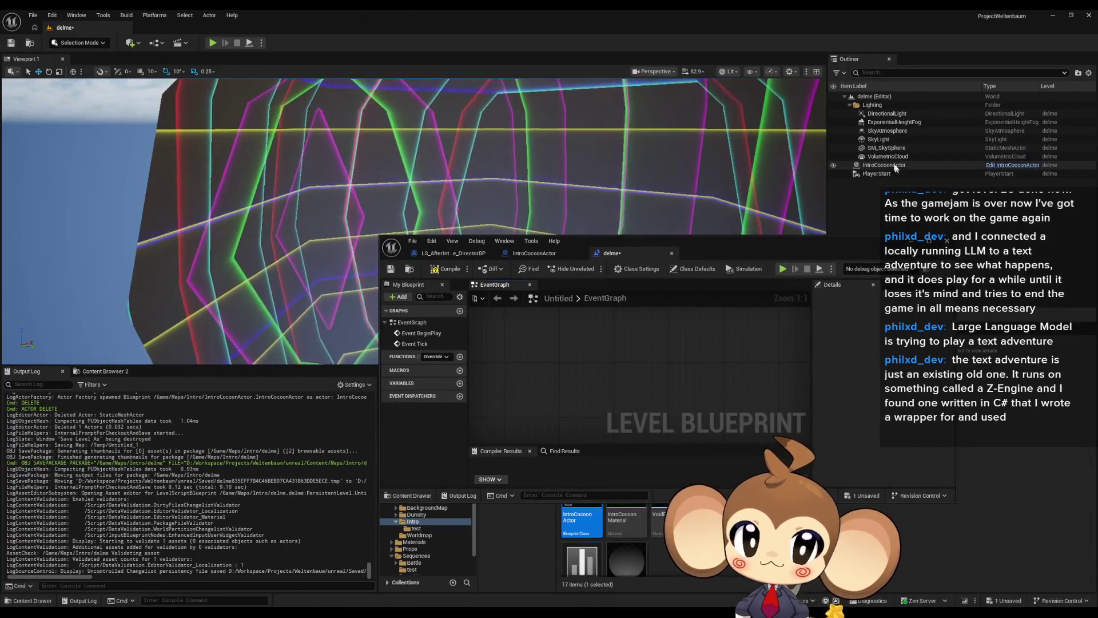
drag(894, 166, 554, 361)
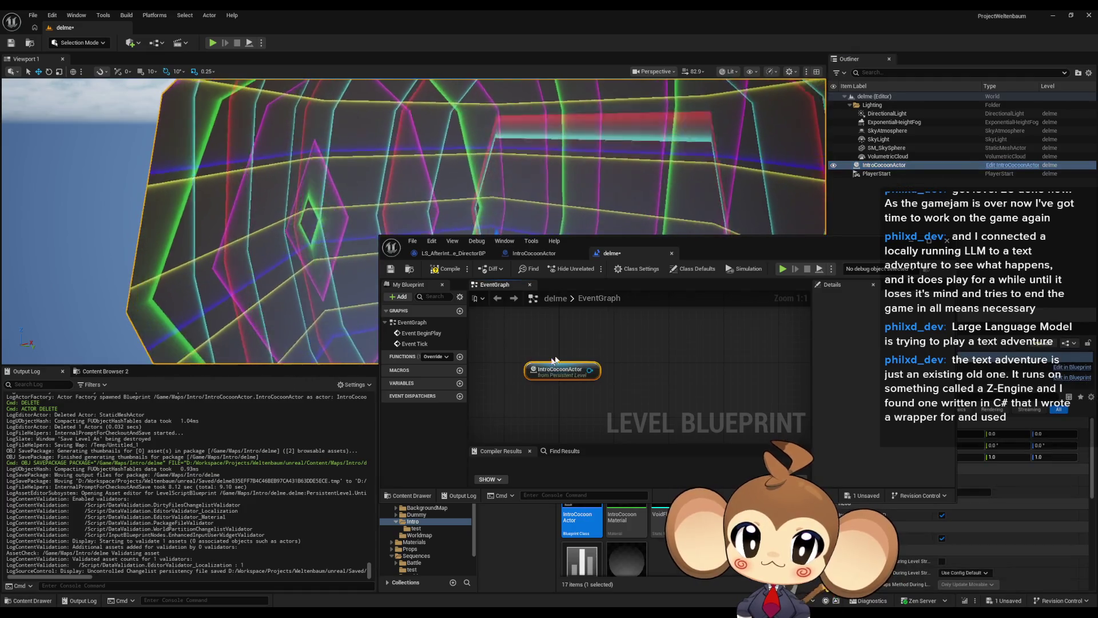
key(super+Up)
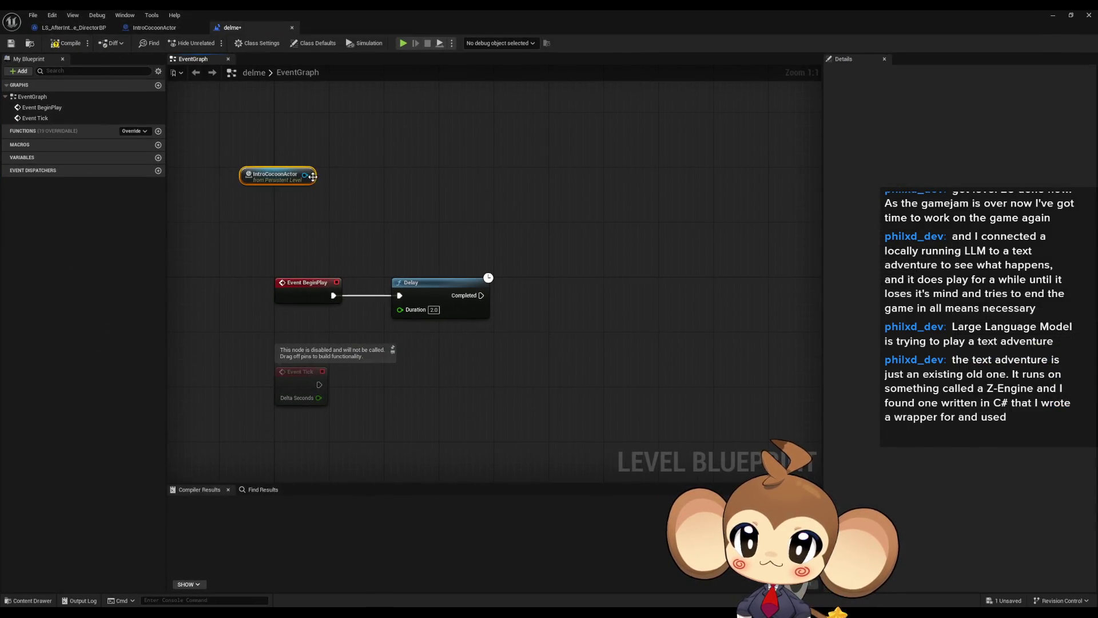
drag(454, 184, 454, 184)
text(play anm)
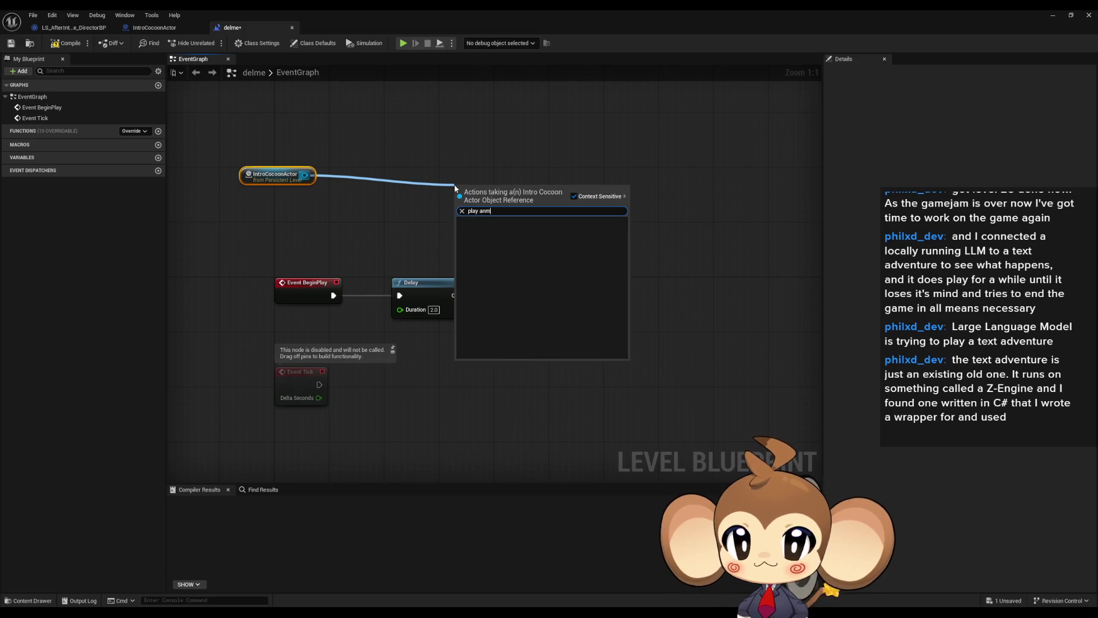
key(BackSpace)
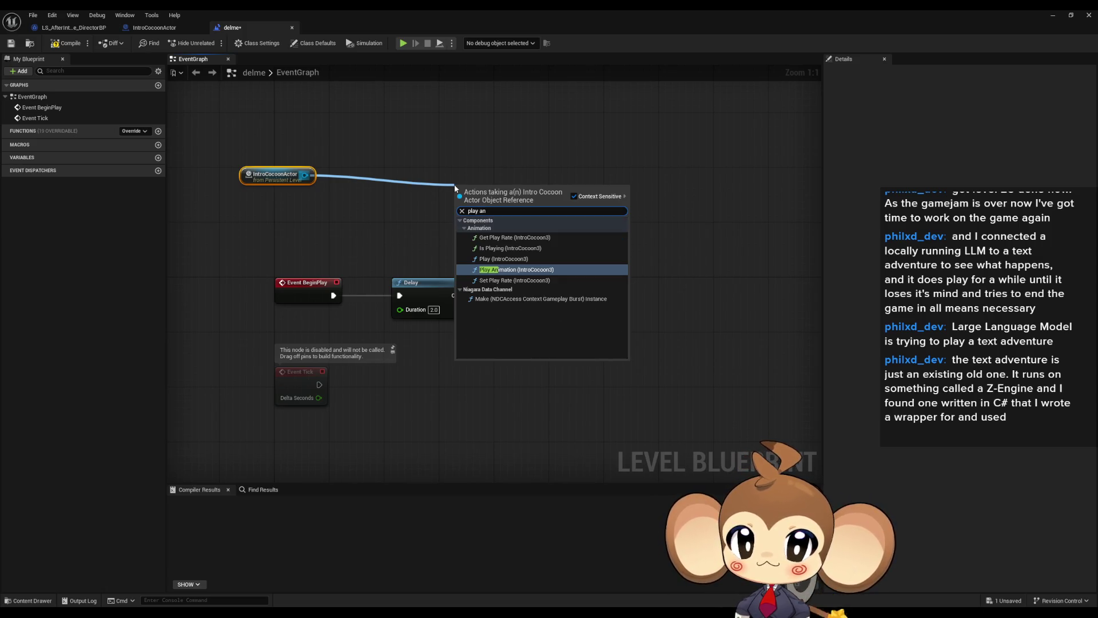
key(Up)
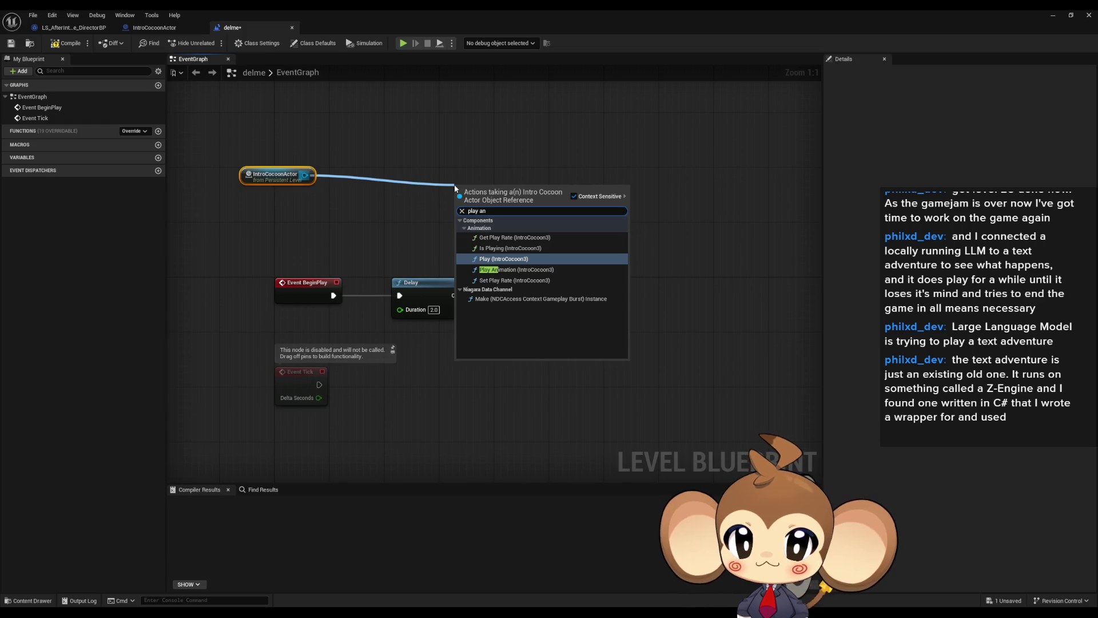
key(Down)
key(Return)
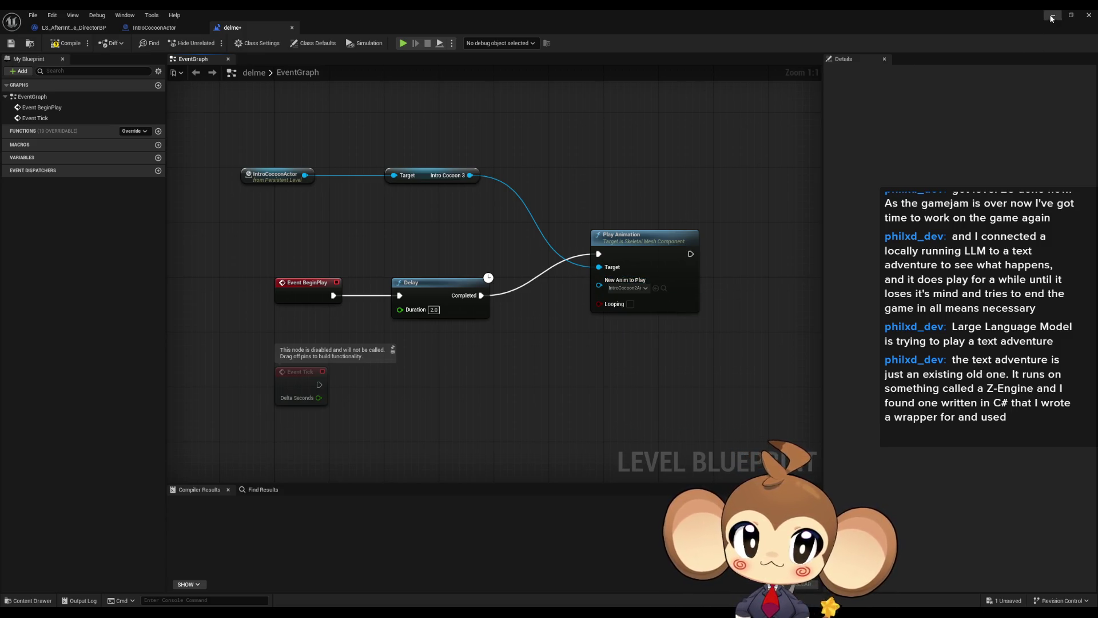
Step: Play-test the delme level in the editor, freeing the mouse with Shift+F1, then stop it
click(1052, 16)
click(215, 43)
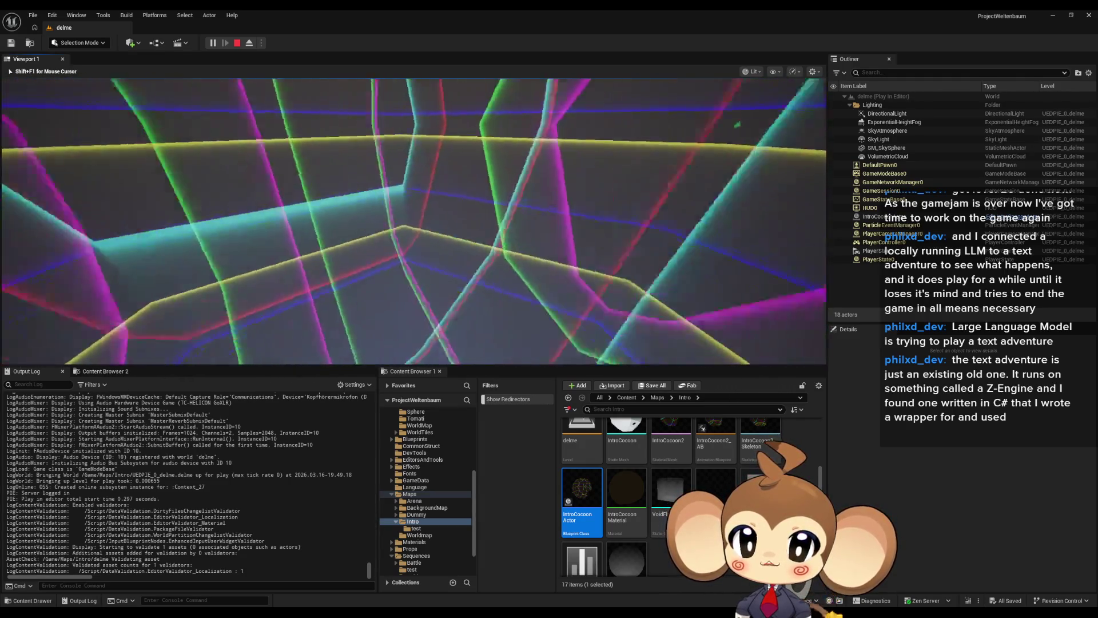
key(shift+F1)
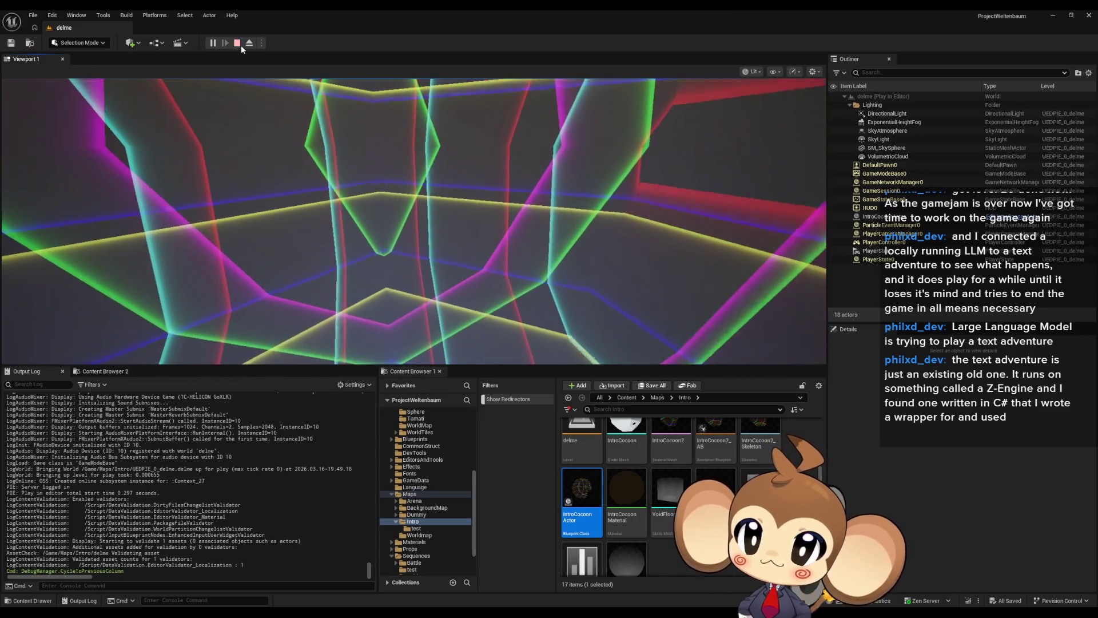
click(238, 43)
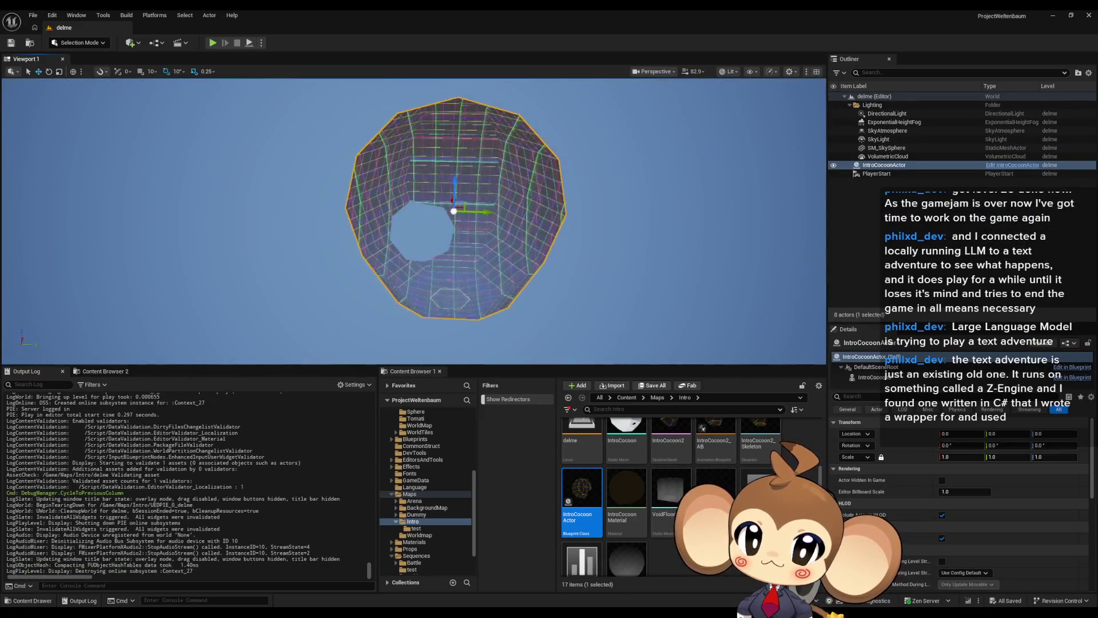
Step: Add a cube, reset its location to the origin, and move it down into the tunnel
key(Up)
key(Up)
key(Up)
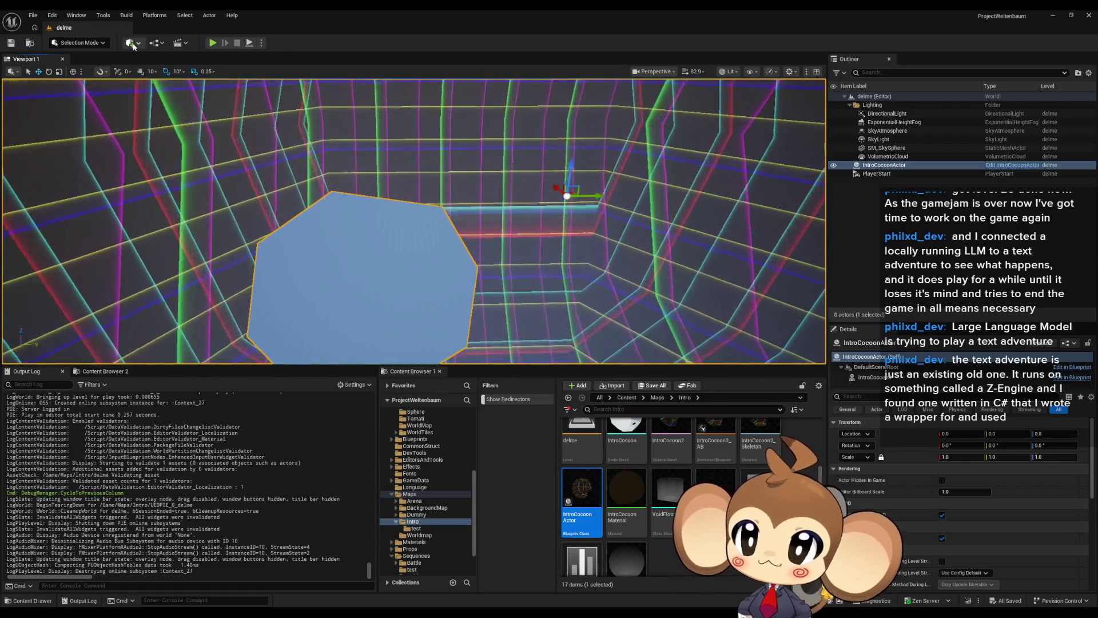
click(131, 43)
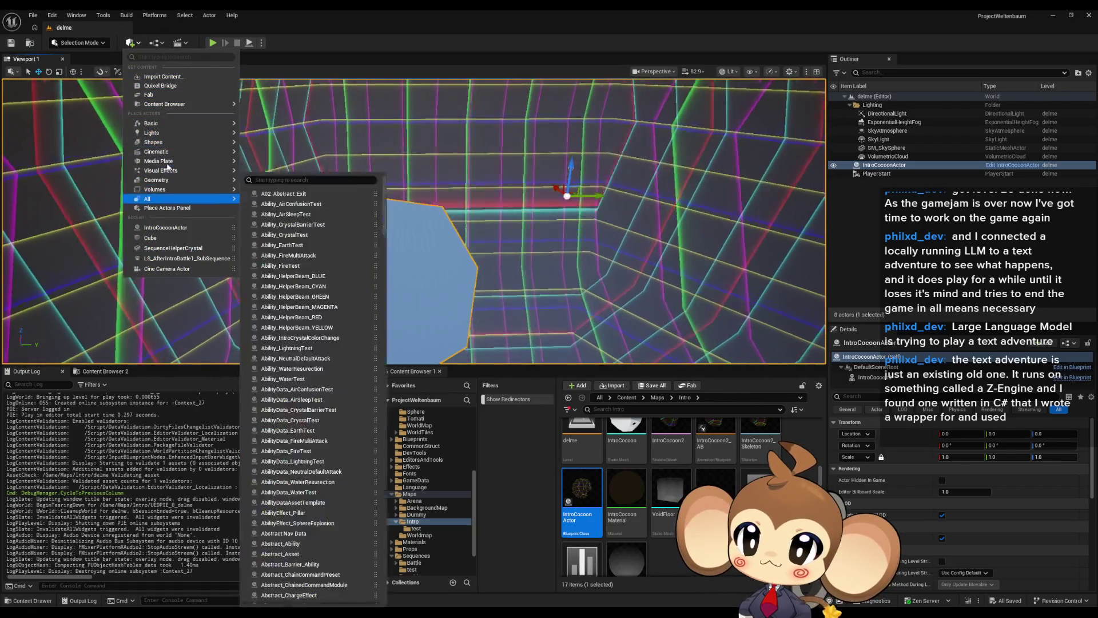
mouse_move(155, 123)
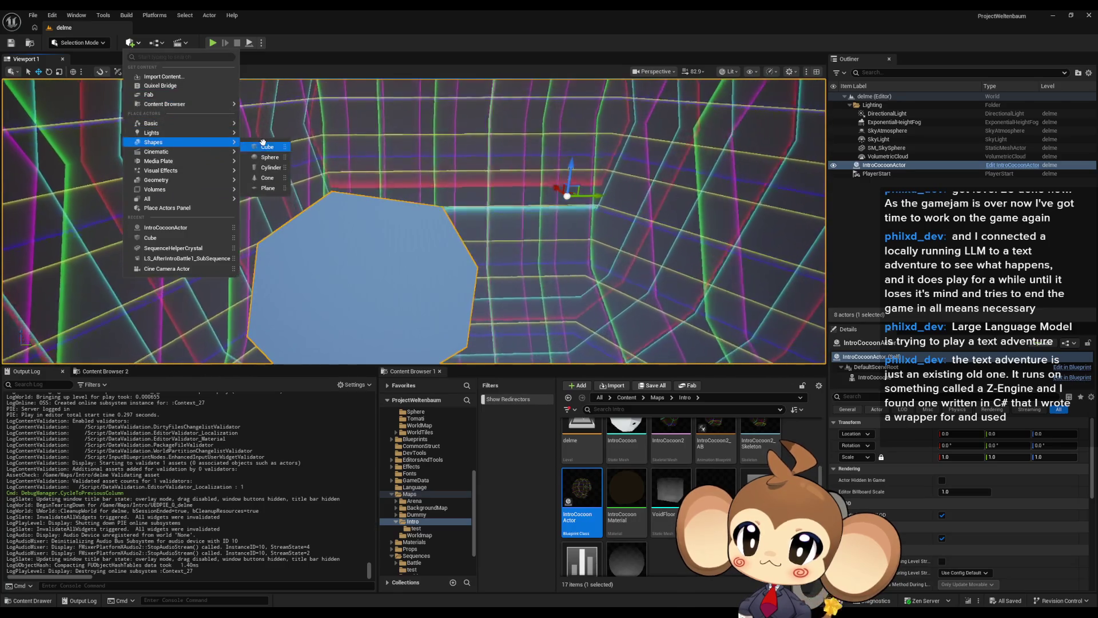
click(263, 143)
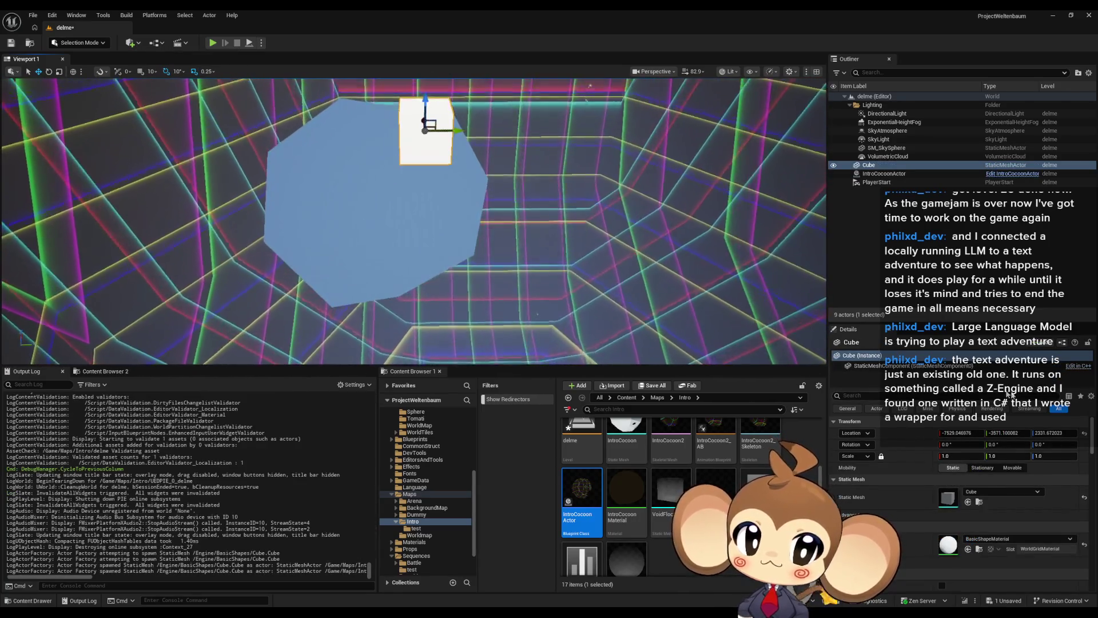
click(1085, 434)
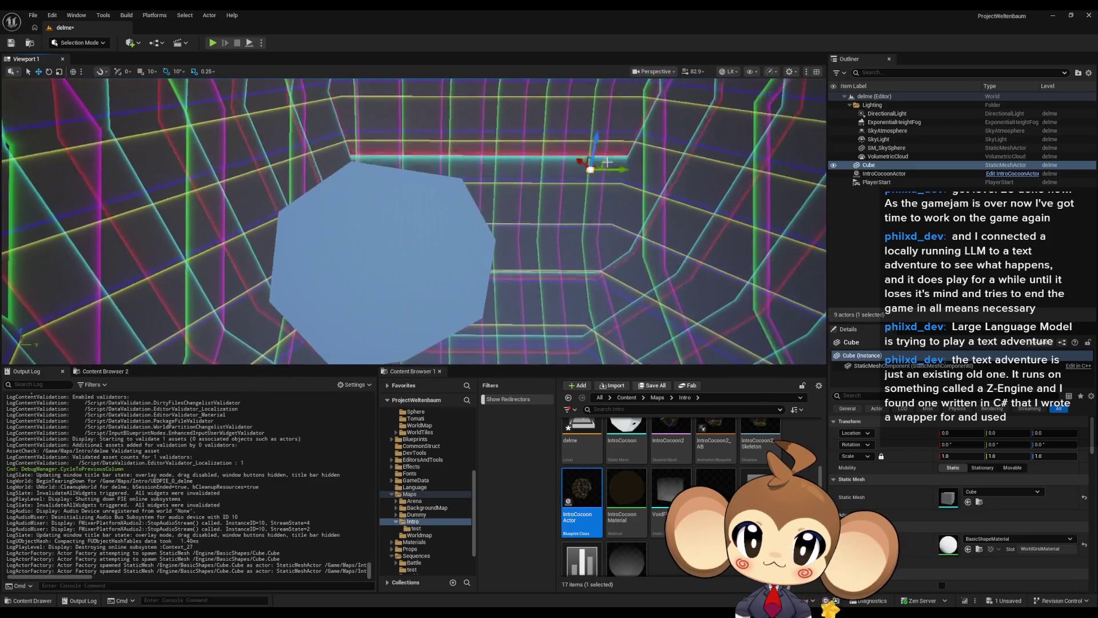
mouse_move(608, 163)
mouse_down()
mouse_move(487, 235)
mouse_move(479, 255)
mouse_move(471, 197)
mouse_move(460, 194)
mouse_up()
Step: Give the cube a uniform scale of 5.0 and start a play test
click(959, 456)
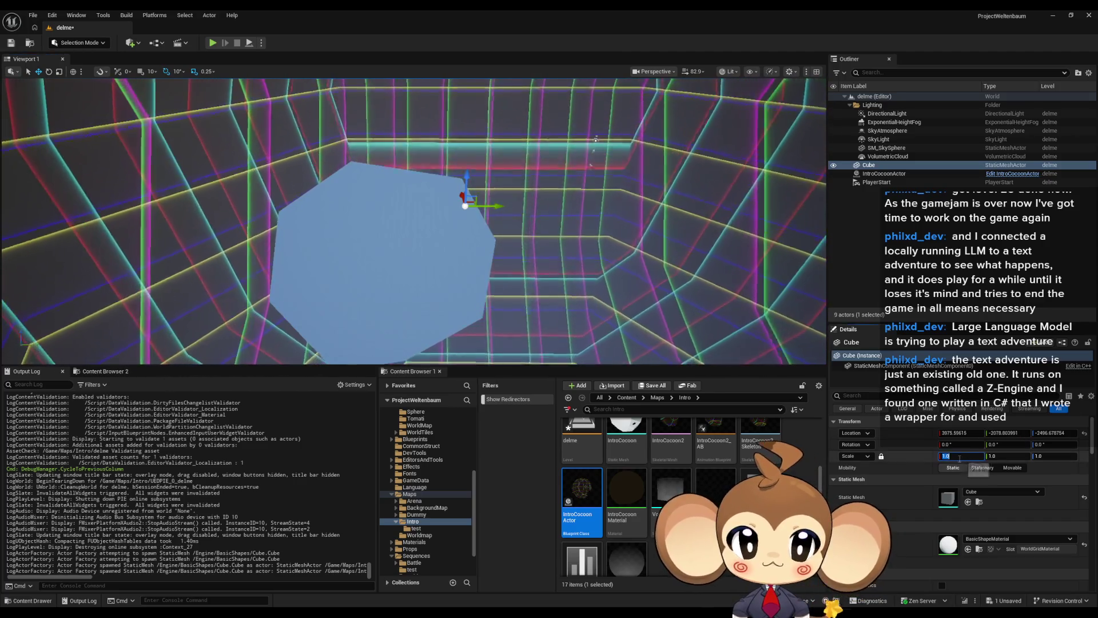
text(5)
key(Return)
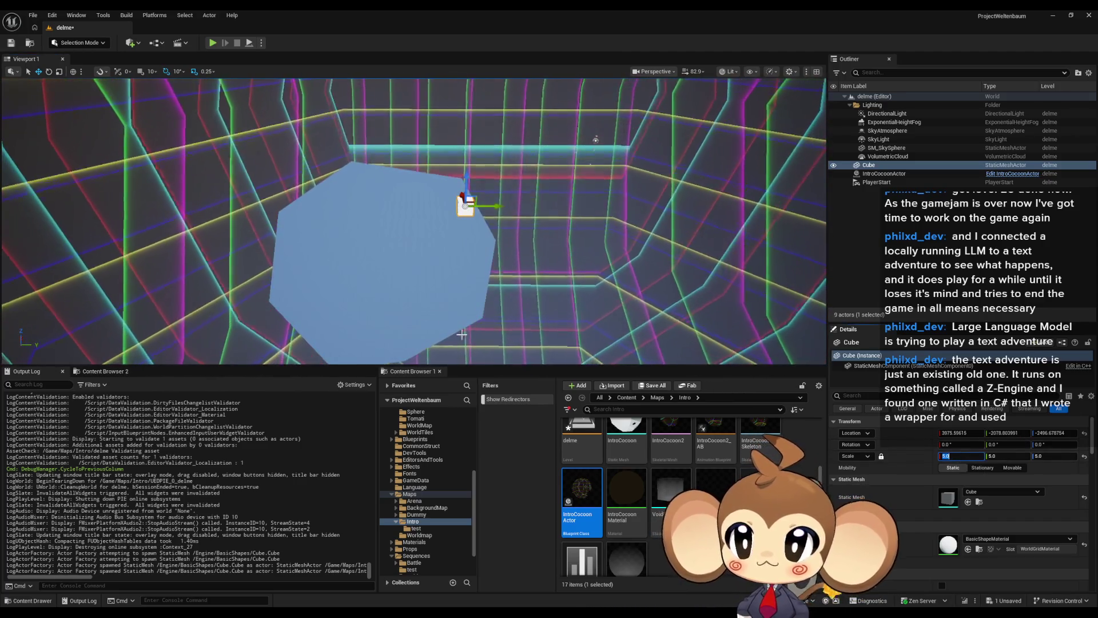
click(212, 43)
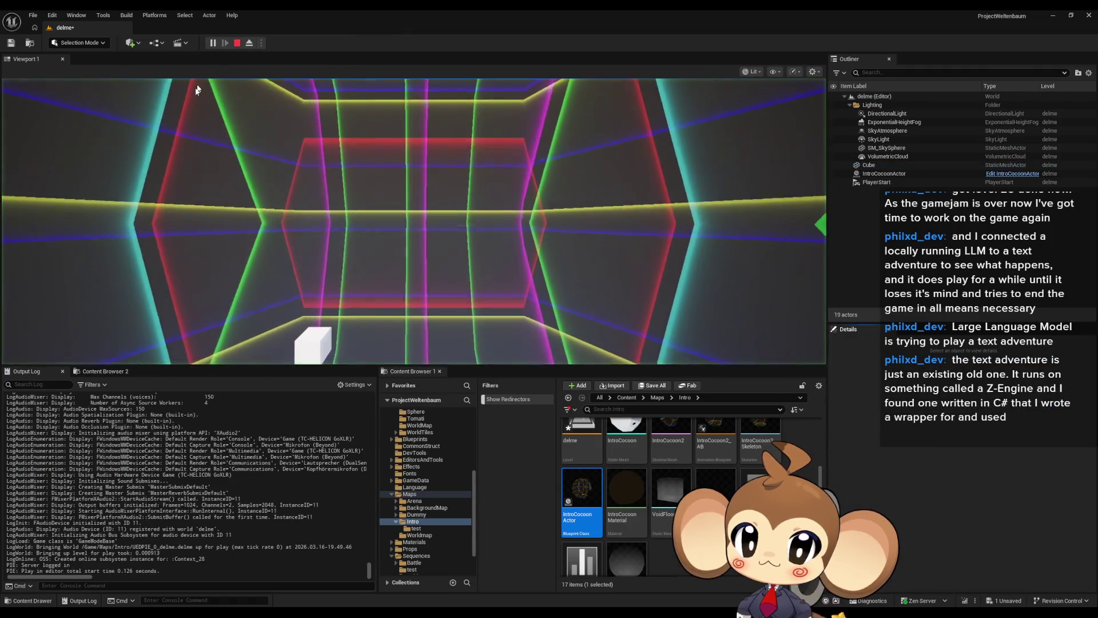
Step: Look around in the running game, end the play test, and open the level's Level Blueprint
click(196, 90)
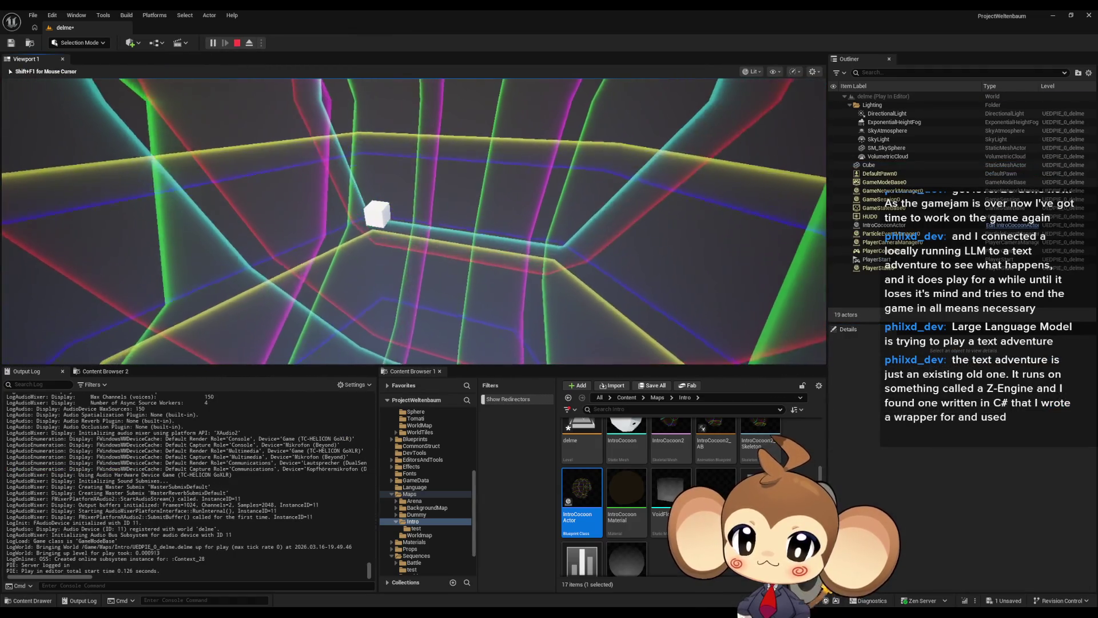
key(Left)
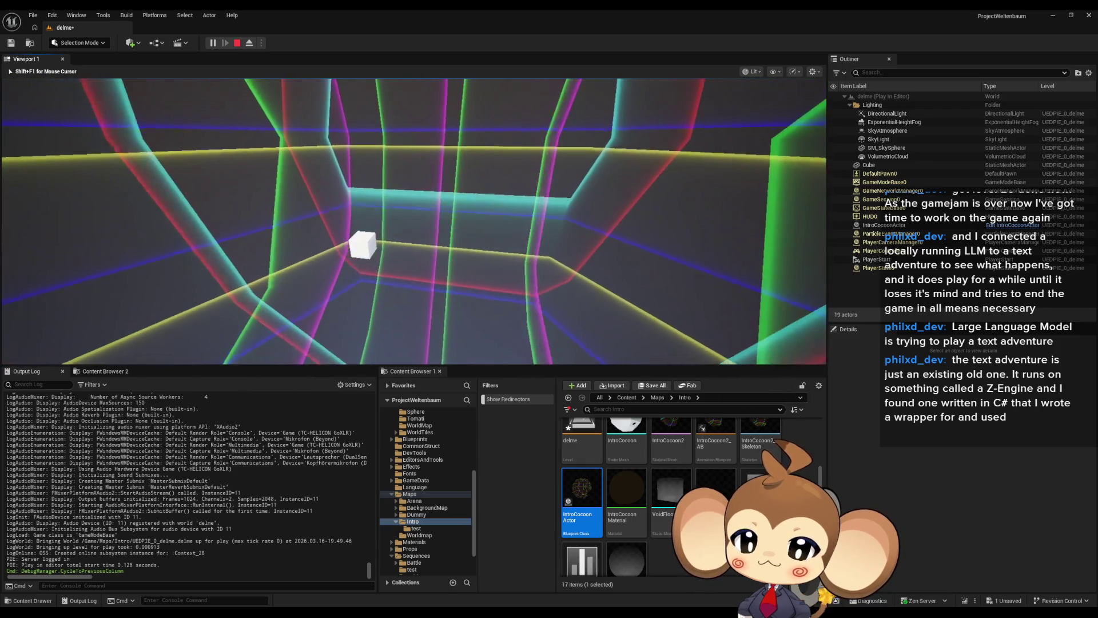
key(Escape)
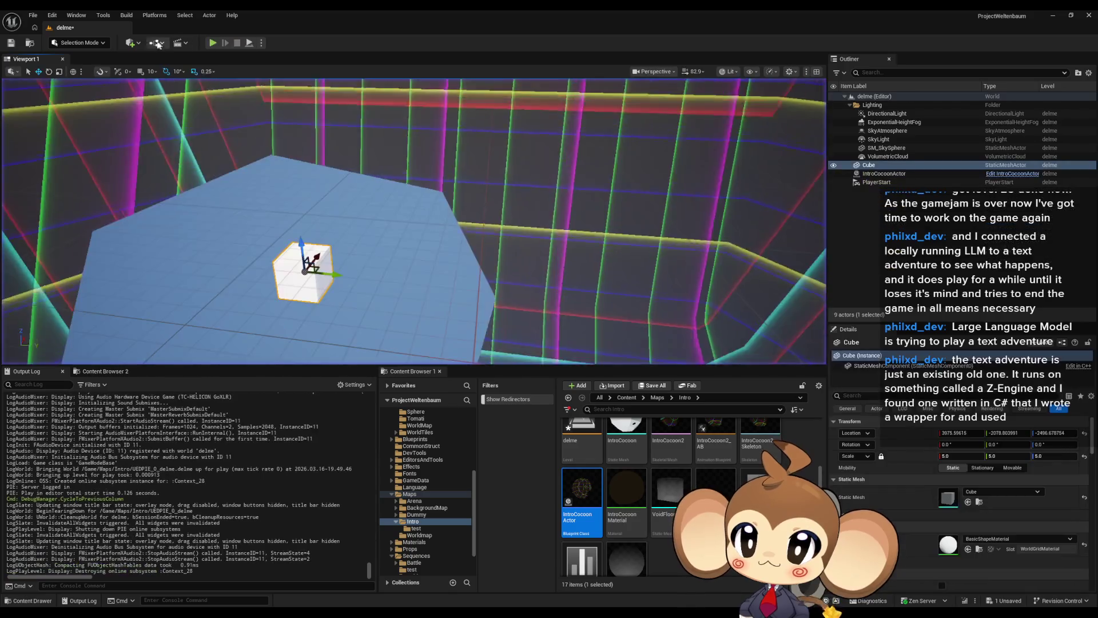
click(158, 45)
click(194, 106)
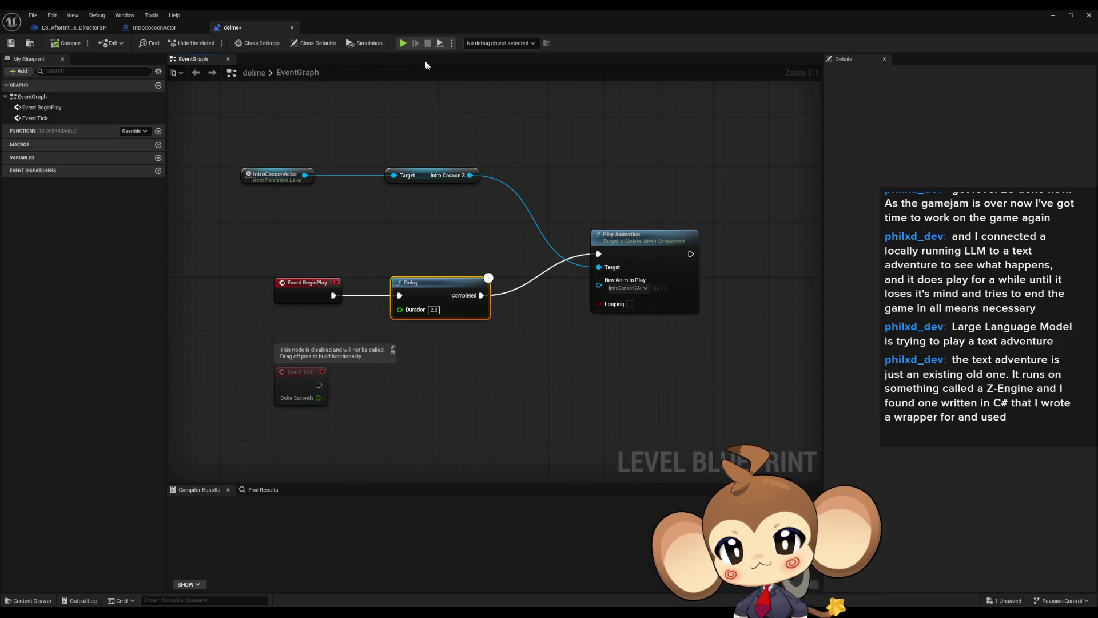
Step: Set the IntroCocoon component to Use Animation Asset with IntroCocoon2Armature_RiftOpen
mouse_move(458, 9)
mouse_down()
mouse_move(712, 252)
mouse_move(647, 263)
mouse_move(486, 360)
mouse_move(513, 308)
mouse_up()
click(867, 379)
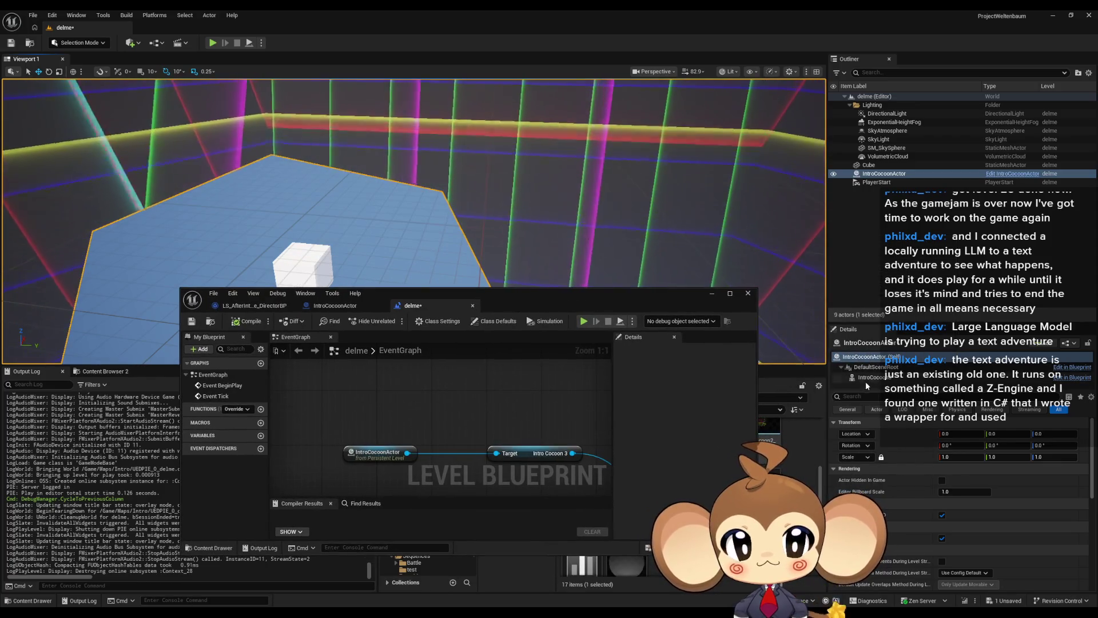
click(971, 480)
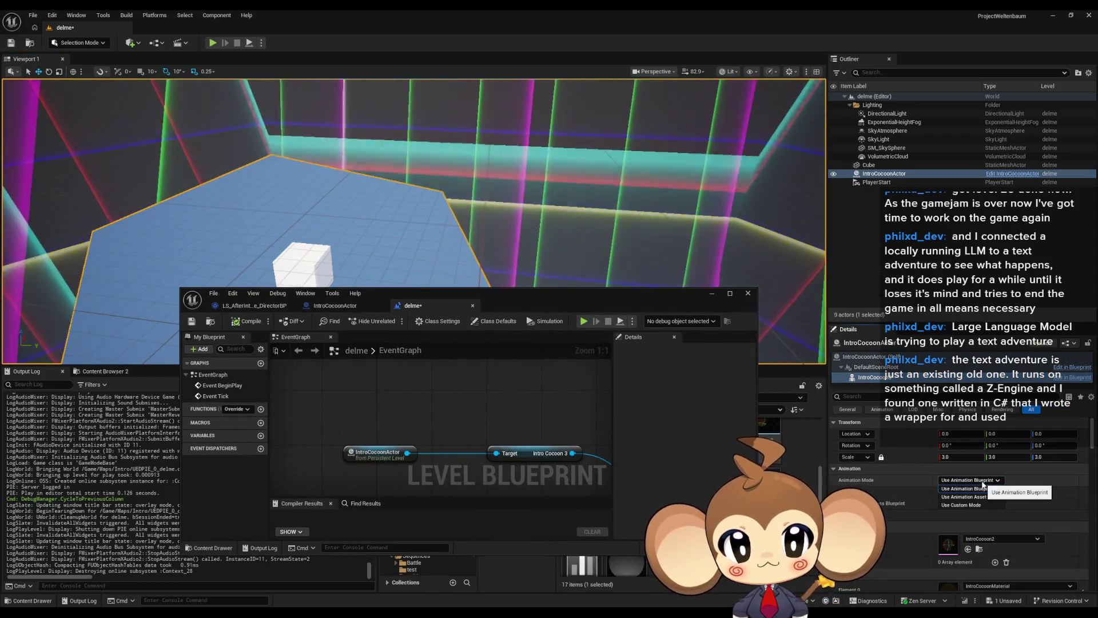
click(973, 496)
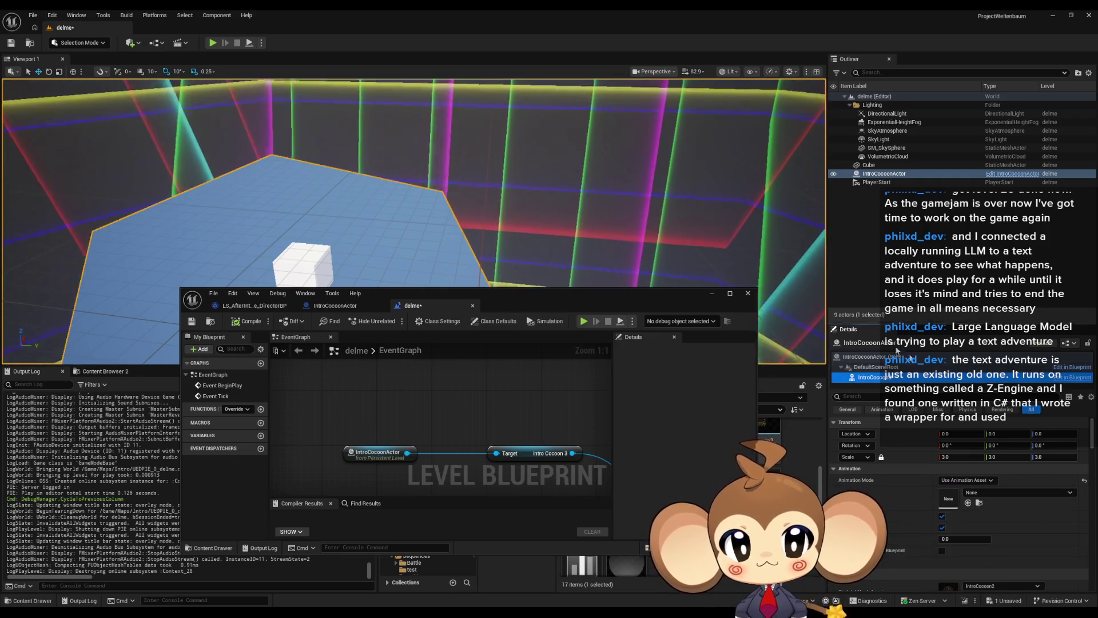
click(997, 490)
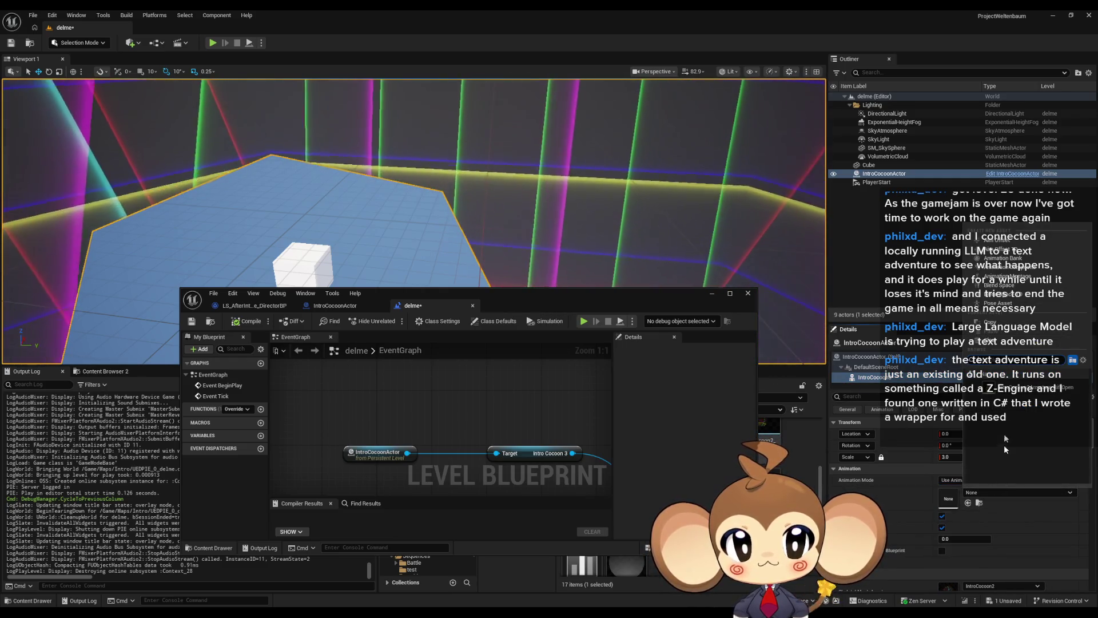
click(1024, 387)
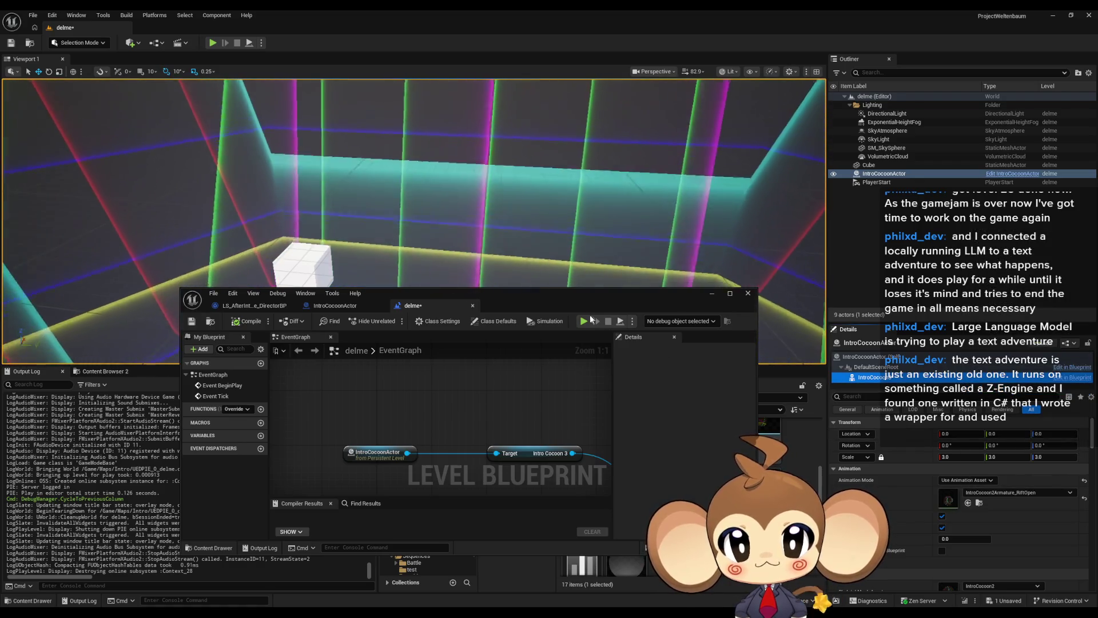
mouse_move(576, 293)
mouse_down()
mouse_move(583, 314)
mouse_move(558, 365)
mouse_up()
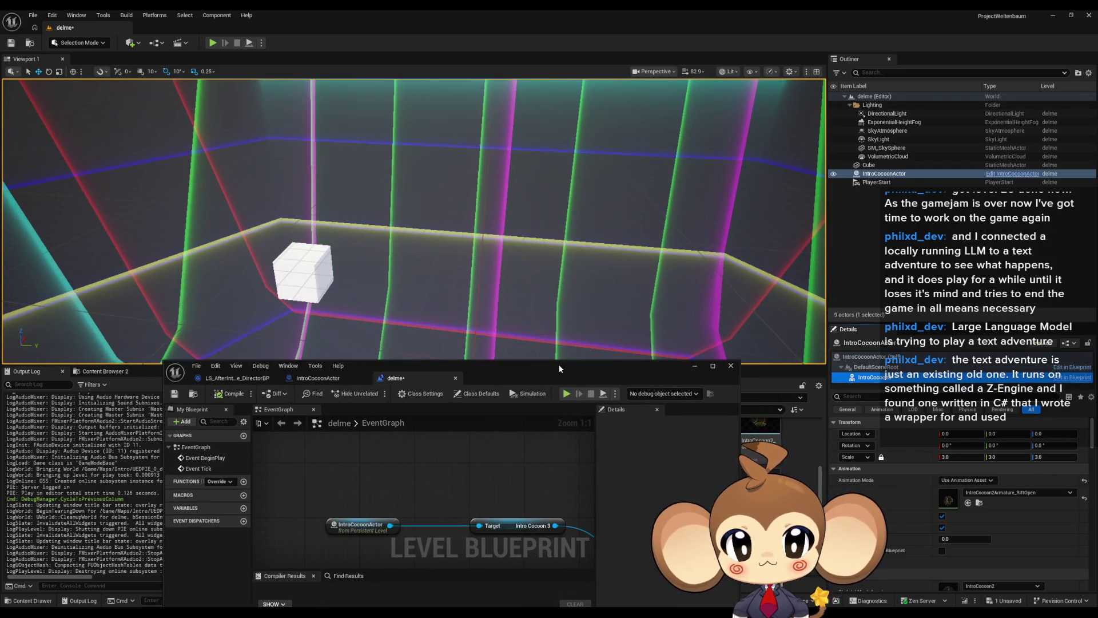
Step: Play-test the level while watching the Delay and Play Animation nodes, then stop
click(213, 43)
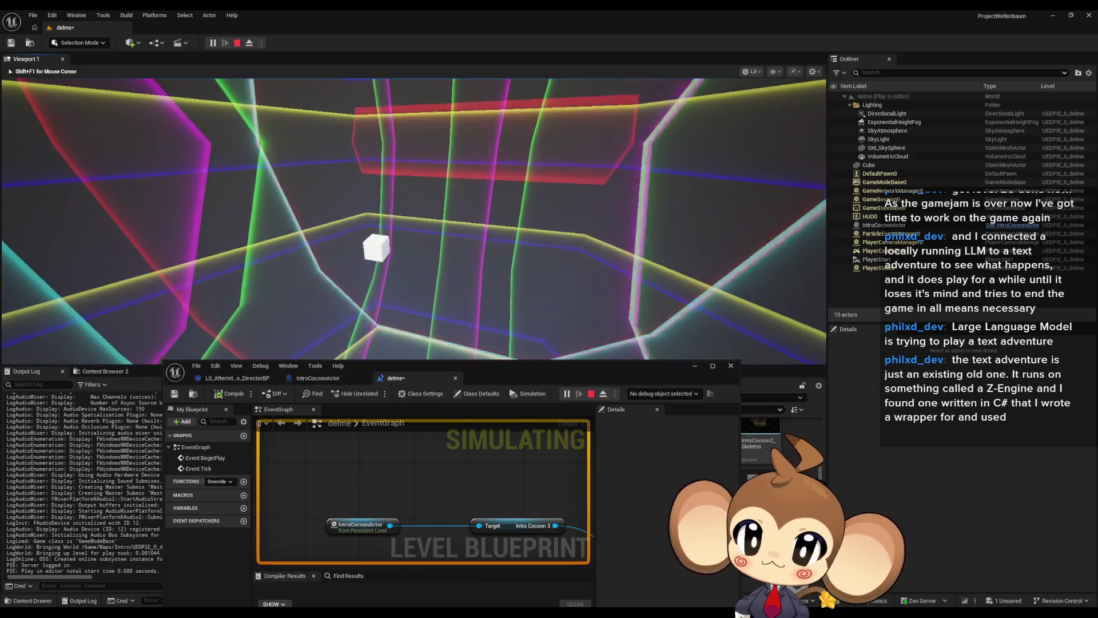
mouse_move(492, 455)
mouse_down()
mouse_move(429, 449)
mouse_move(465, 449)
mouse_up()
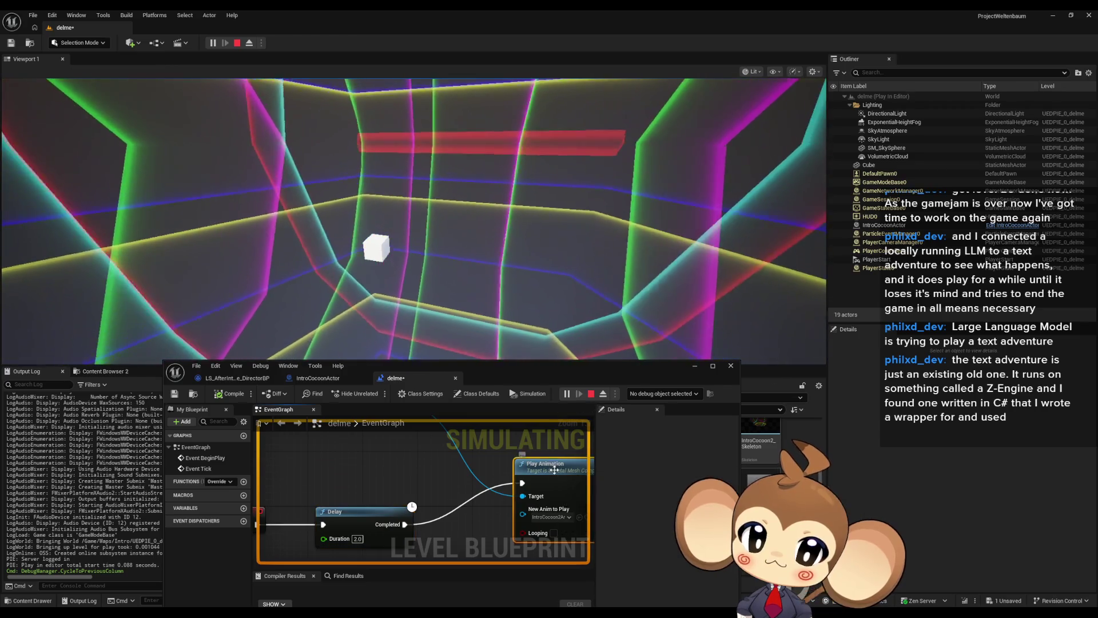
drag(555, 499, 451, 447)
key(Escape)
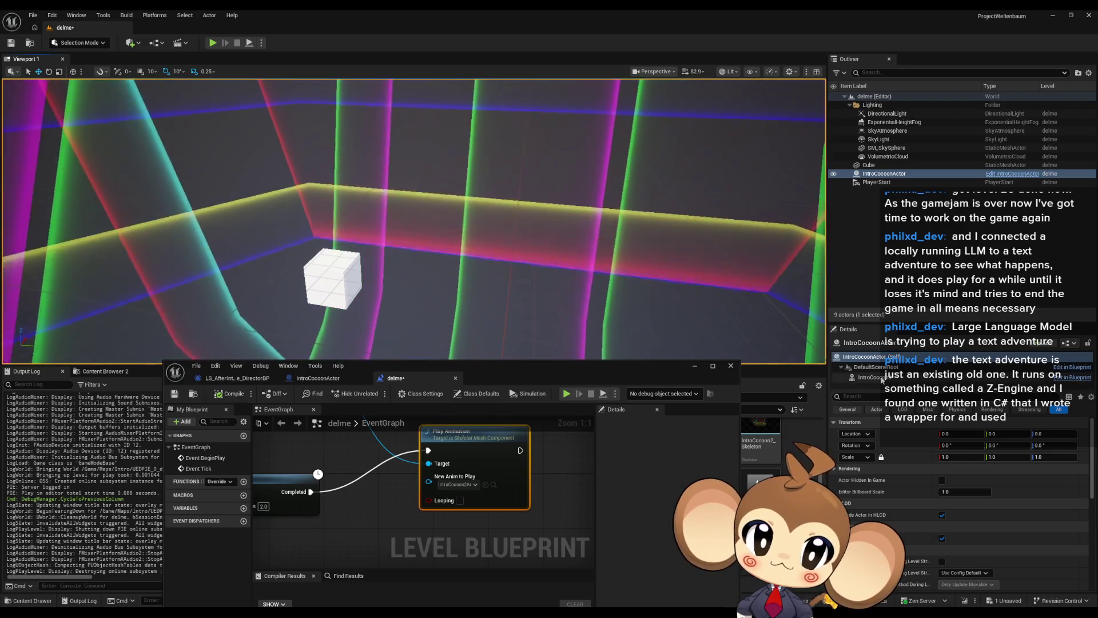
Step: Set the IntroCocoon component's Animation Mode to Use Custom Mode
click(876, 378)
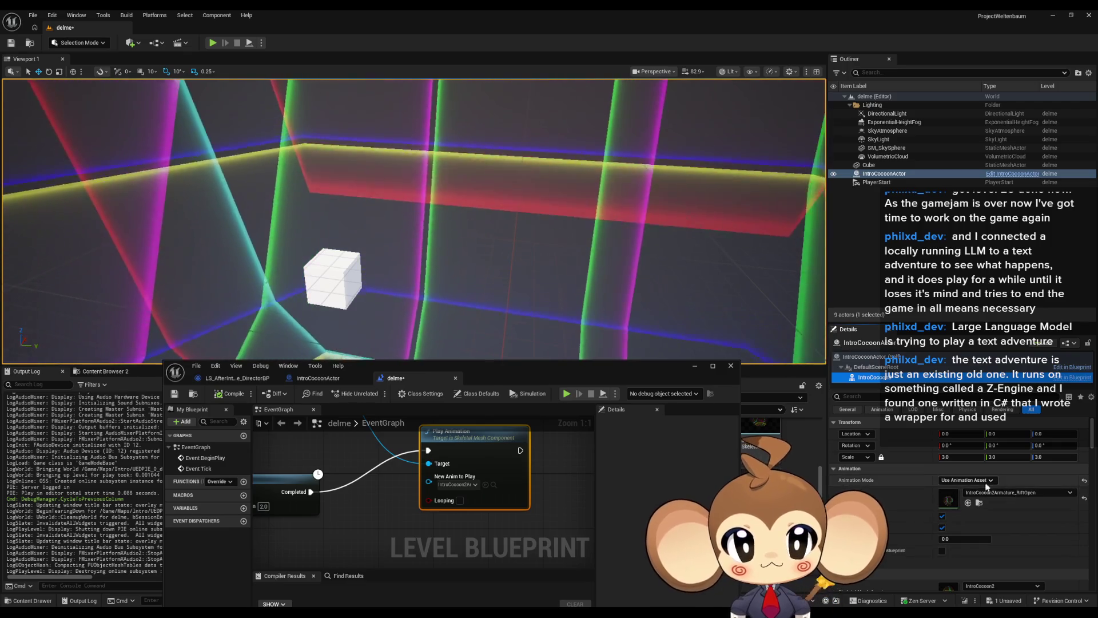
click(970, 505)
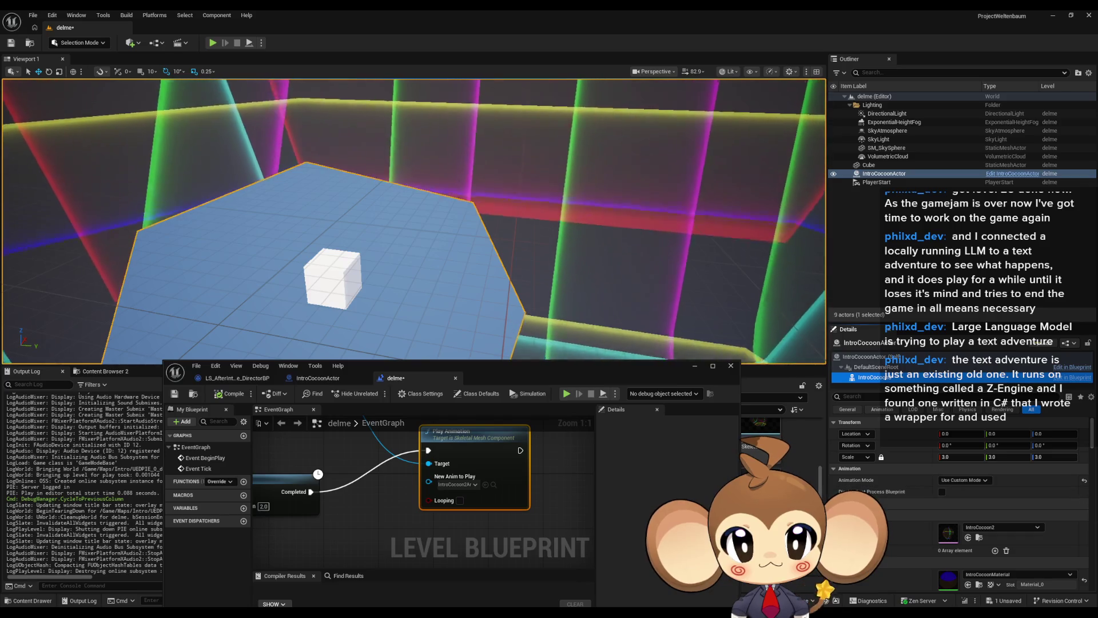
click(921, 503)
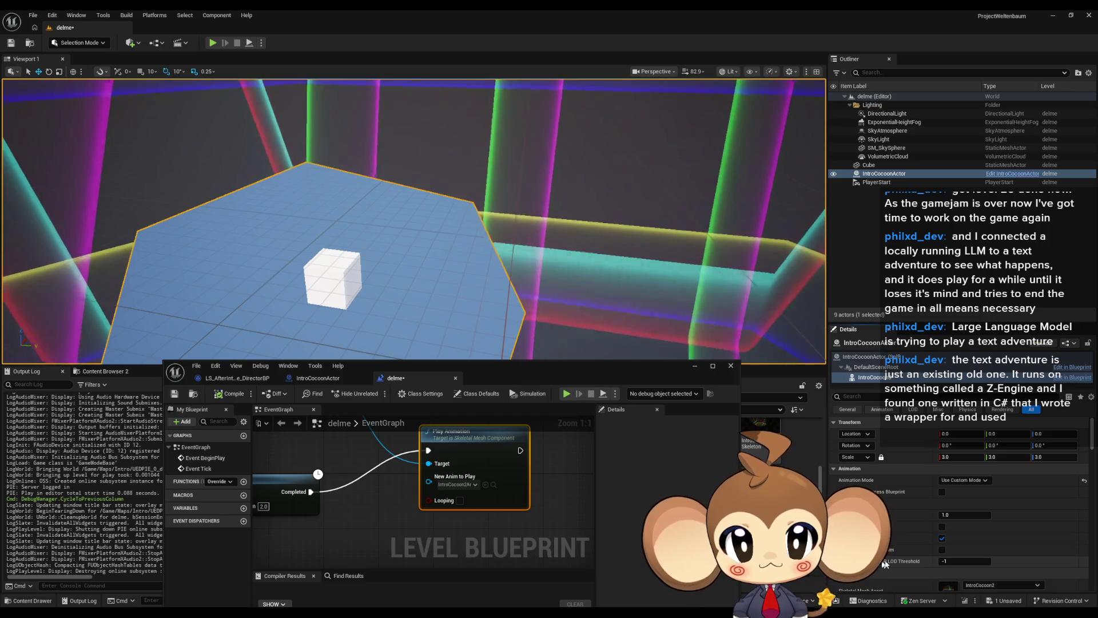
Step: Save the delme level, play-test it, and release the mouse with Shift+F1
key(alt+p)
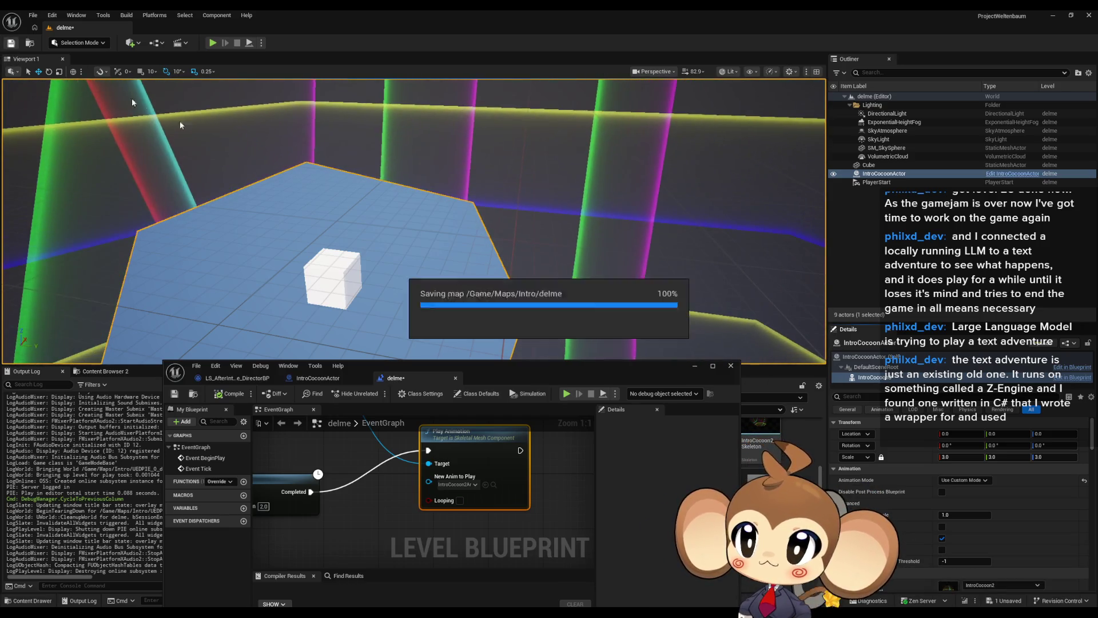
click(273, 100)
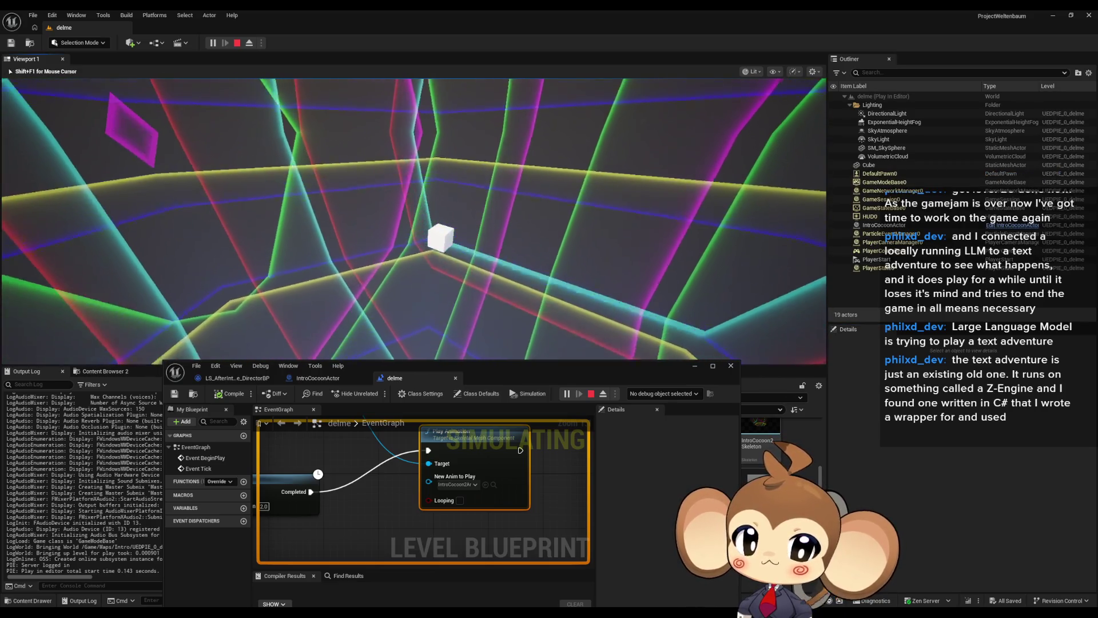
key(Left)
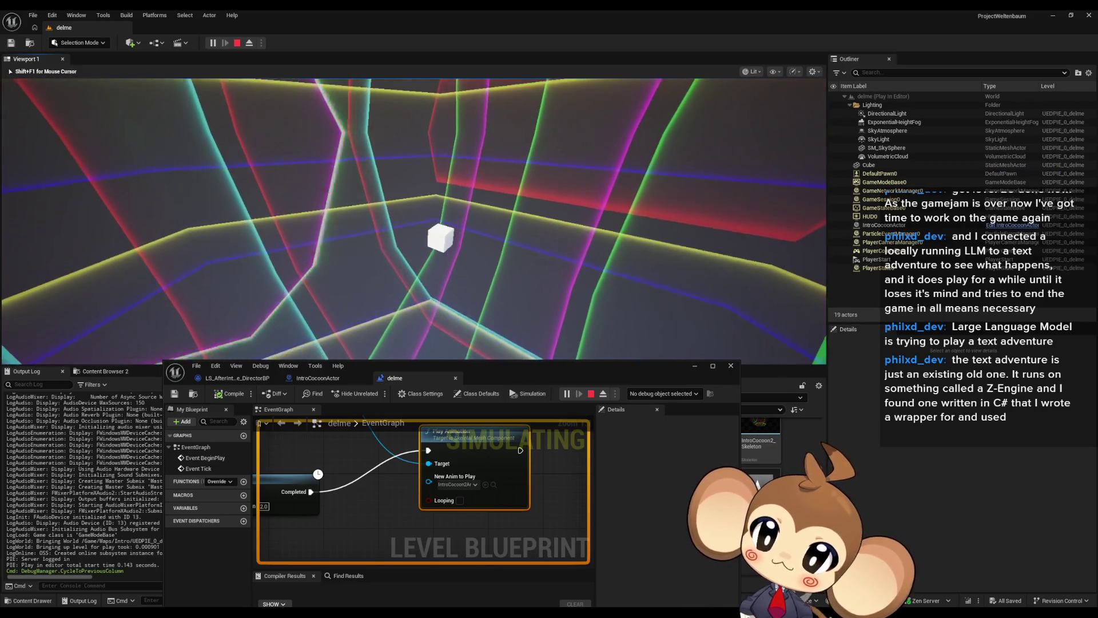
key(shift+F1)
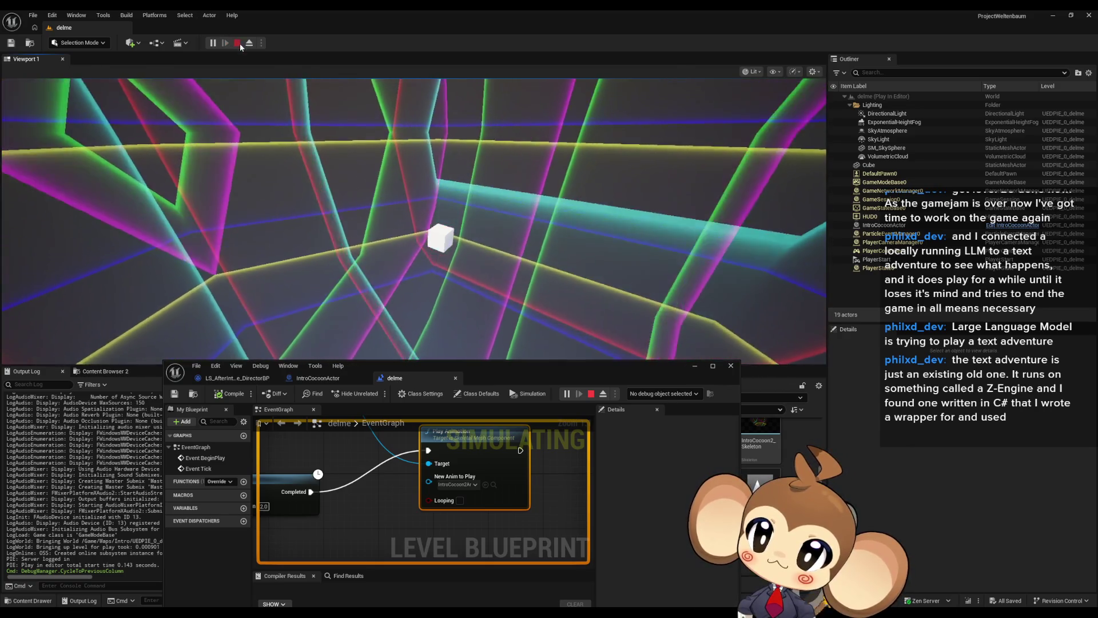
Step: Stop play and choose Untitled0 as the level blueprint's debug object
click(237, 42)
click(653, 395)
click(656, 413)
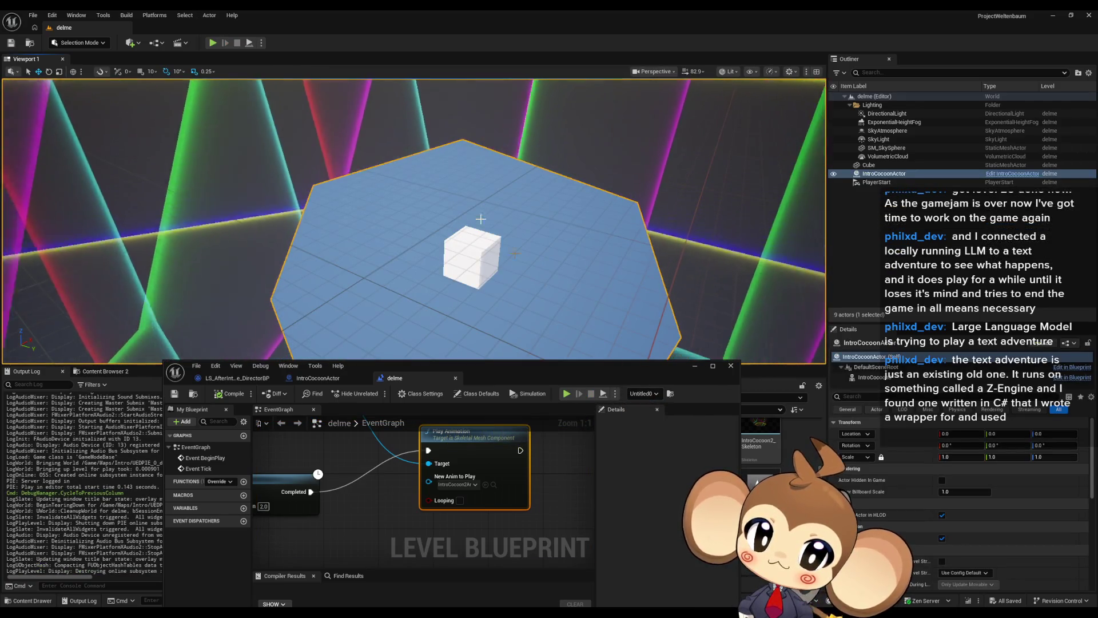
Step: Run another short play test and end it
click(213, 44)
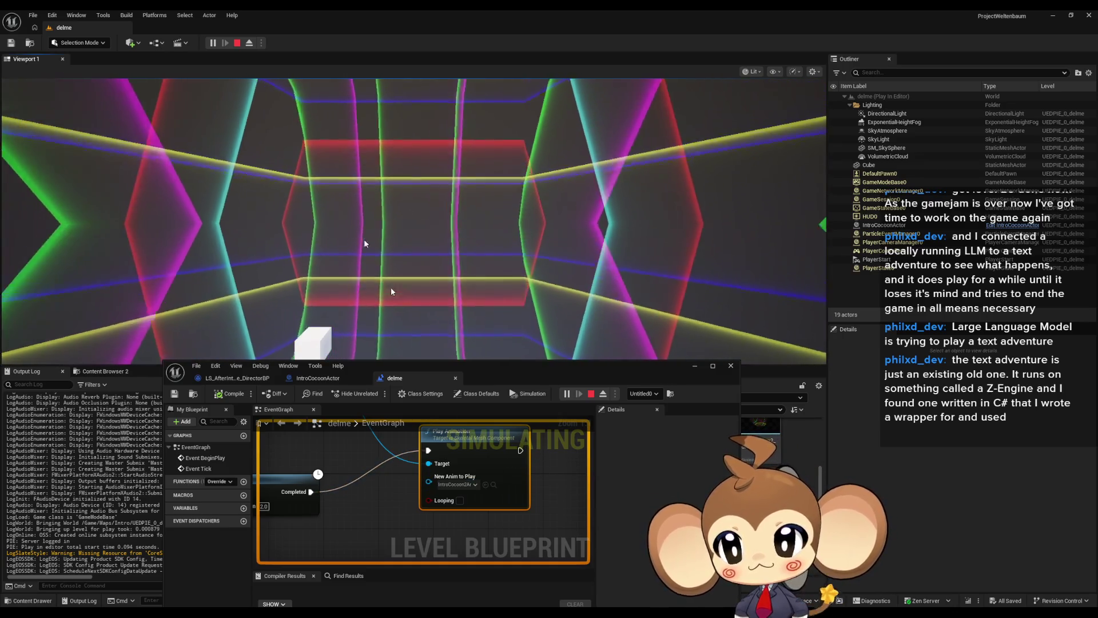
key(Escape)
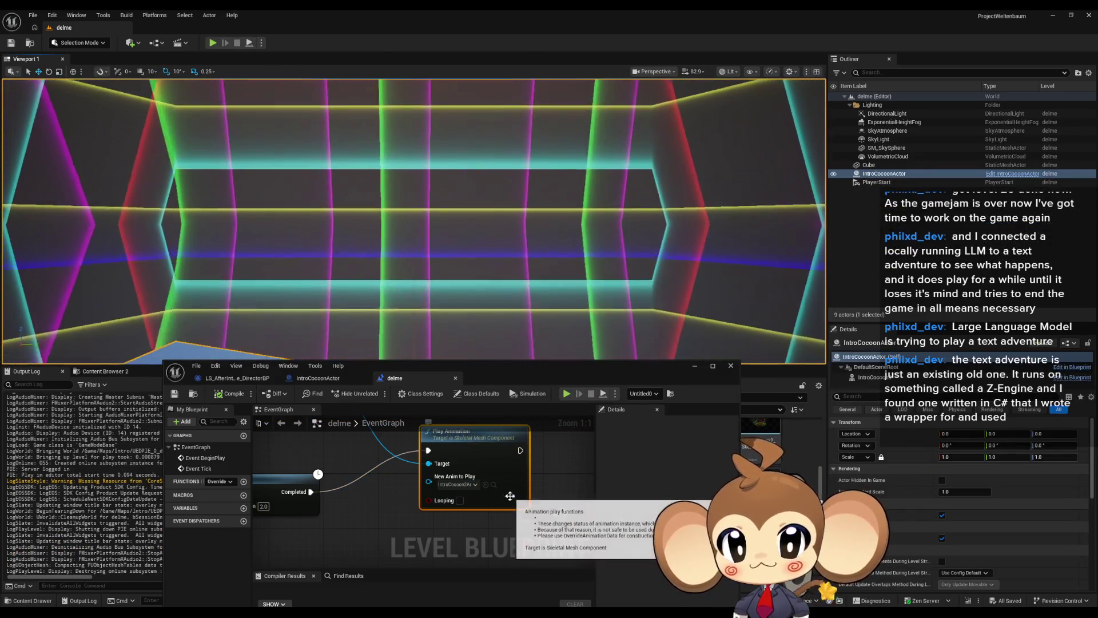
mouse_move(400, 451)
mouse_down()
mouse_move(483, 462)
mouse_move(515, 492)
mouse_move(424, 517)
mouse_up()
Step: Add a Set Enable Animation node from the Intro Cocoon 3 reference
drag(417, 474, 475, 472)
text(anima)
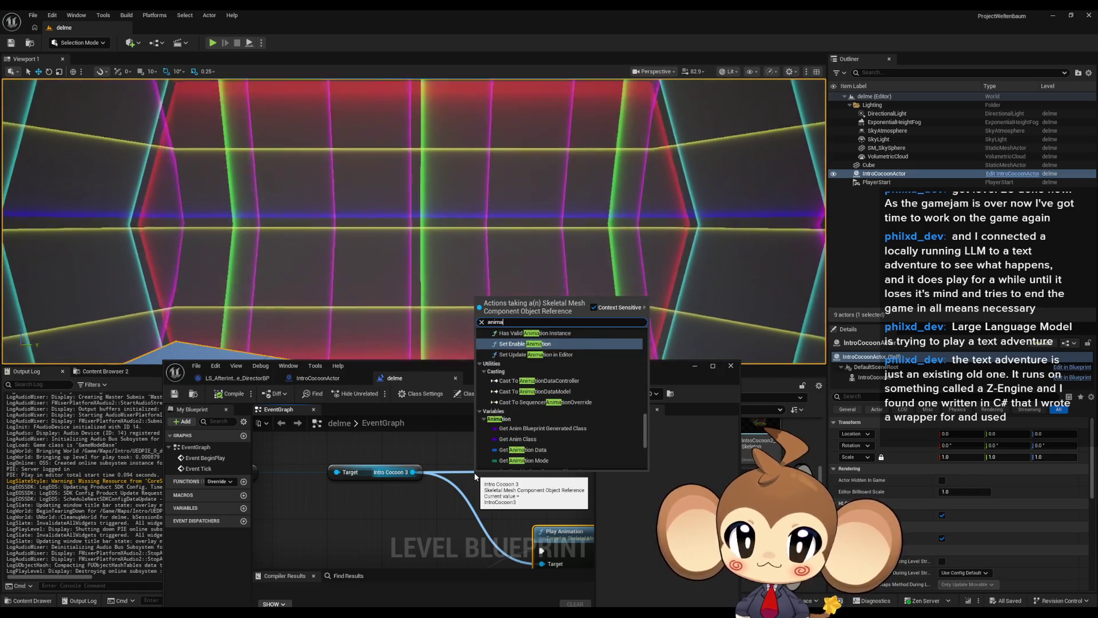
text(p)
key(BackSpace)
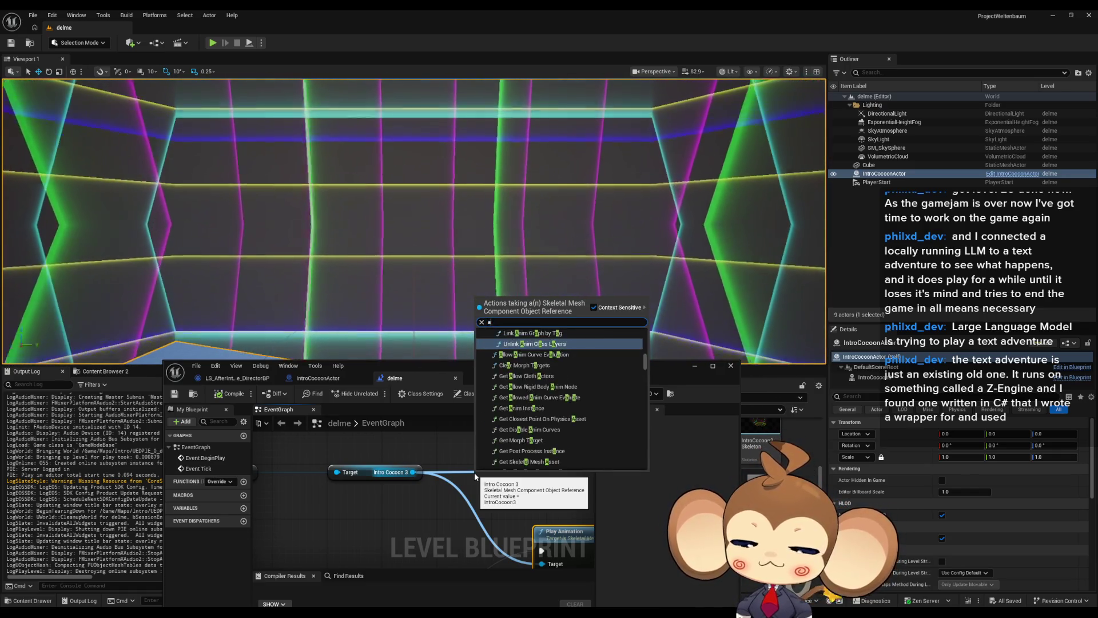
text(nimation)
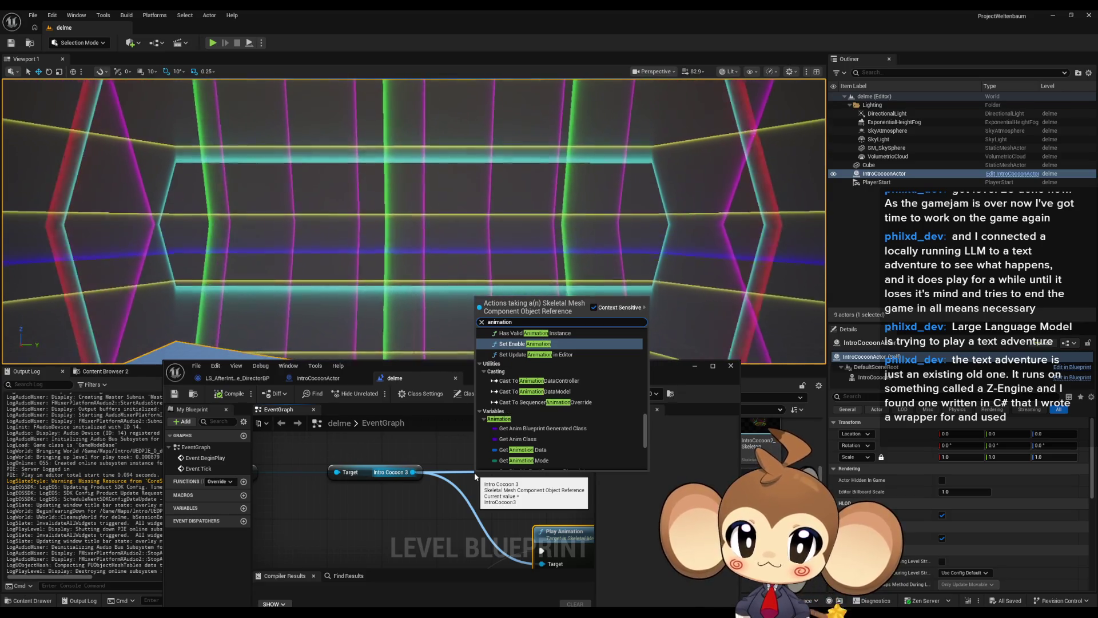
click(544, 346)
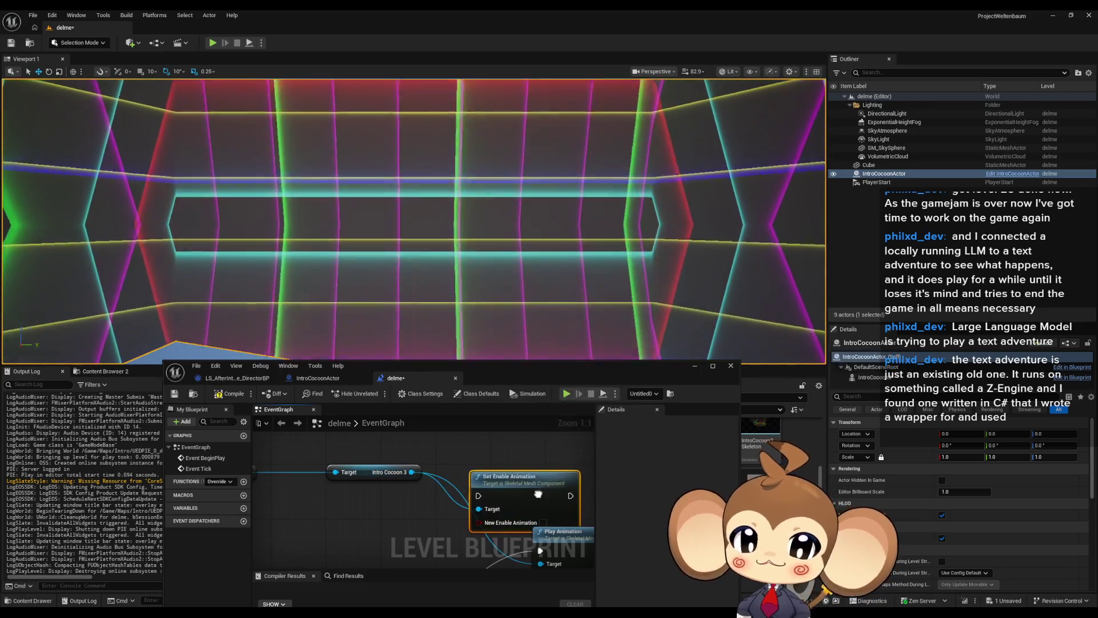
Step: Wire Delay Completed through Set Enable Animation into Play Animation, then start a play test
drag(523, 463, 510, 540)
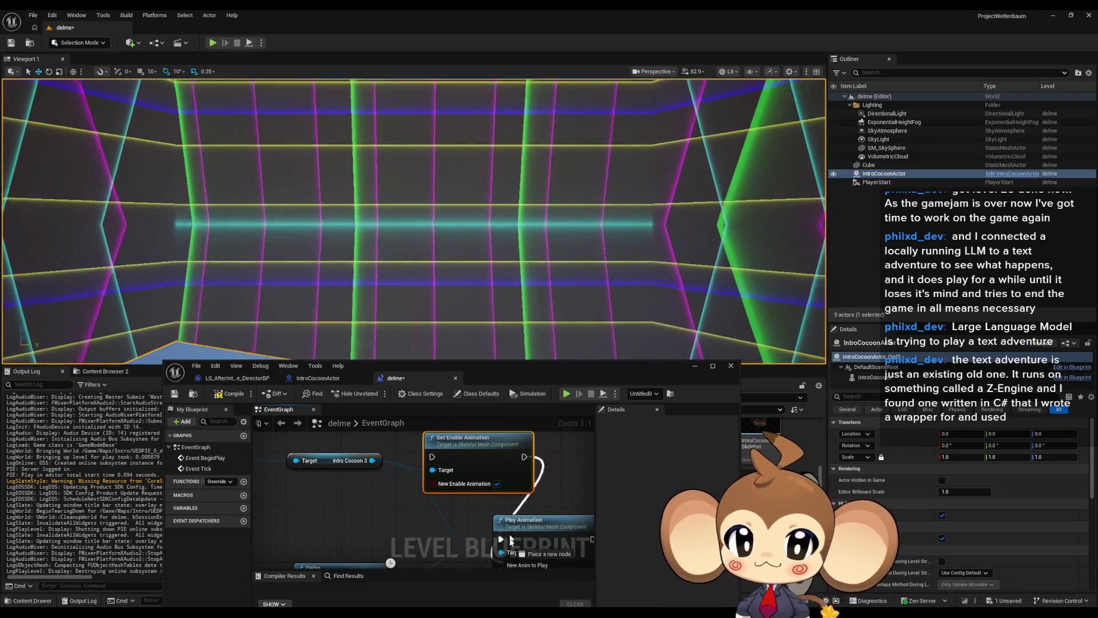
drag(438, 458, 417, 538)
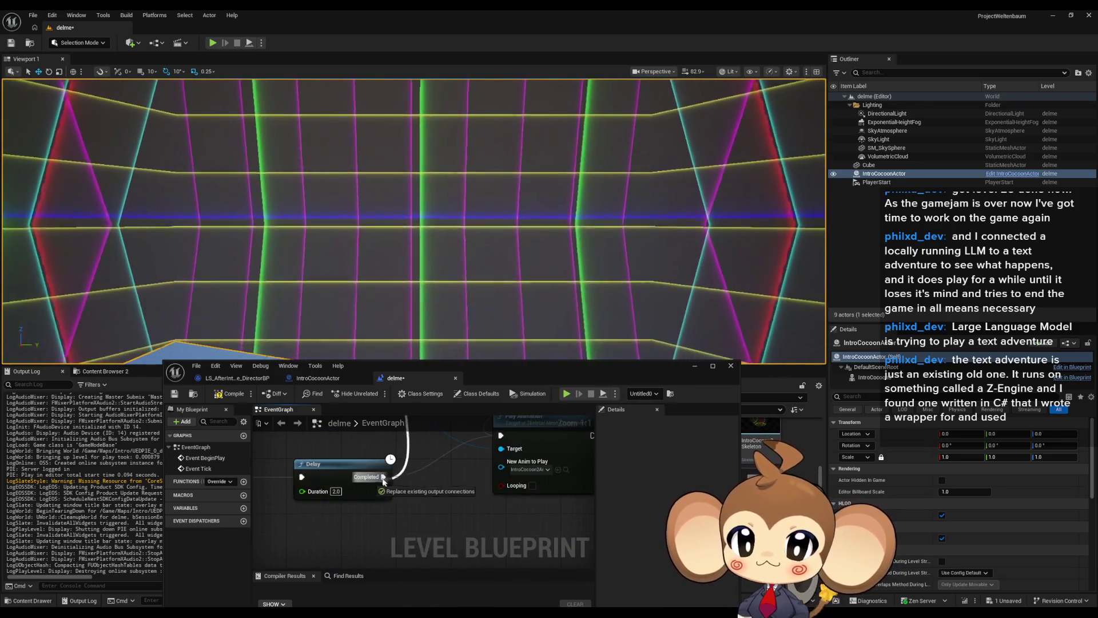
drag(383, 480, 383, 479)
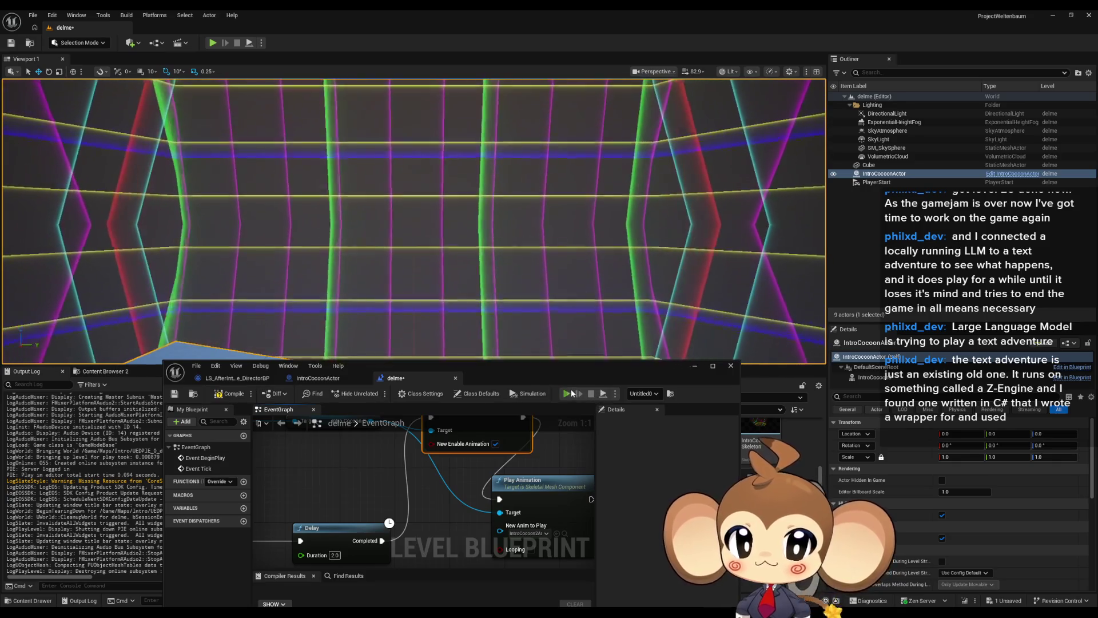
click(572, 393)
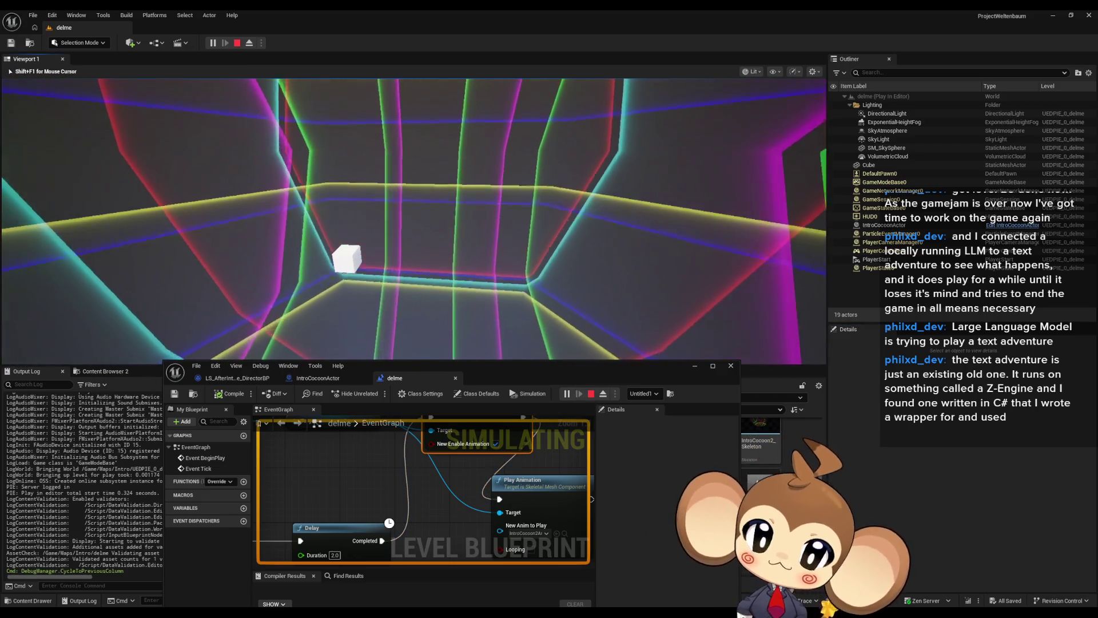
Step: End the play test and add a Play node targeting Intro Cocoon 3 from the 'animation' search results
key(Escape)
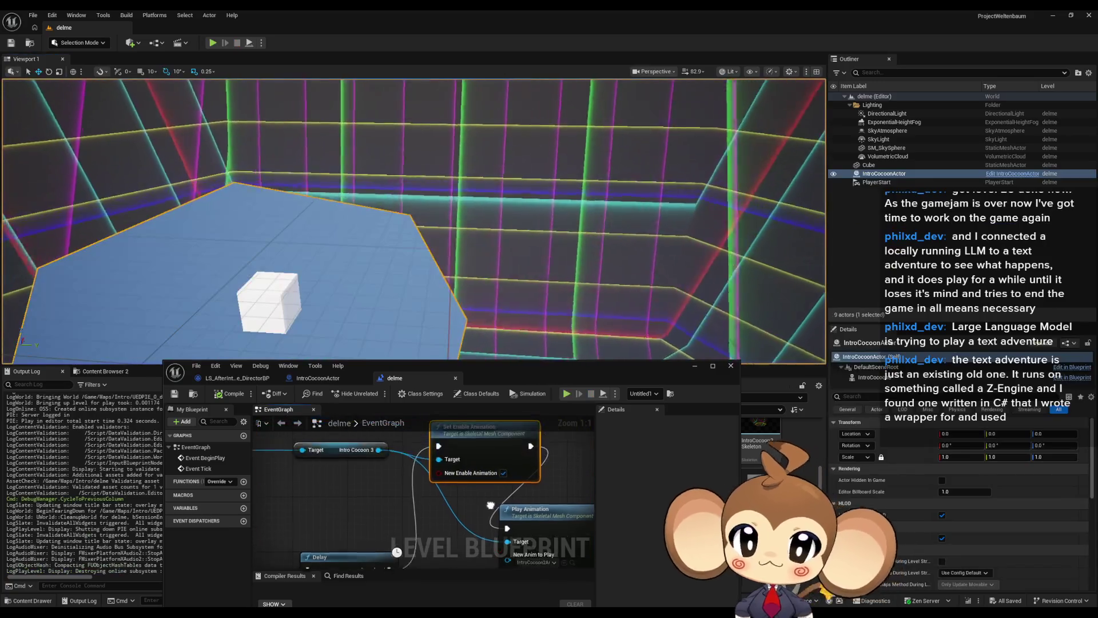
drag(383, 453, 362, 486)
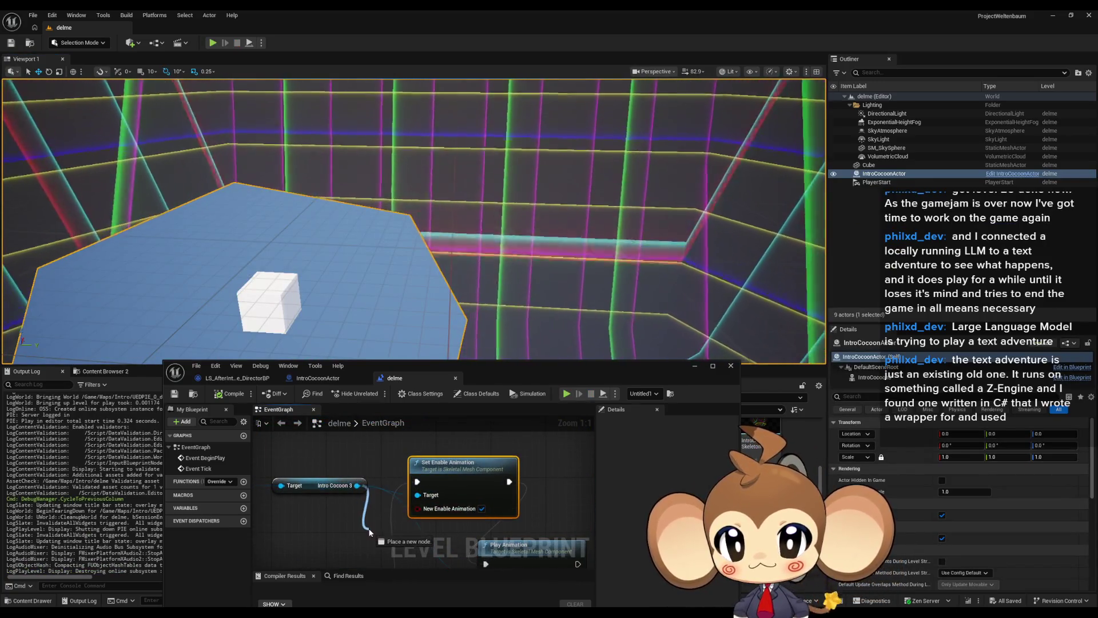
drag(369, 532, 369, 532)
text(animation)
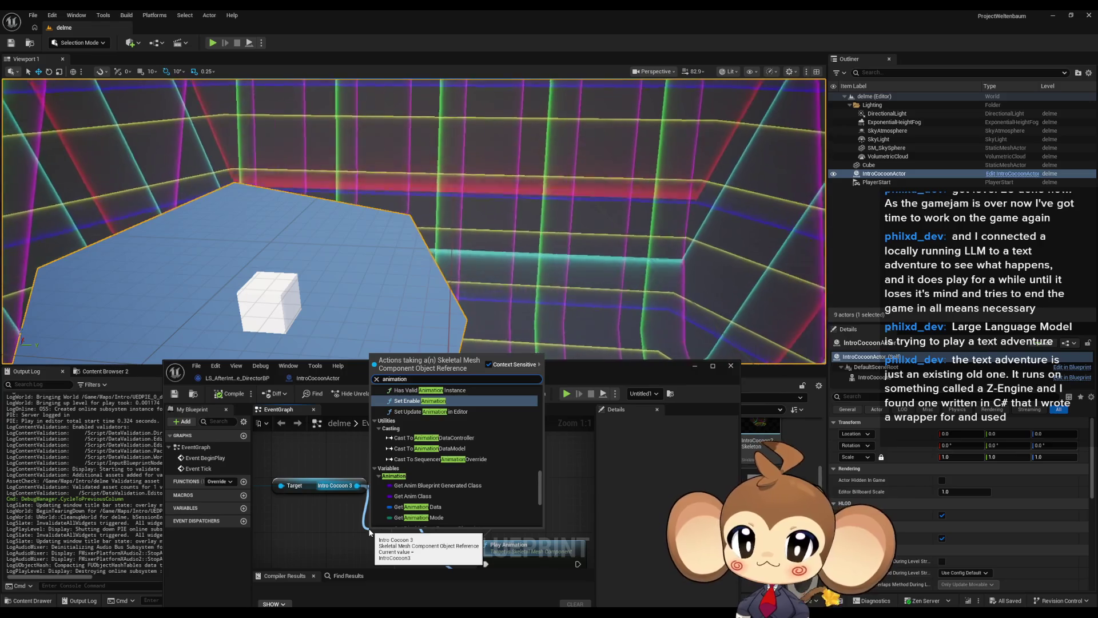
scroll(465, 434, up, 3)
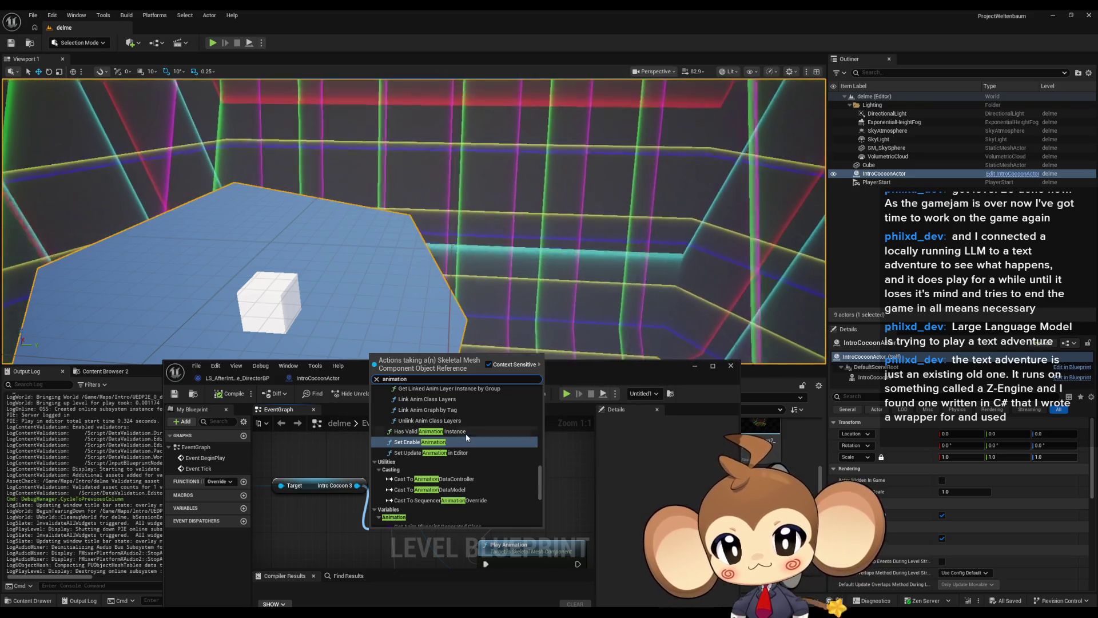
scroll(467, 436, up, 6)
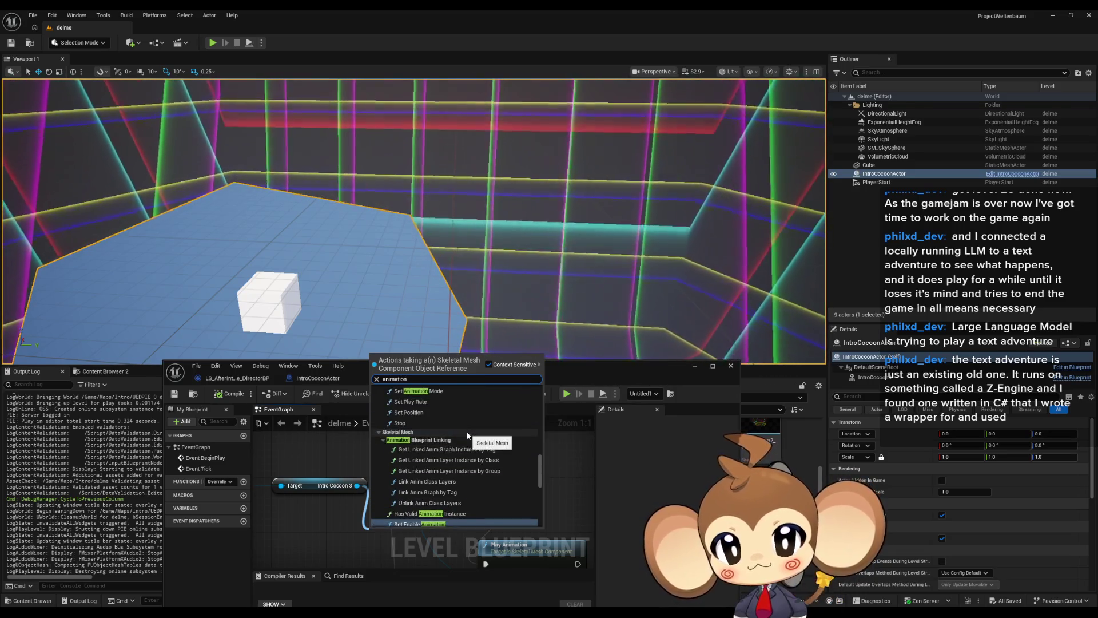
click(378, 435)
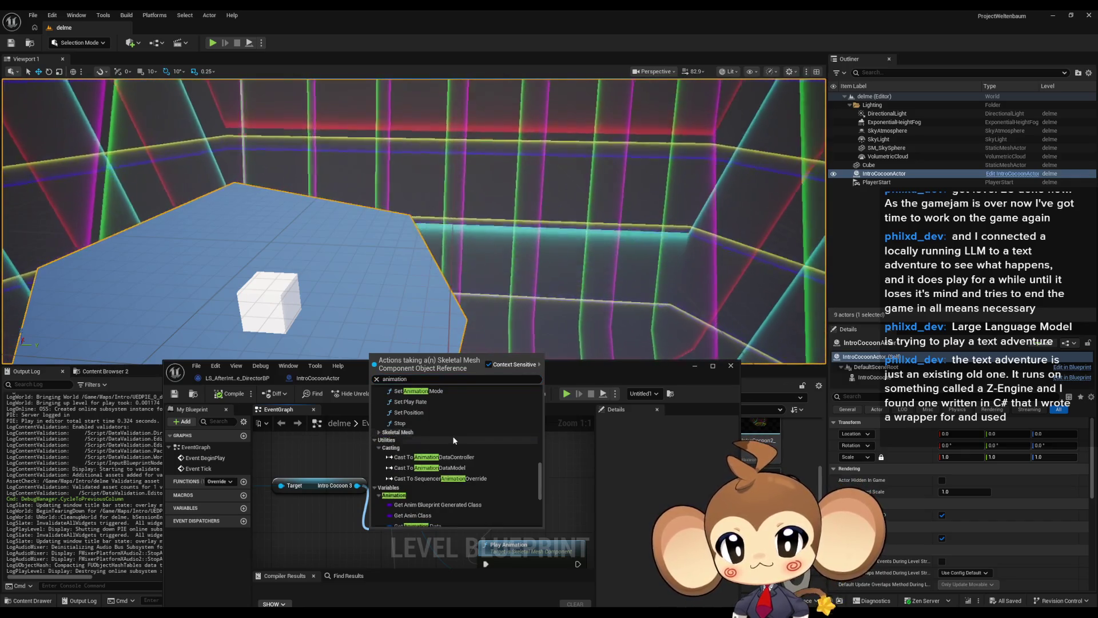
scroll(454, 436, up, 5)
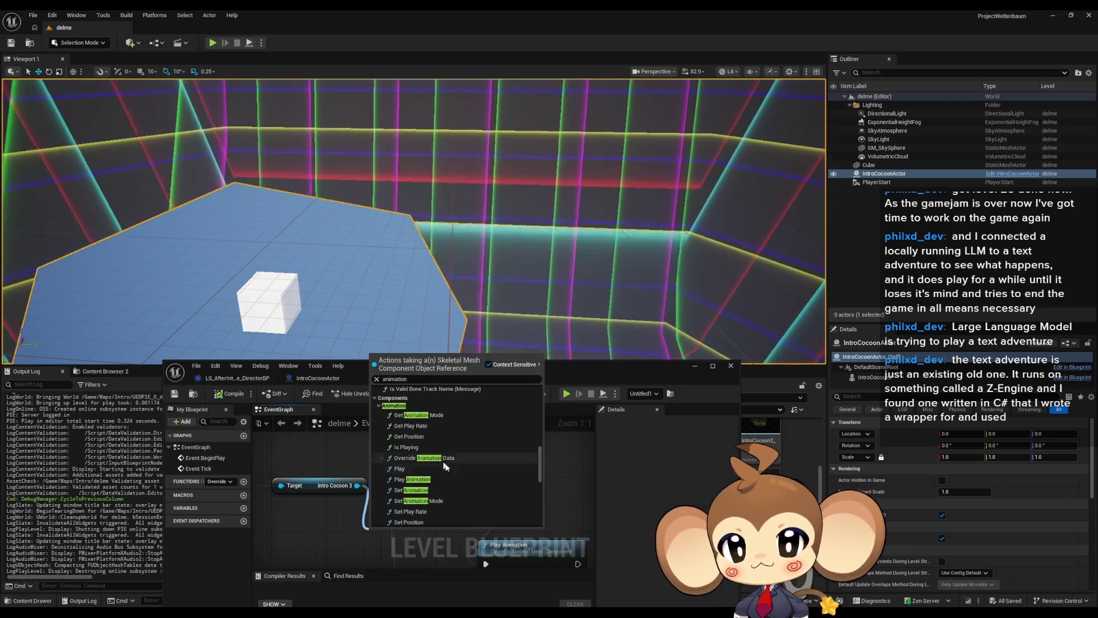
click(448, 469)
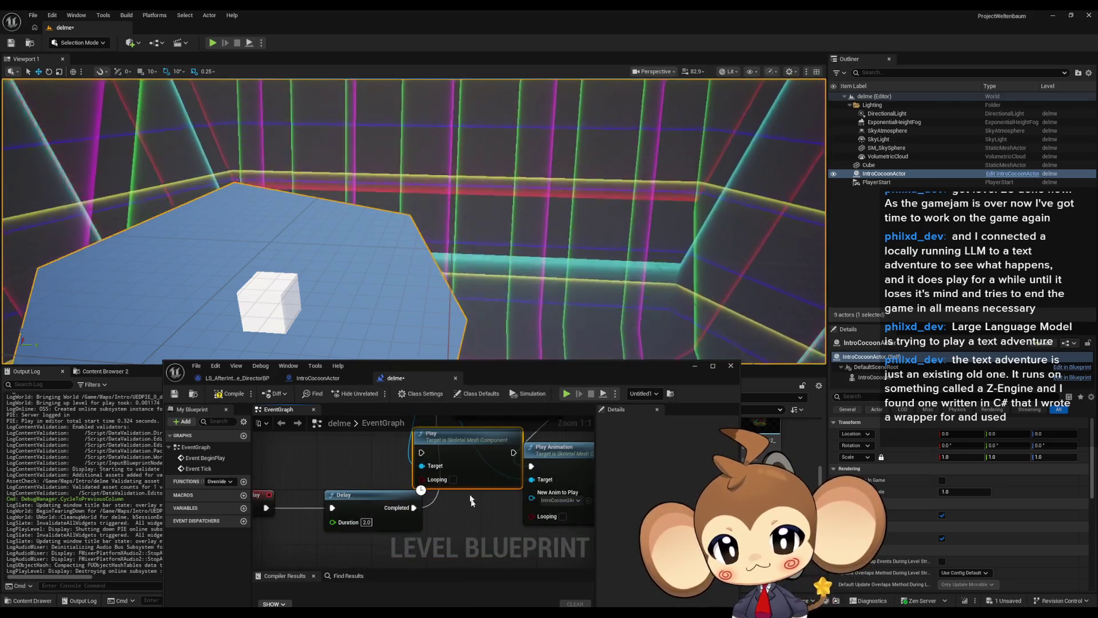
scroll(493, 464, down, 3)
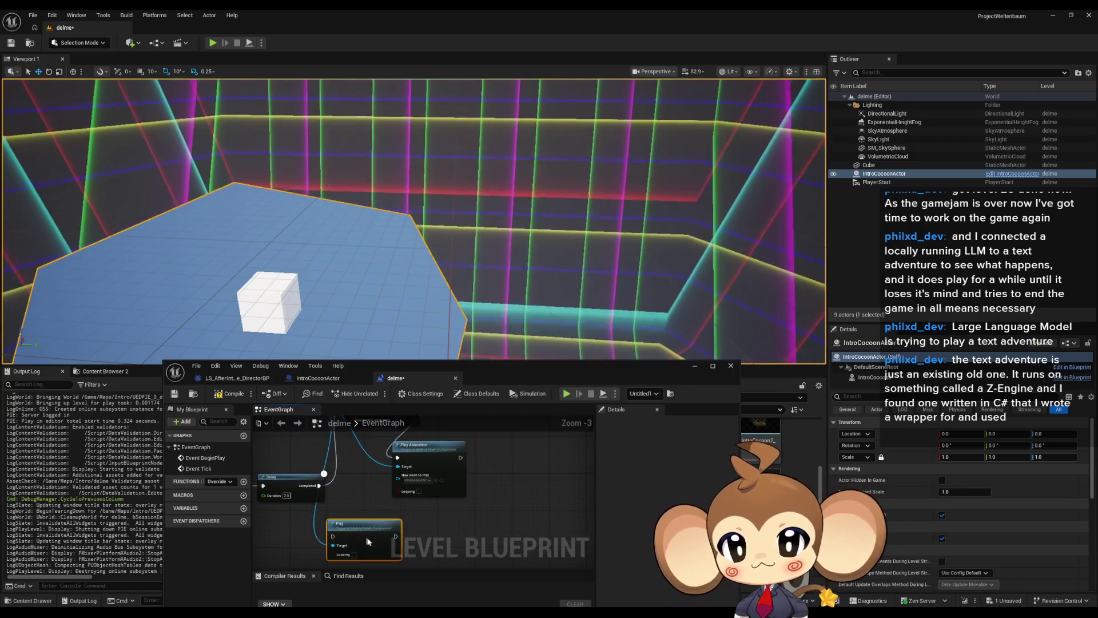
Step: Reposition the Play node and wire its execution pin after Set Enable Animation
drag(368, 541, 378, 518)
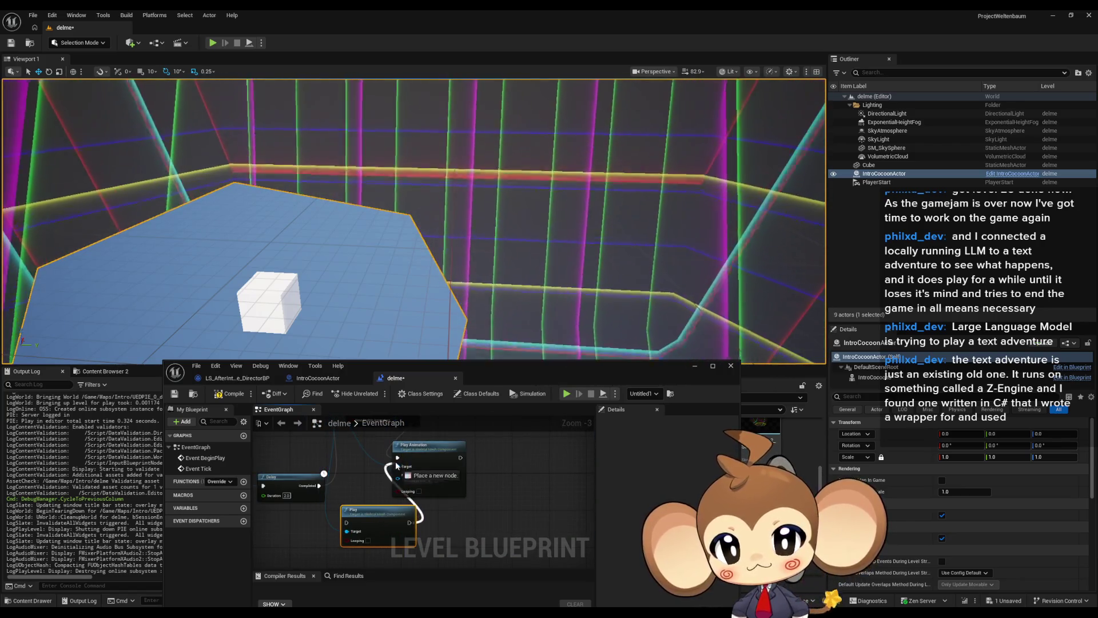
drag(396, 465, 397, 458)
mouse_move(426, 493)
mouse_down()
mouse_move(373, 512)
mouse_move(369, 504)
mouse_up()
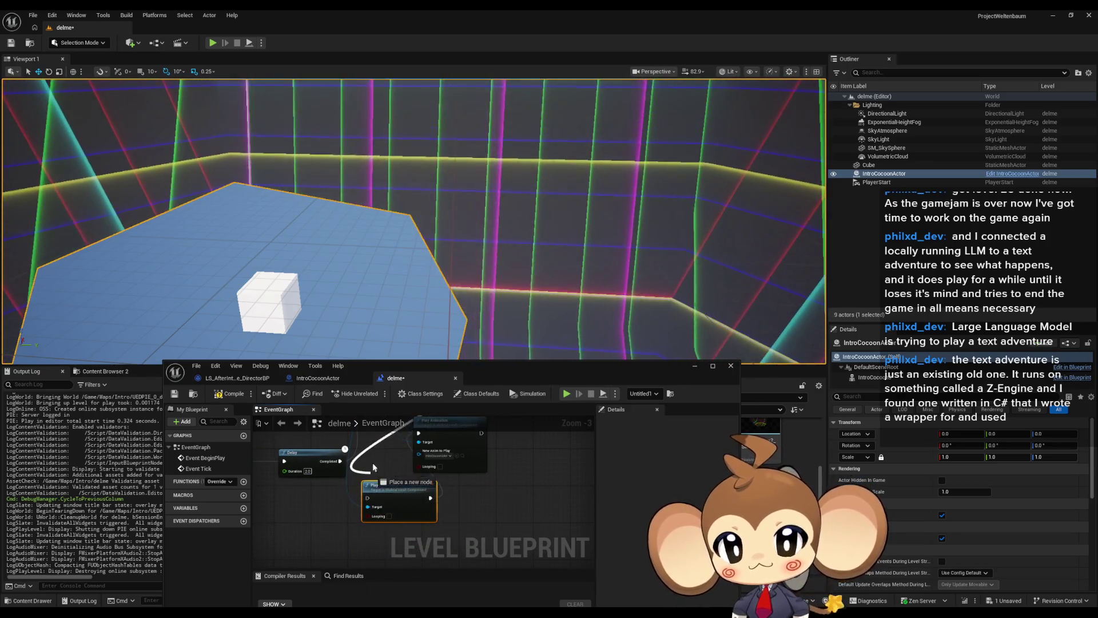
drag(372, 462, 372, 462)
key(Escape)
drag(397, 500, 540, 495)
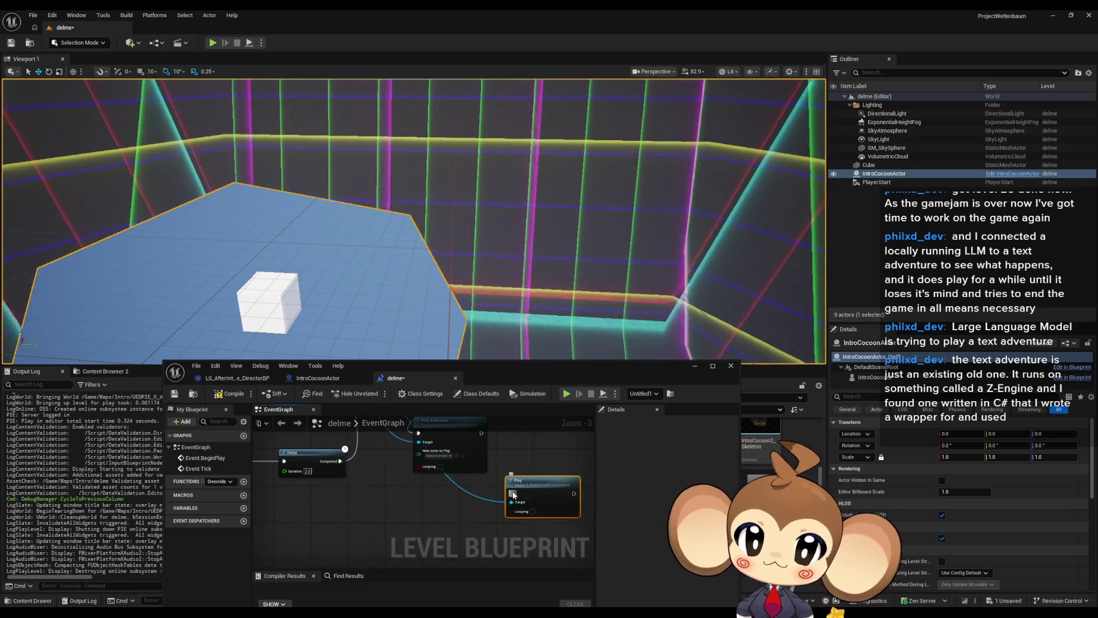
Step: Run a quick play test, stop it, and nudge the Play node upward
click(565, 397)
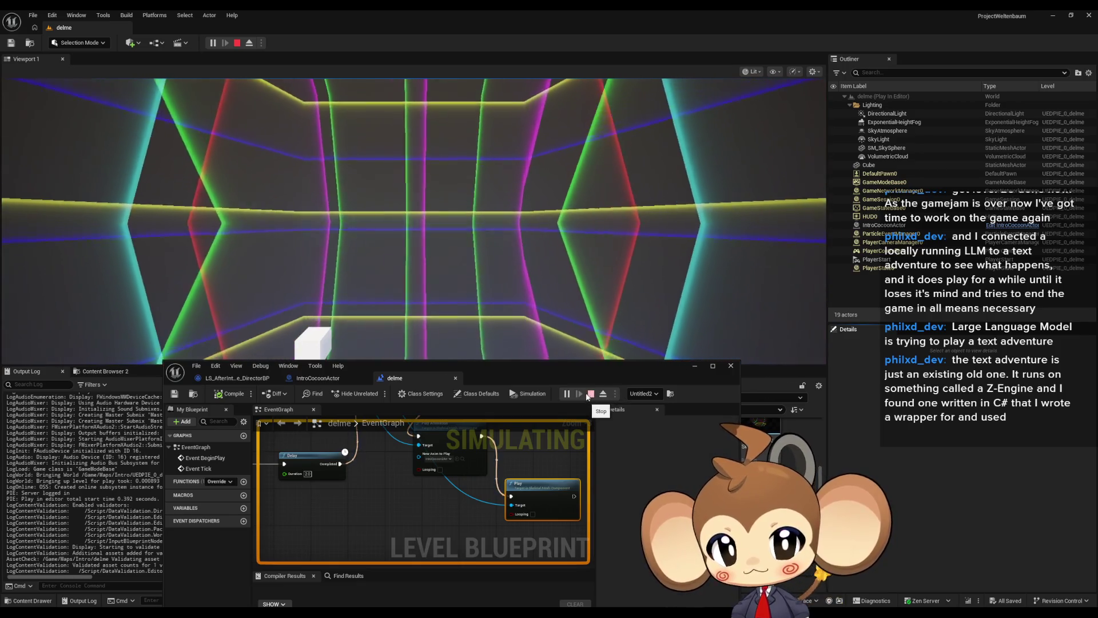
click(590, 394)
mouse_move(517, 519)
mouse_down()
mouse_move(503, 475)
mouse_move(519, 486)
mouse_up()
Step: Open the Intro Cocoon 3 action list and search for 'animat'
drag(354, 435, 364, 521)
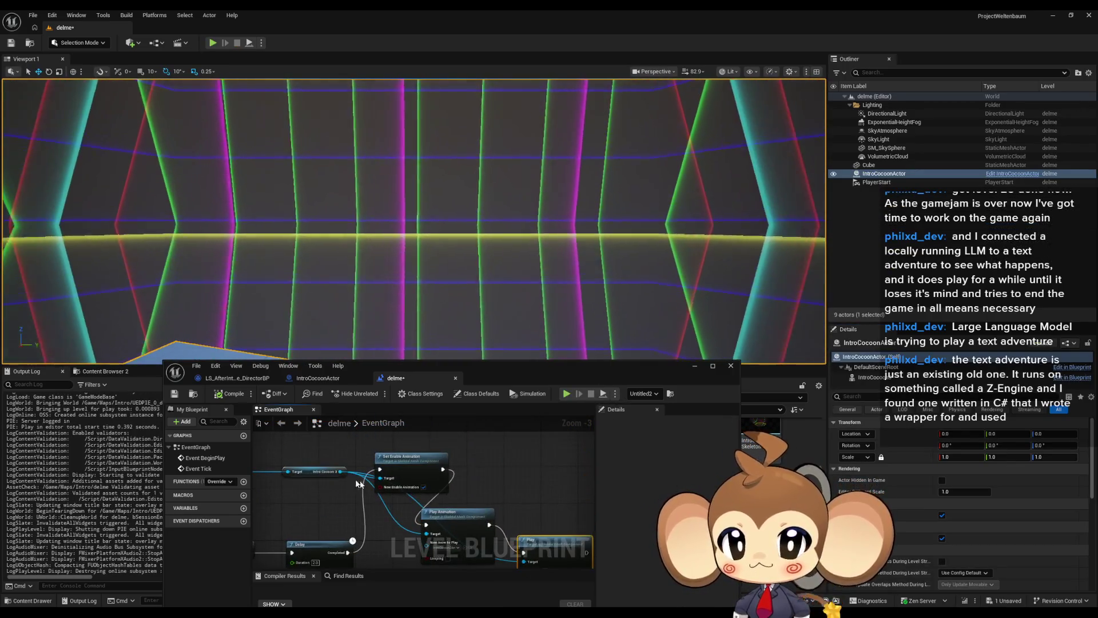
mouse_move(341, 472)
mouse_down()
mouse_move(429, 558)
mouse_move(474, 508)
mouse_up()
text(play)
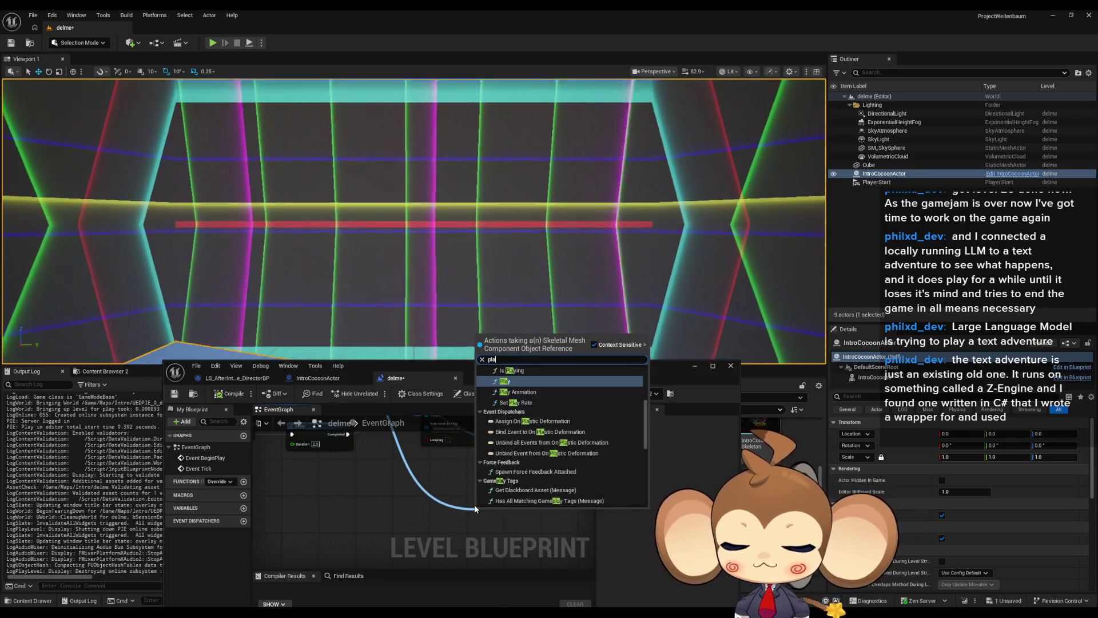
key(BackSpace)
key(BackSpace)
key(BackSpace)
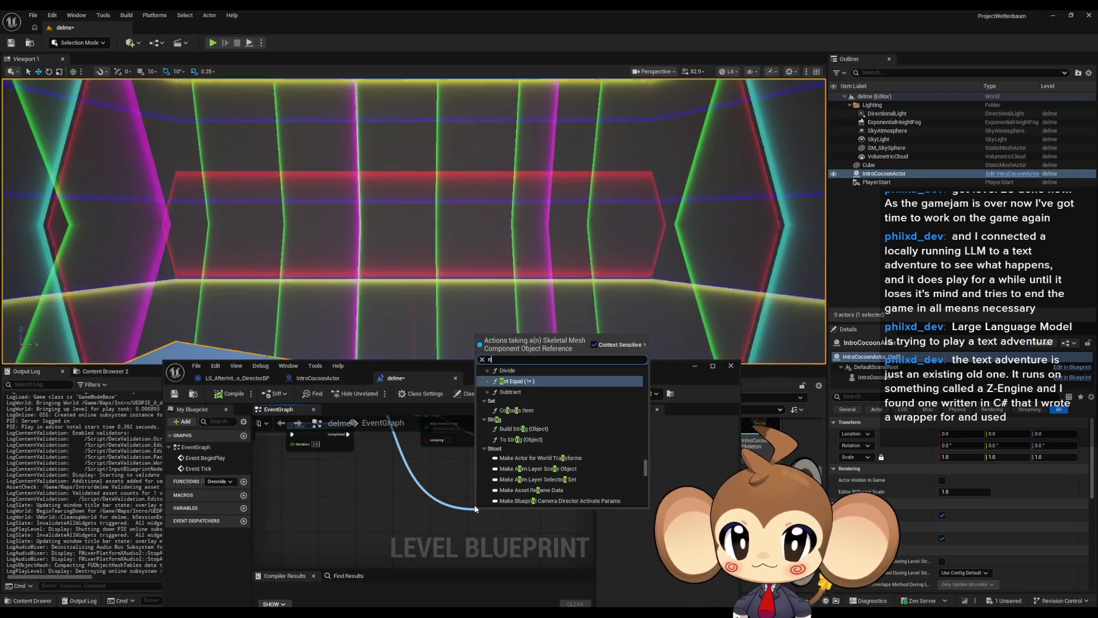
text(animat)
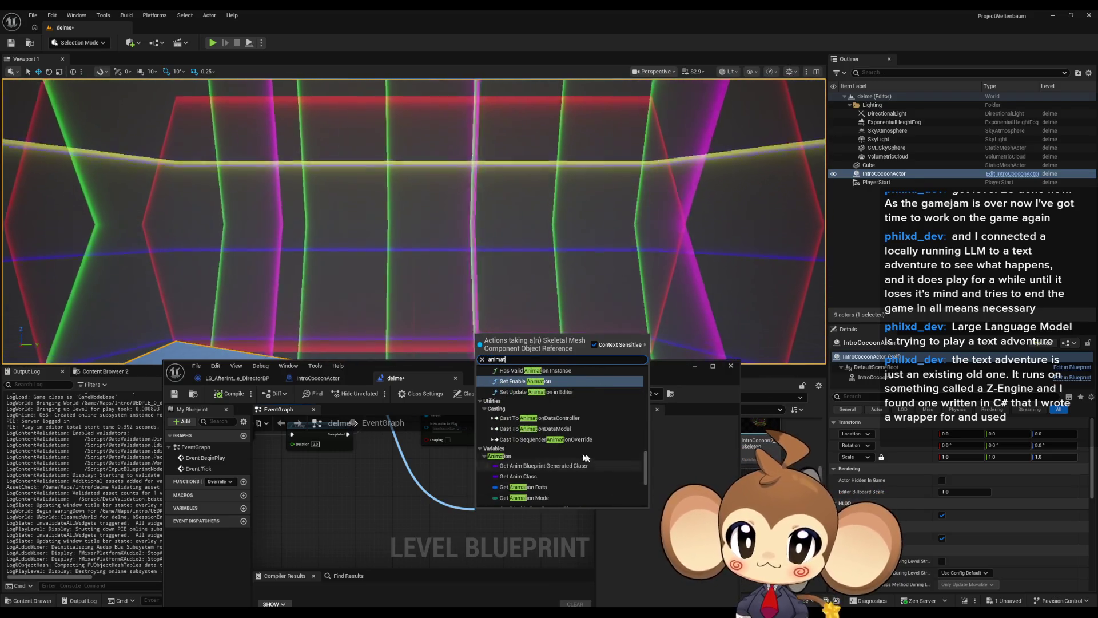
Step: Scroll the results and add a Get Animation Mode node for the mesh
scroll(570, 454, up, 2)
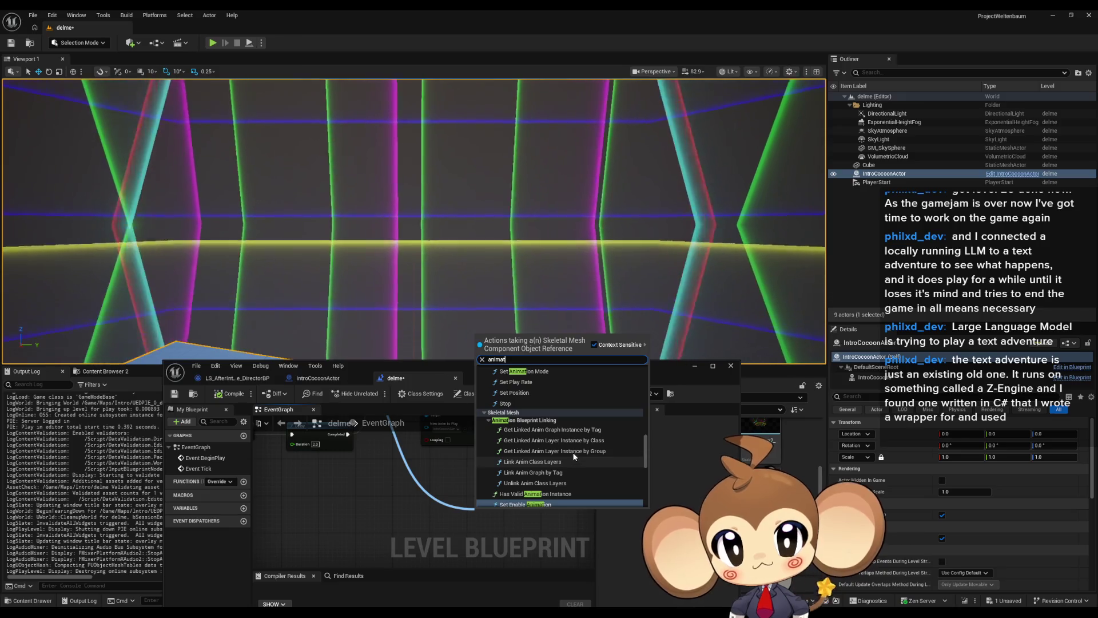
scroll(552, 431, up, 5)
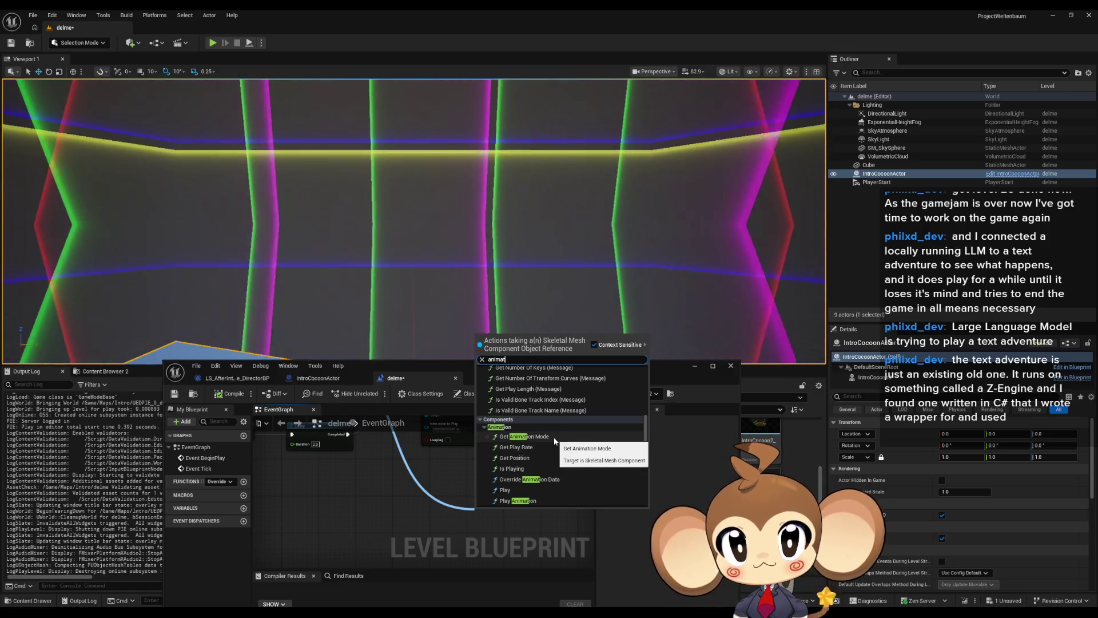
scroll(548, 451, down, 1)
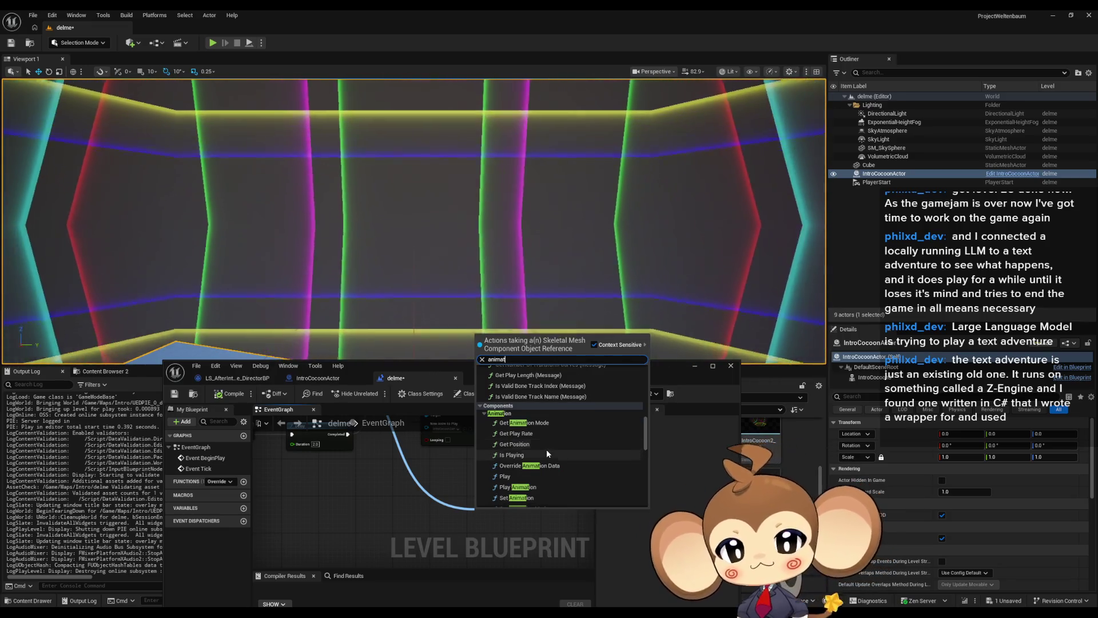
scroll(547, 451, down, 1)
scroll(548, 452, down, 5)
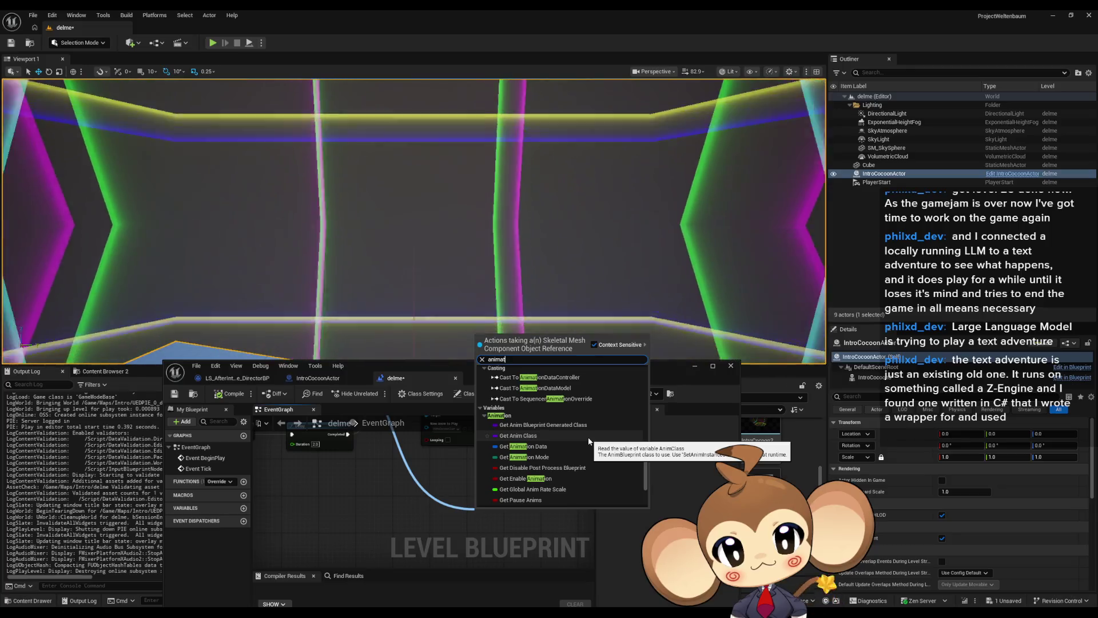
scroll(572, 444, down, 7)
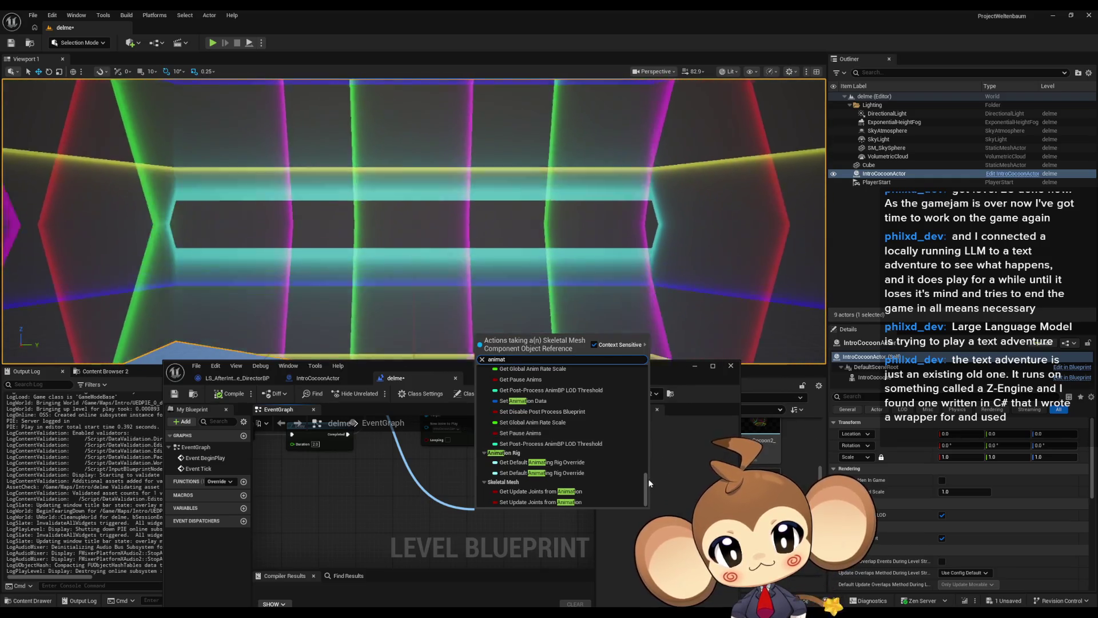
drag(648, 484, 645, 354)
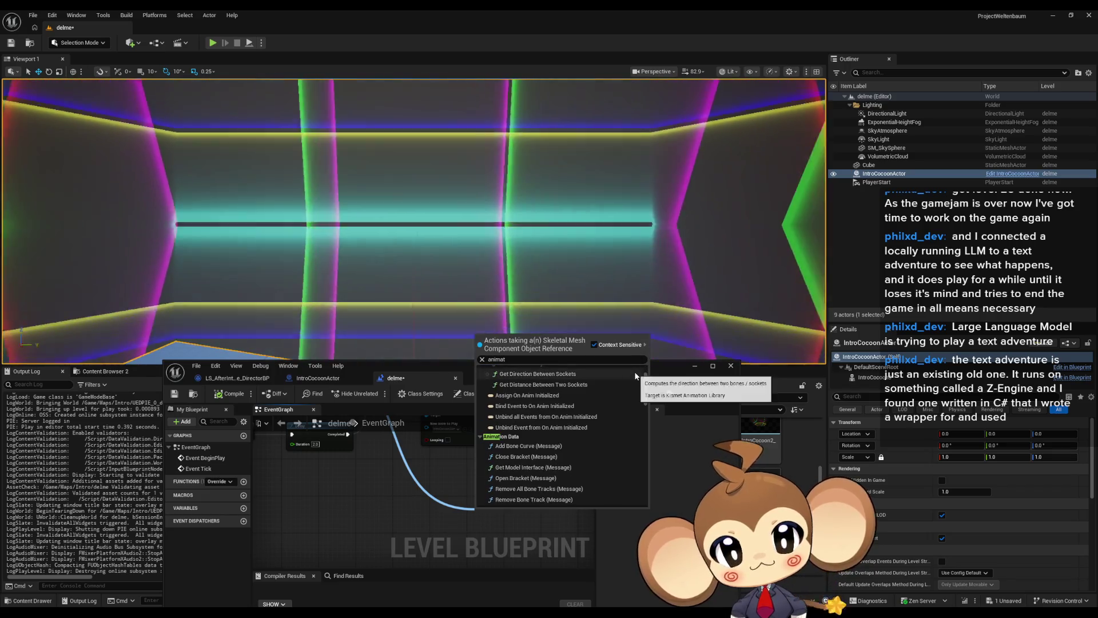
scroll(636, 375, down, 2)
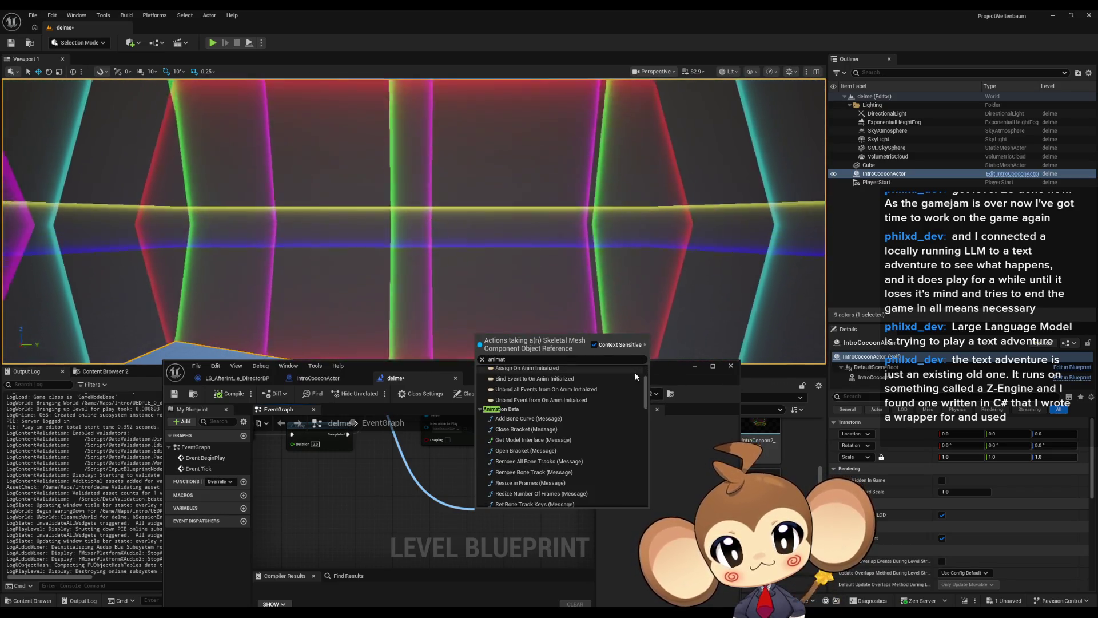
scroll(635, 376, down, 2)
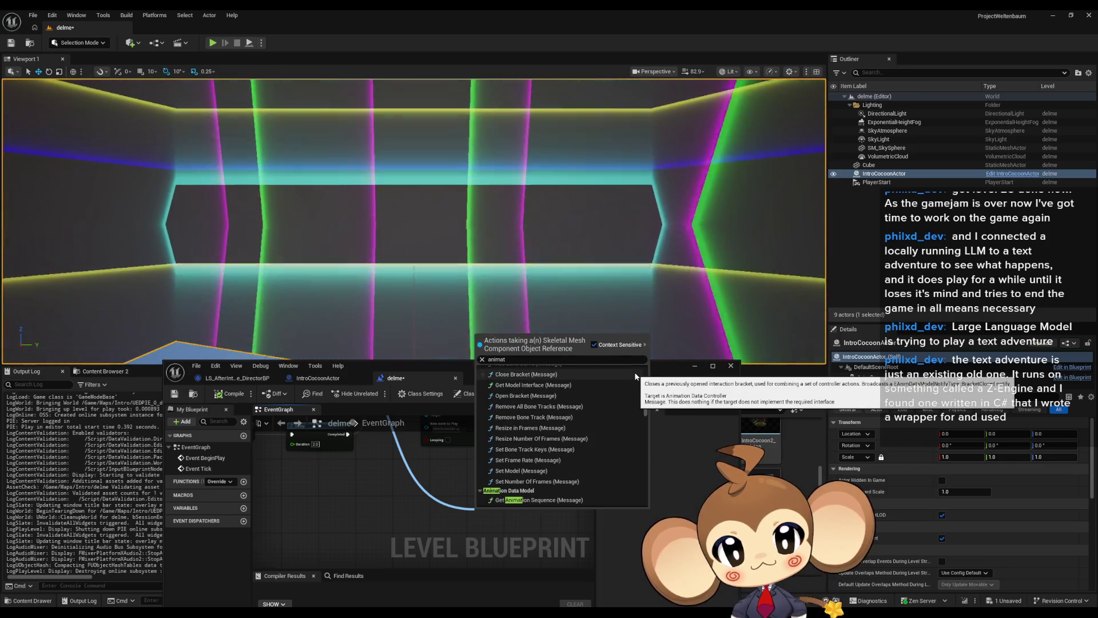
scroll(634, 373, down, 2)
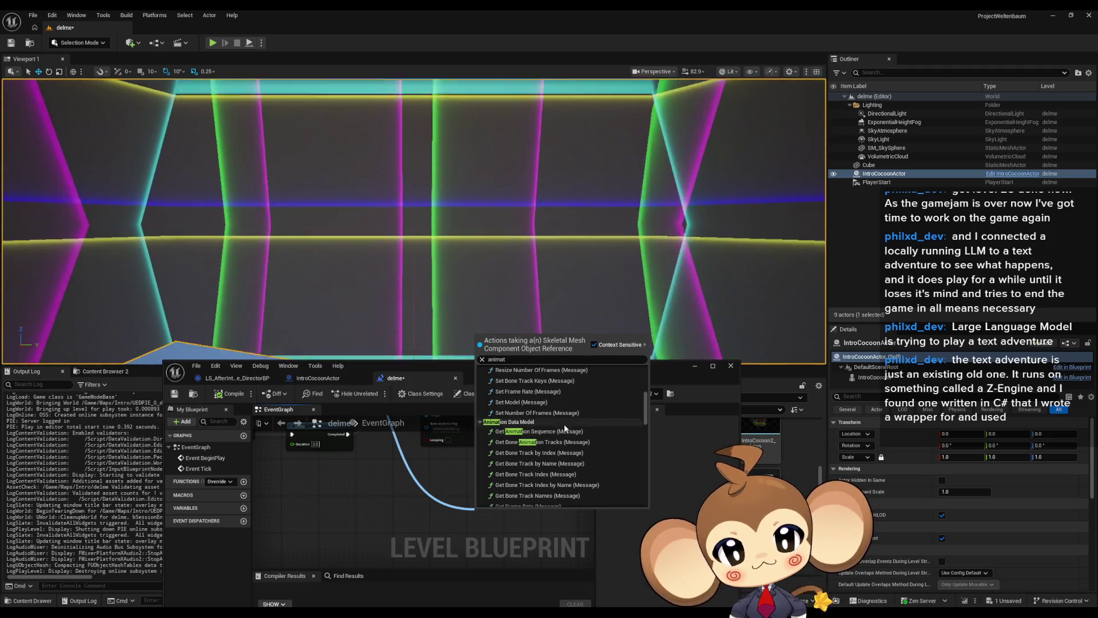
scroll(556, 423, down, 5)
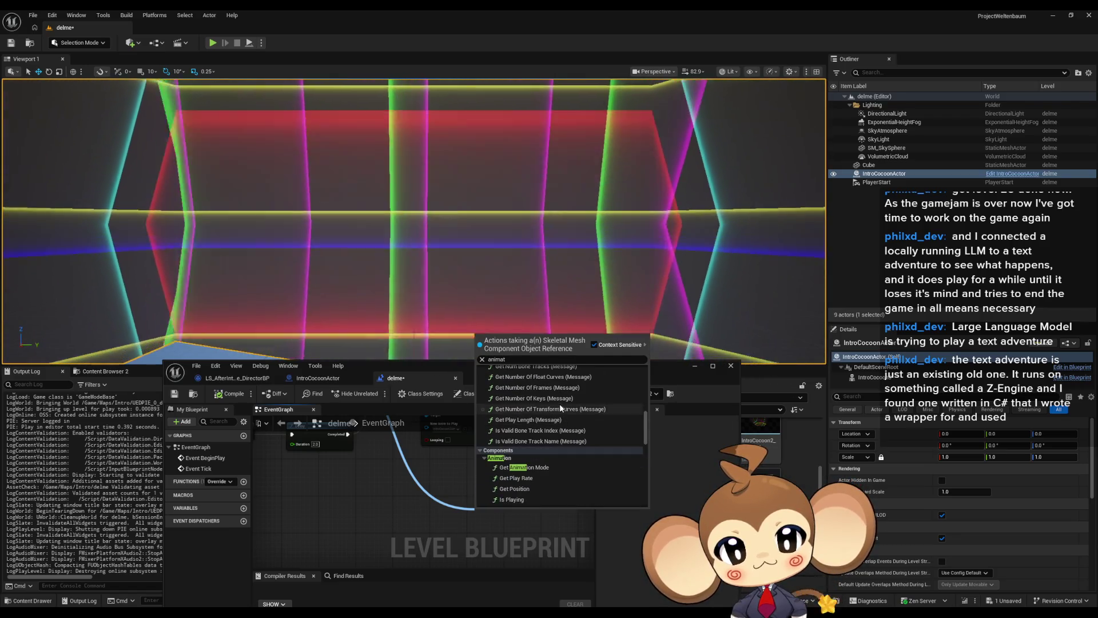
scroll(560, 402, down, 1)
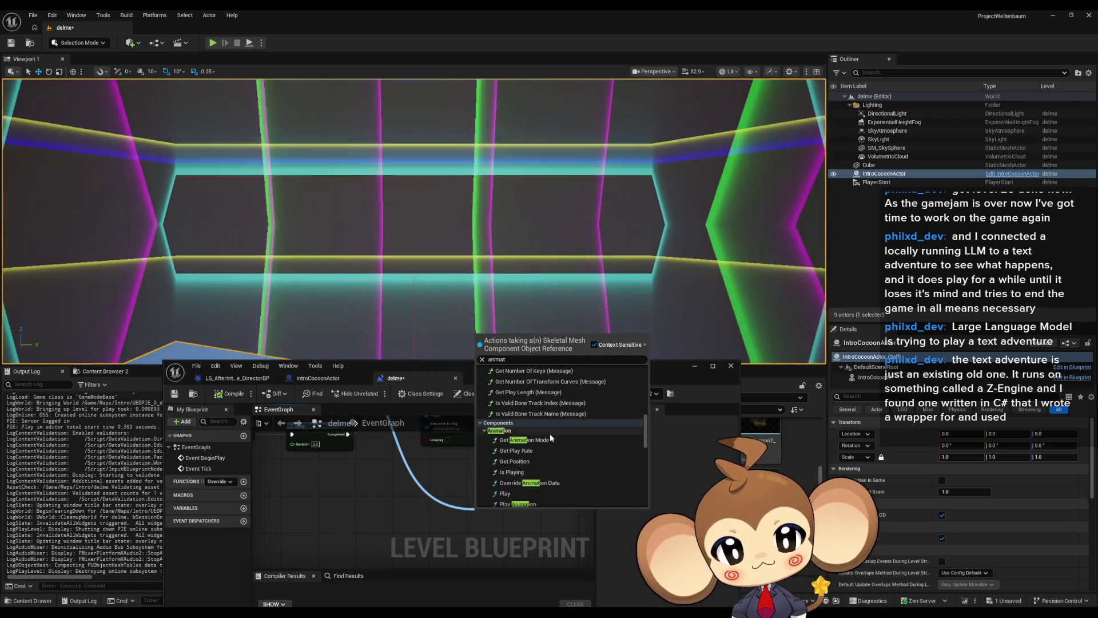
click(549, 437)
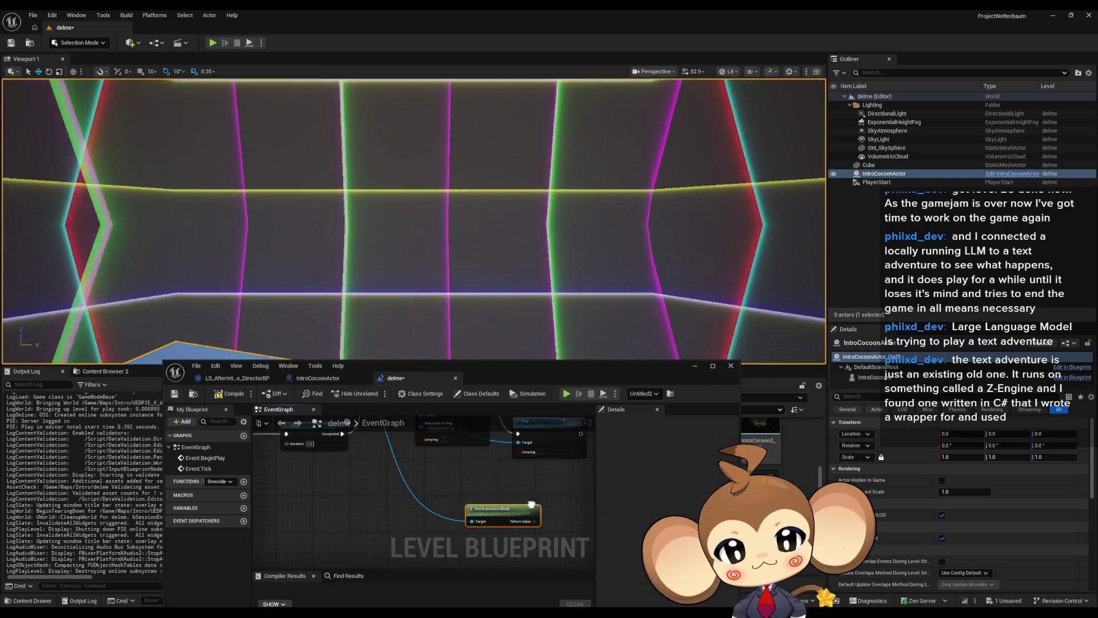
Step: Add a Print String after Play, fed by Get Animation Mode's Return Value
drag(478, 464, 495, 499)
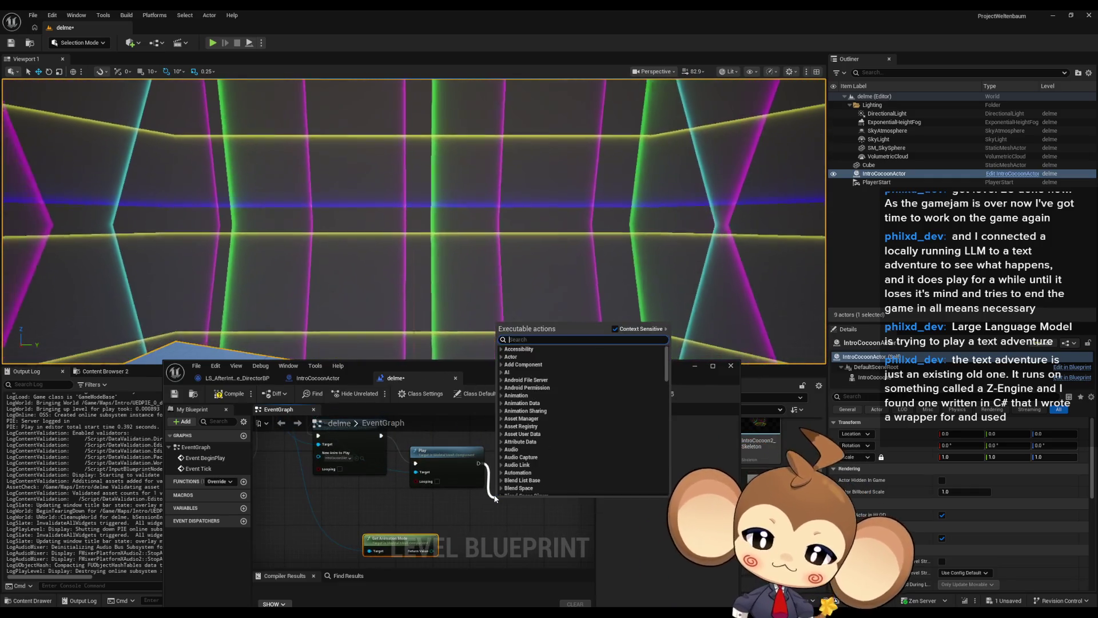
text(print string)
key(Return)
drag(500, 520, 432, 551)
Step: Run a play test of the level and stop it
click(564, 393)
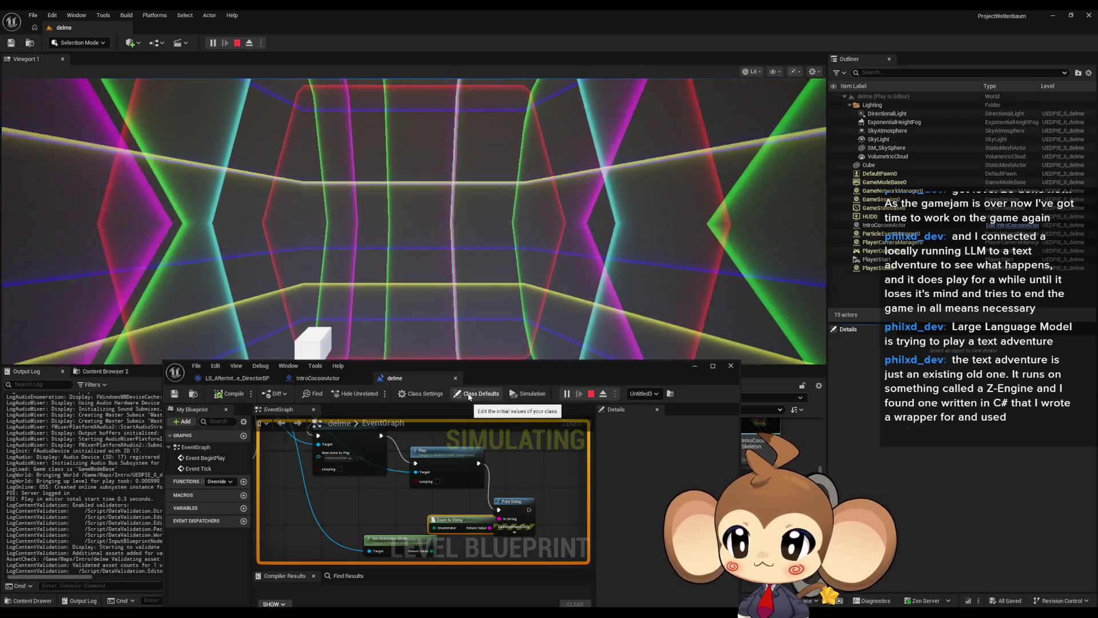
drag(500, 381, 567, 295)
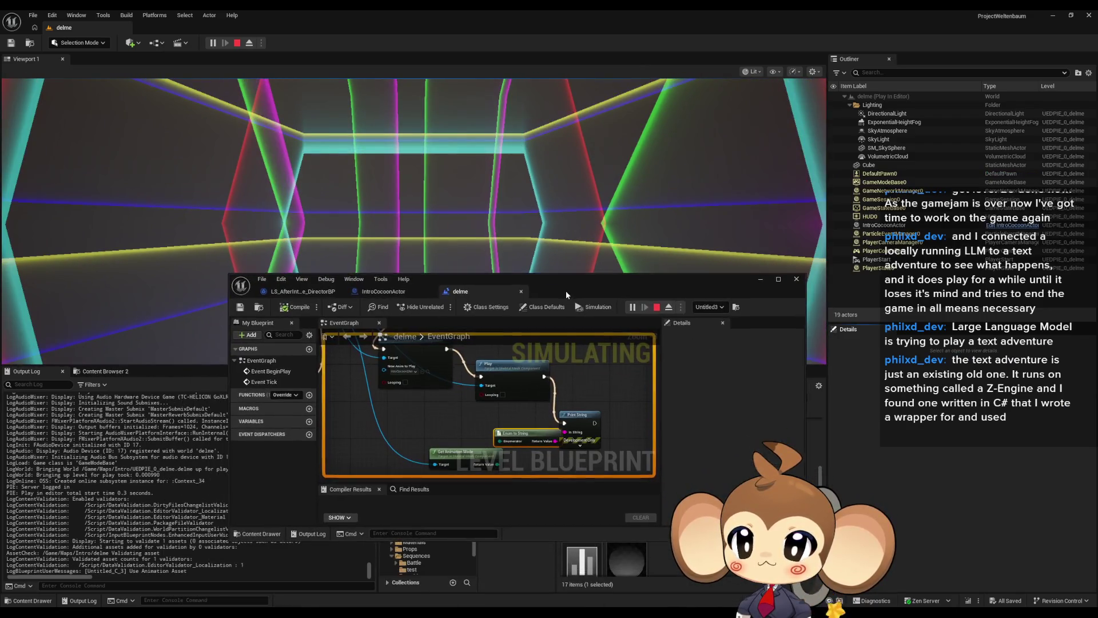
click(658, 307)
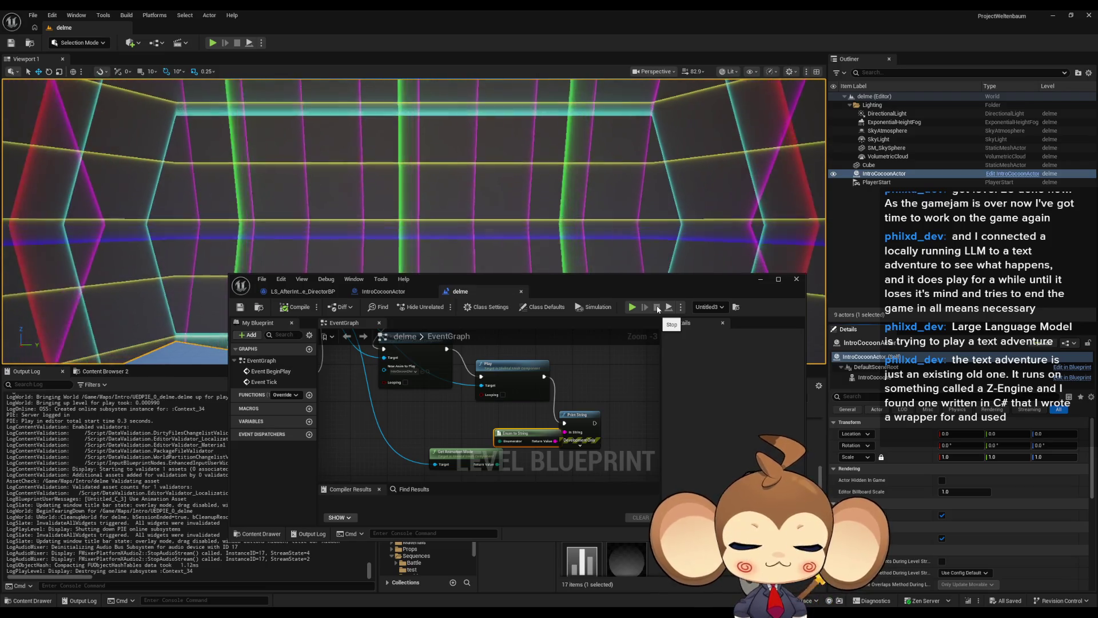
Step: Check IntroCocoonActor's IntroCocoon animation properties, save with Ctrl+S, and start play with Alt+P
drag(509, 395, 629, 475)
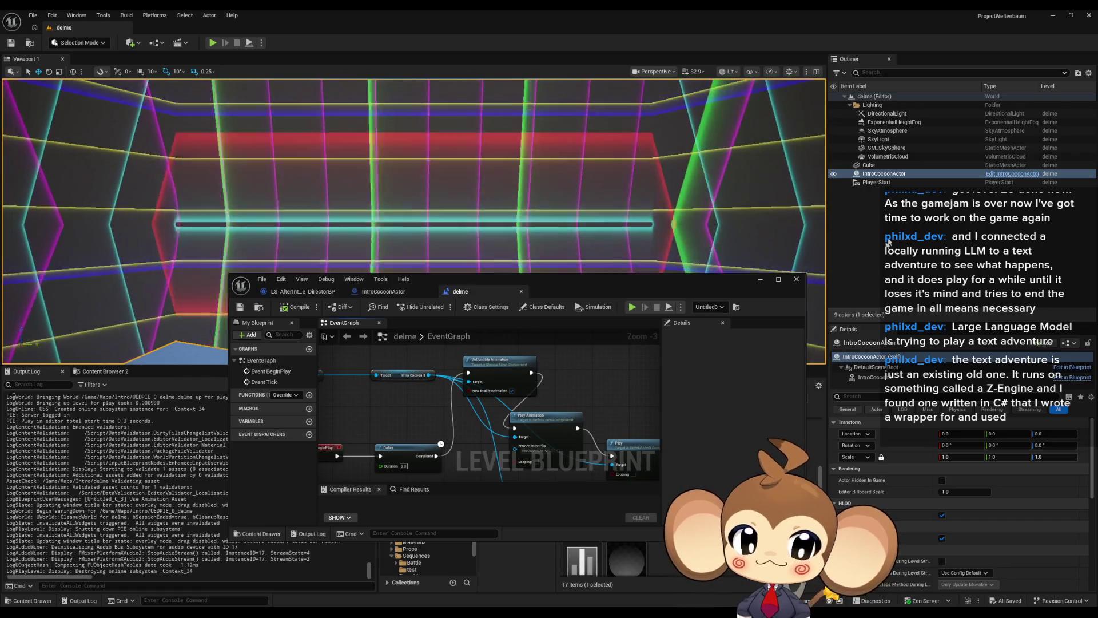
click(884, 173)
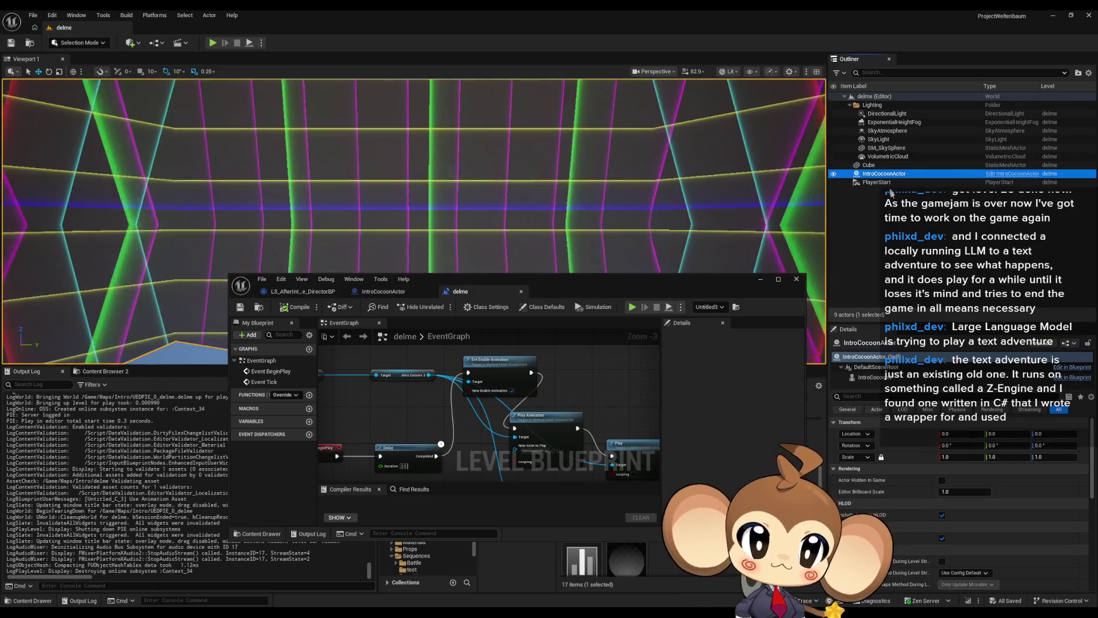
click(910, 378)
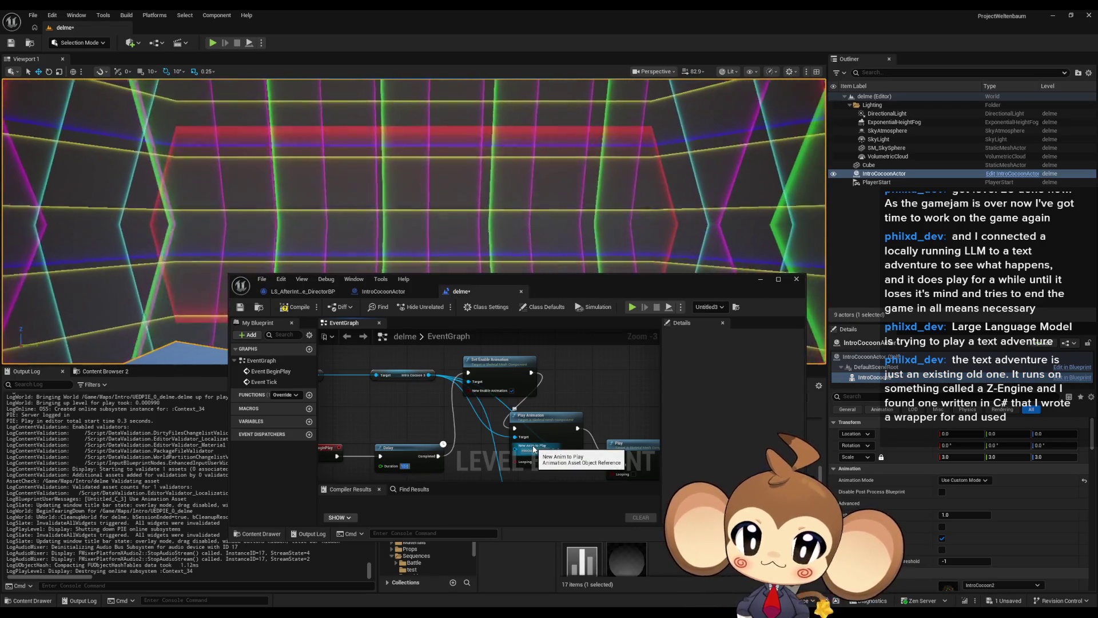
key(ctrl+s)
key(alt+p)
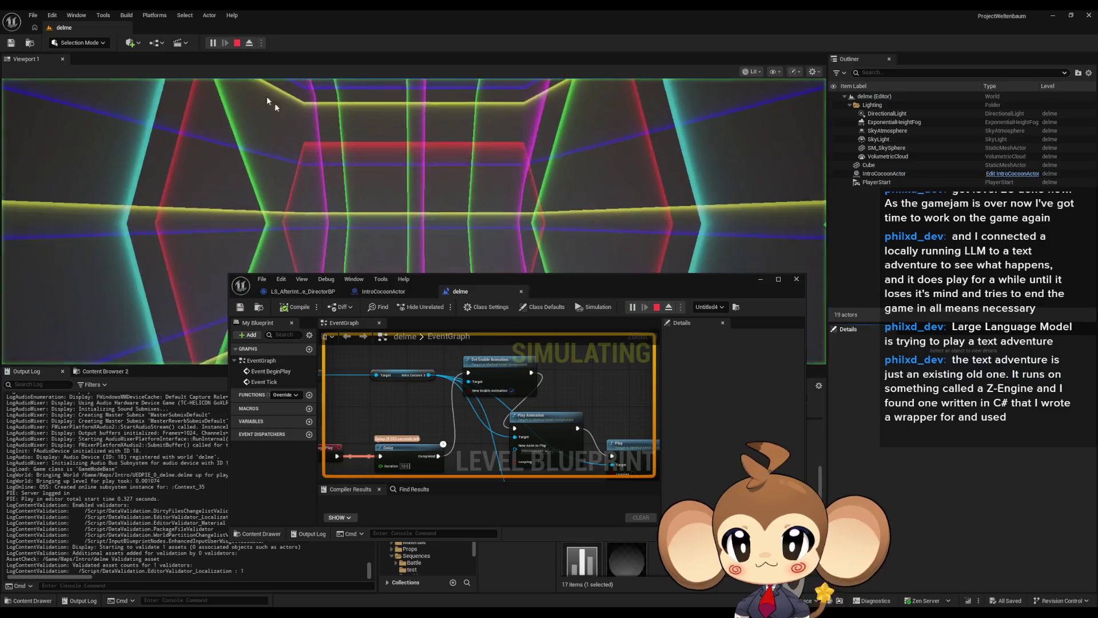
Step: Eject during play, set IntroCocoon's Animation Mode to Use Animation Asset, then stop playing
click(250, 43)
click(339, 155)
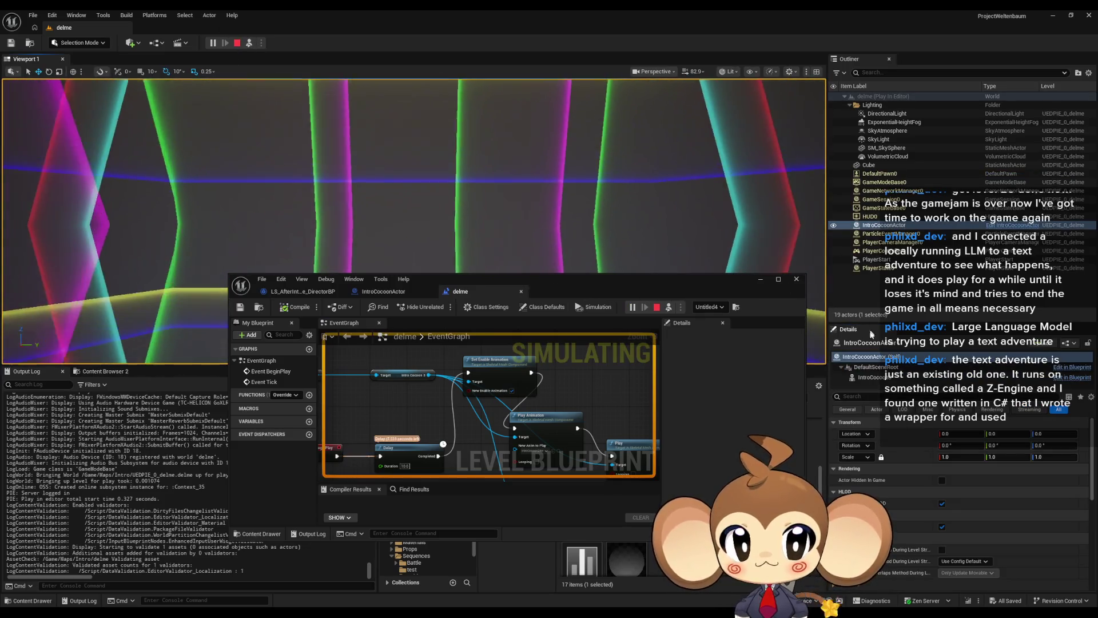
click(881, 377)
click(965, 479)
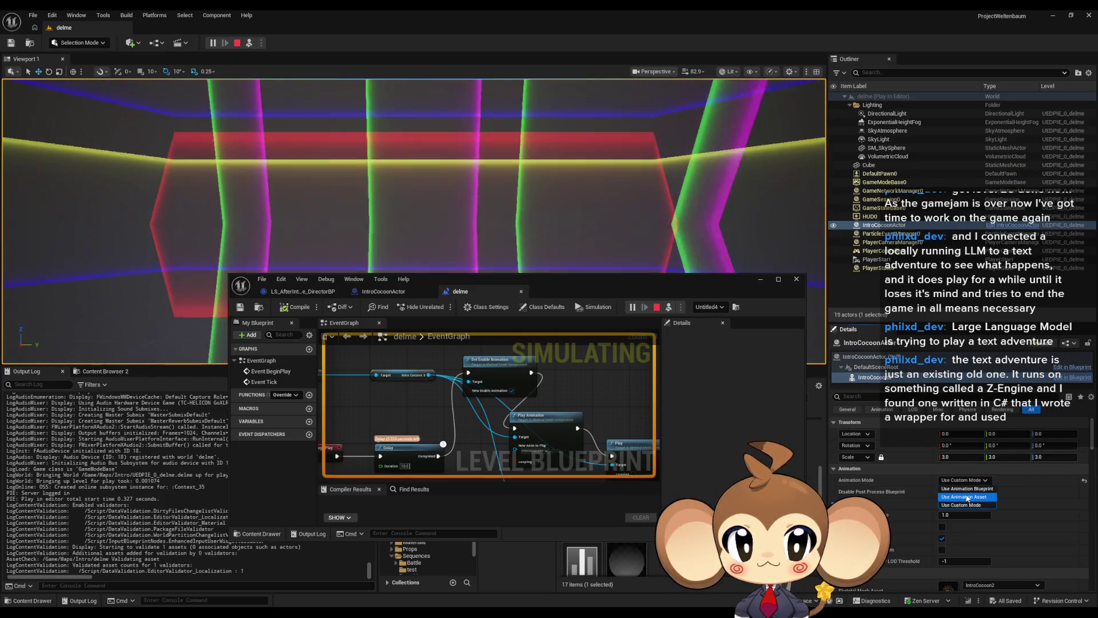
click(984, 497)
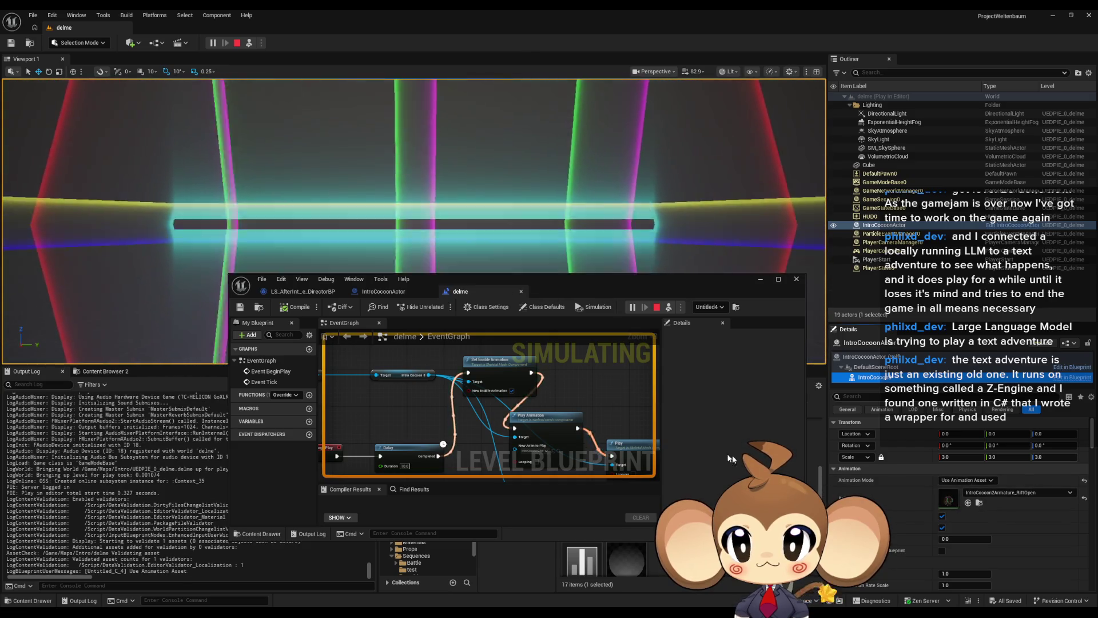
drag(551, 290, 547, 414)
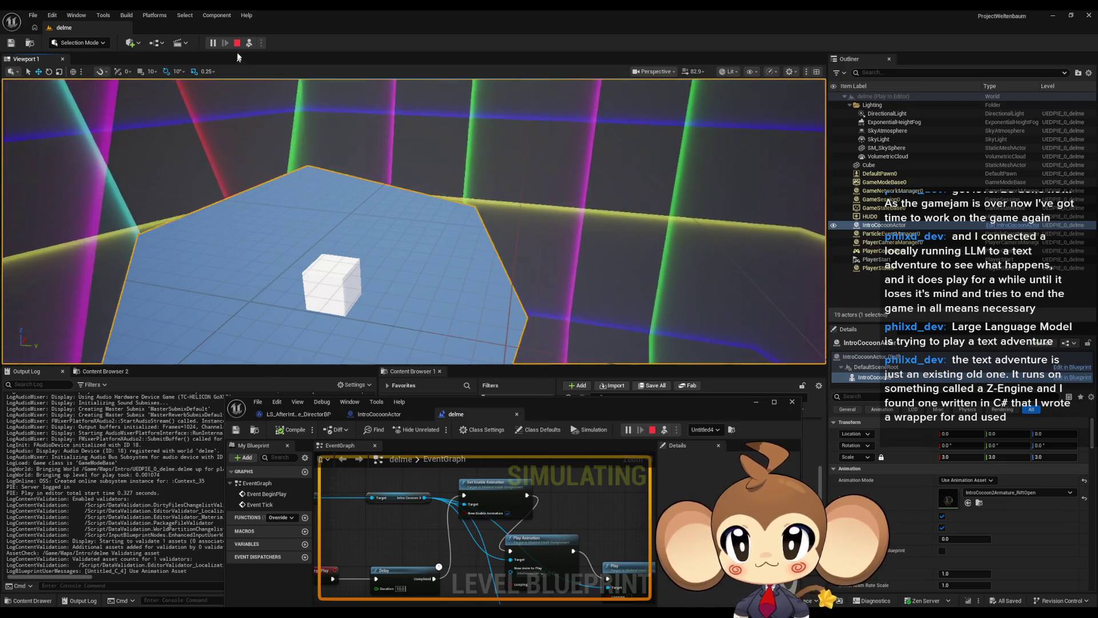
key(Escape)
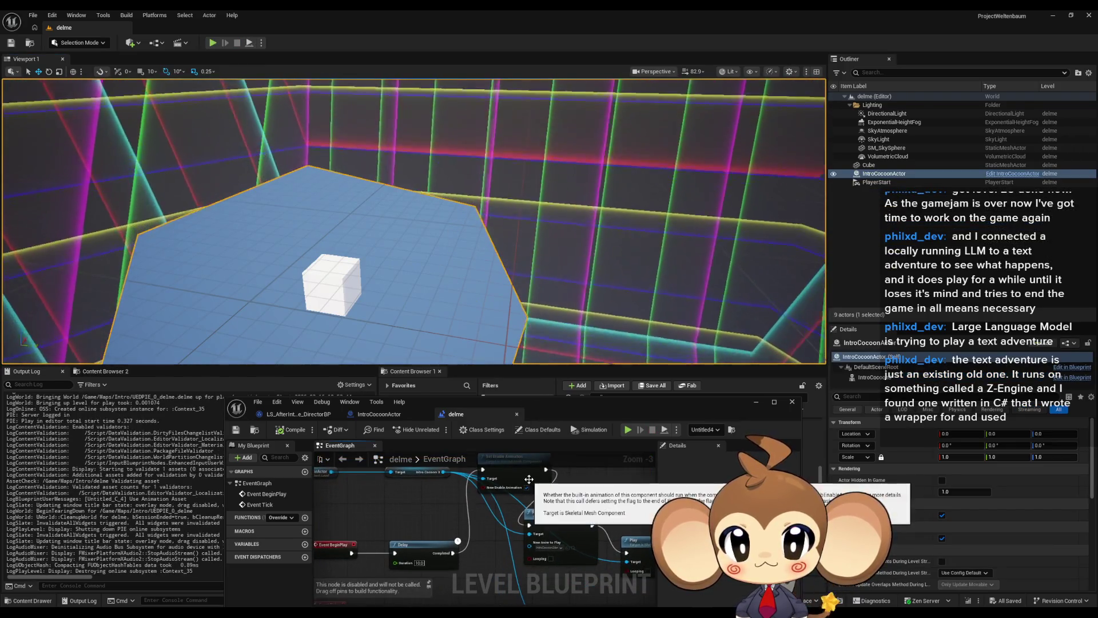
Step: Add a Set Animation Mode node from Intro Cocoon 3 and position it in the graph
mouse_move(464, 561)
mouse_down()
mouse_move(485, 561)
mouse_move(492, 522)
mouse_move(460, 576)
mouse_up()
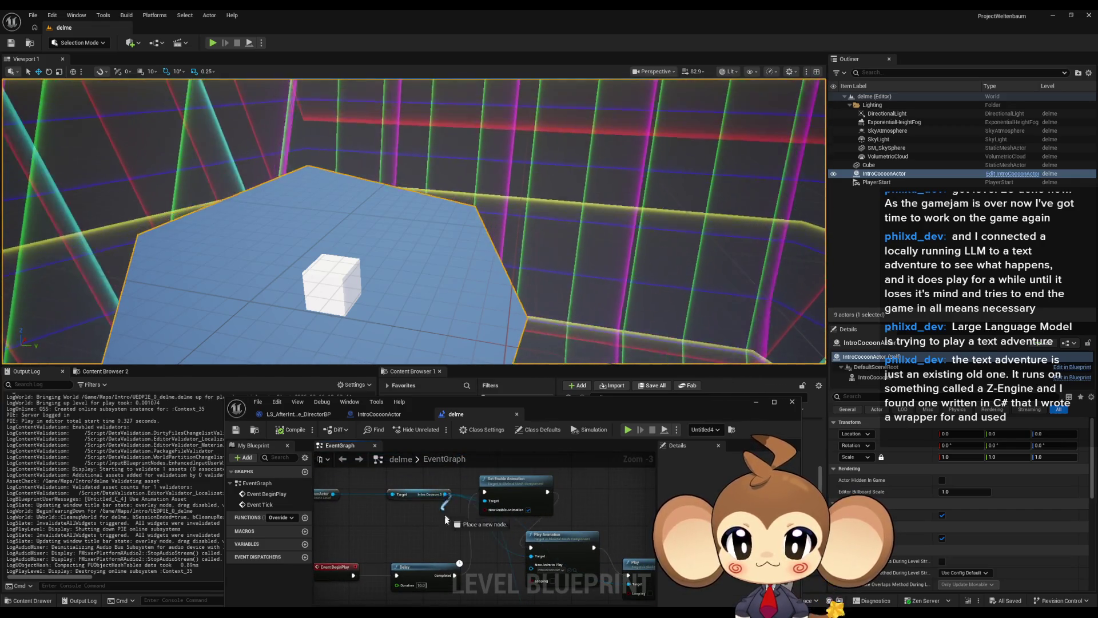
drag(445, 515, 445, 527)
text(set anim mode)
key(Return)
drag(474, 535, 506, 508)
mouse_move(504, 572)
mouse_down()
mouse_move(506, 530)
mouse_move(508, 541)
mouse_move(543, 522)
mouse_move(538, 534)
mouse_up()
mouse_move(525, 452)
mouse_down()
mouse_move(516, 538)
mouse_move(499, 559)
mouse_up()
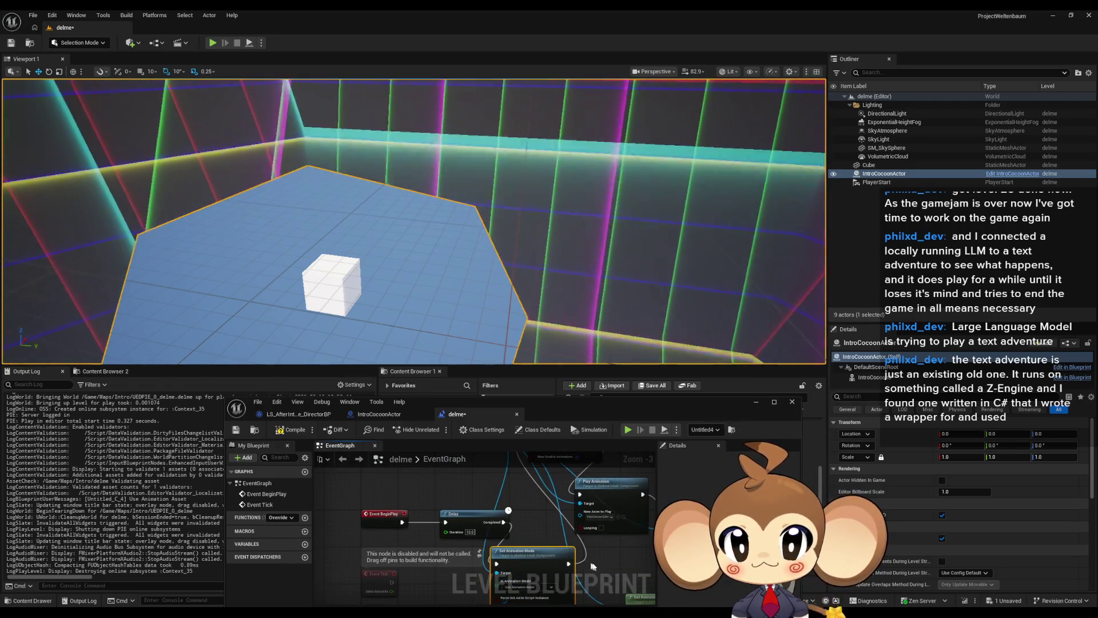
drag(598, 600, 546, 537)
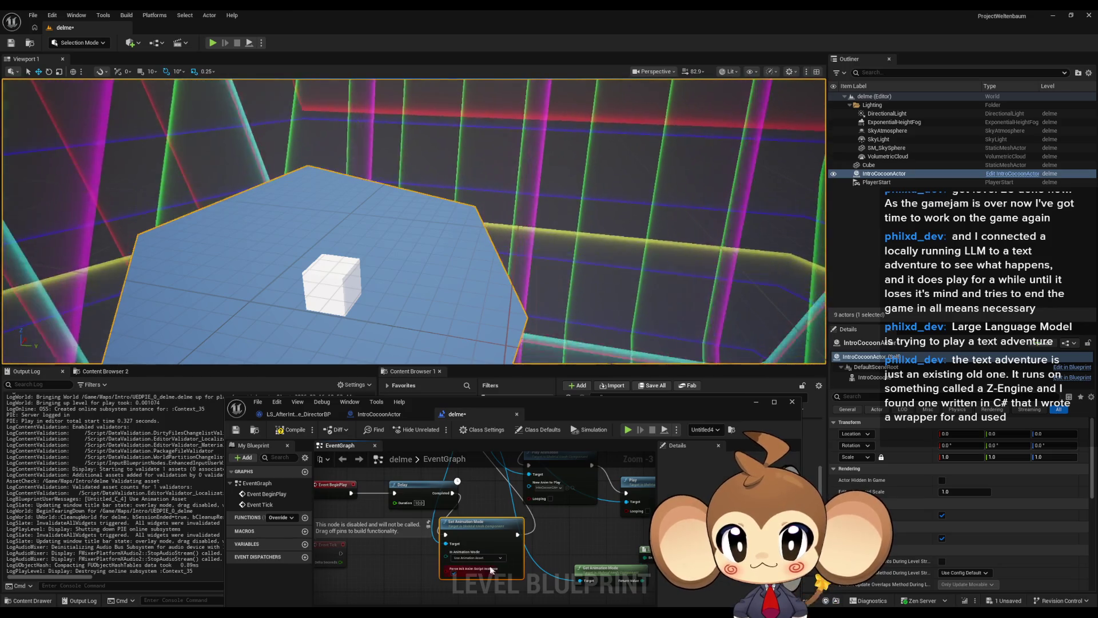
scroll(480, 569, up, 3)
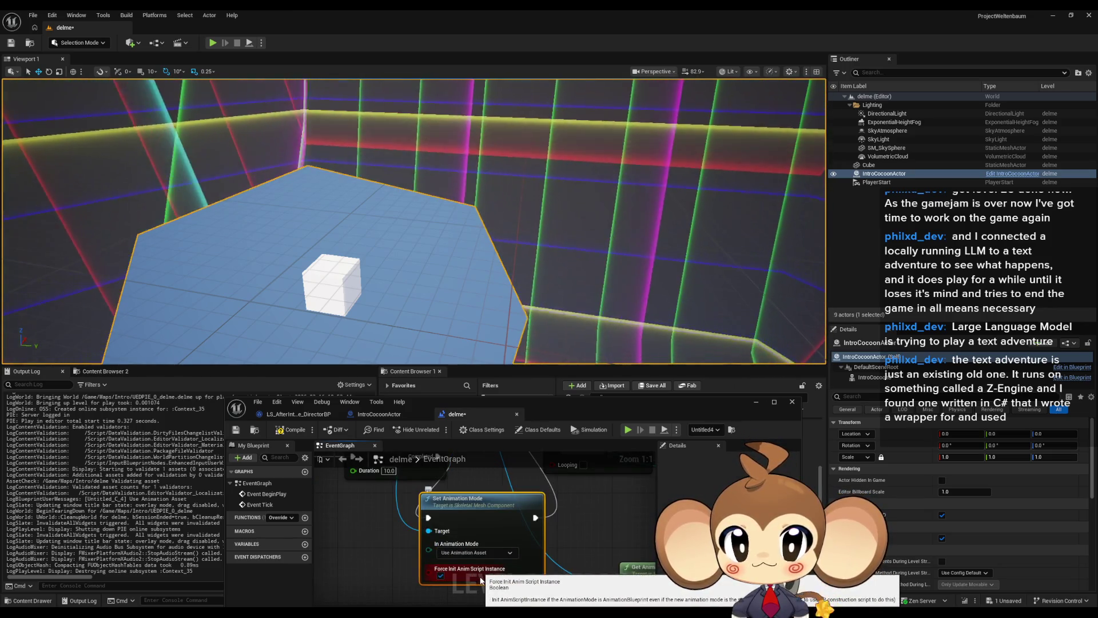
scroll(480, 575, down, 3)
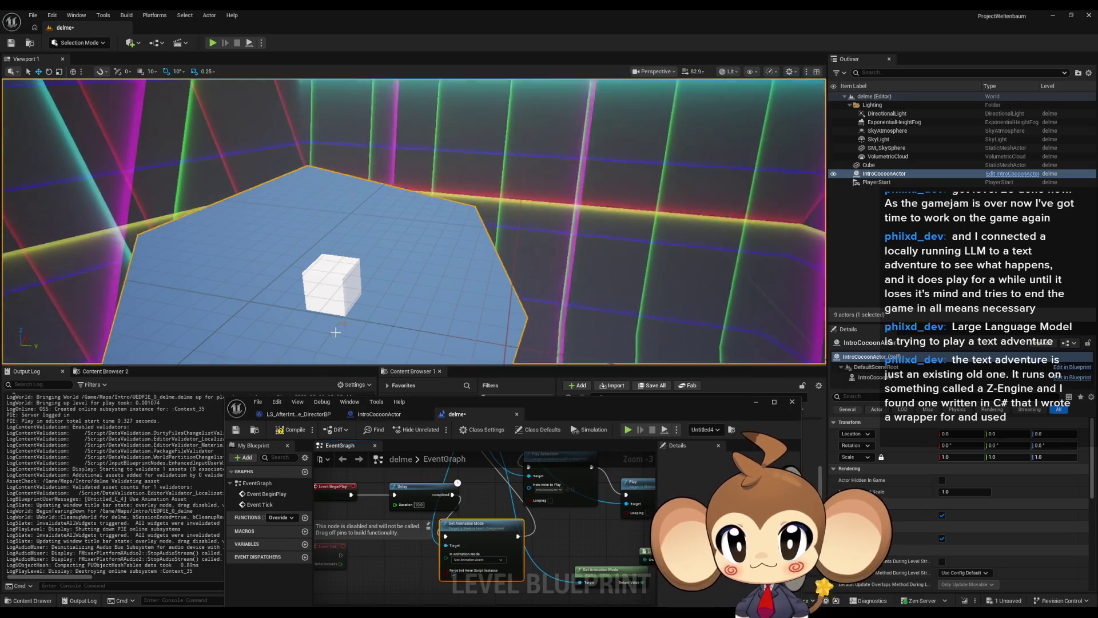
Step: Shorten the Delay duration from 10.0 to 2 seconds and start a play test
click(417, 505)
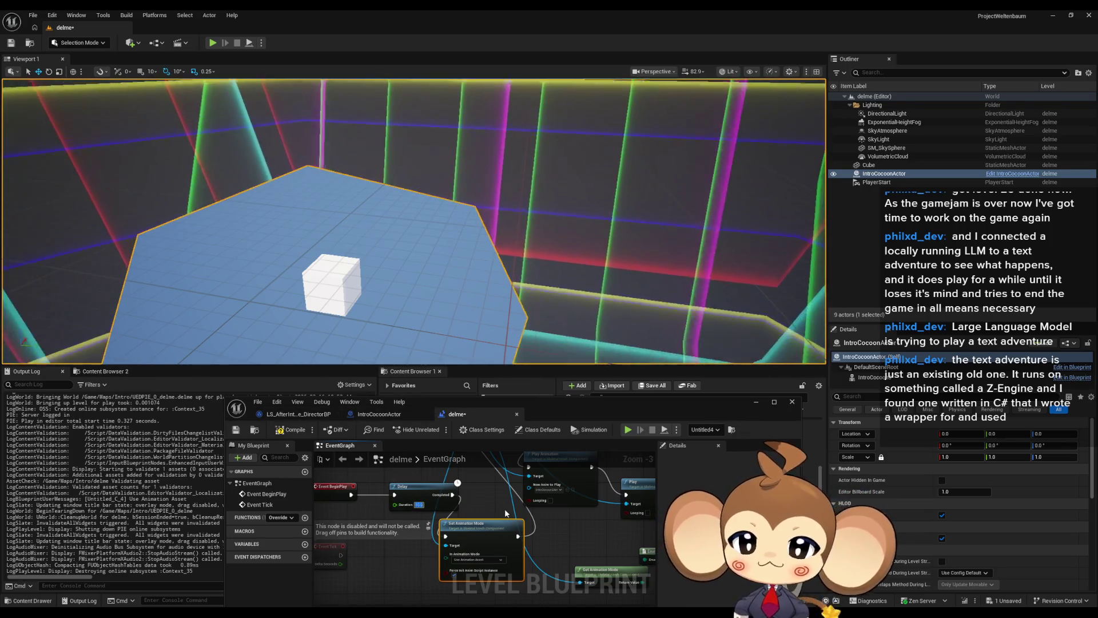
text(2)
key(Return)
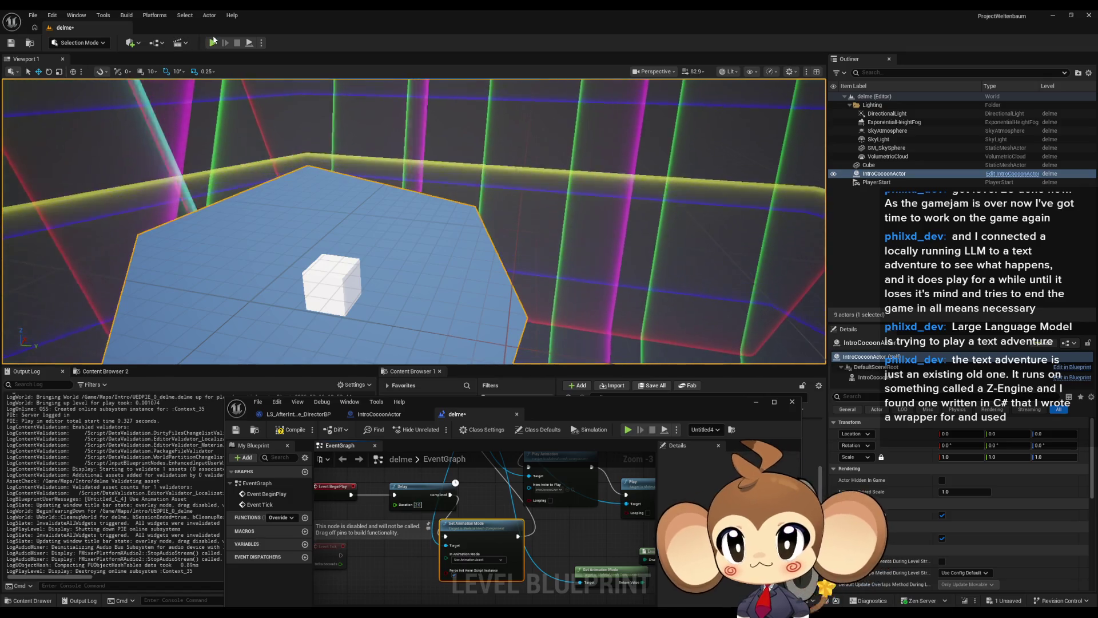
click(213, 42)
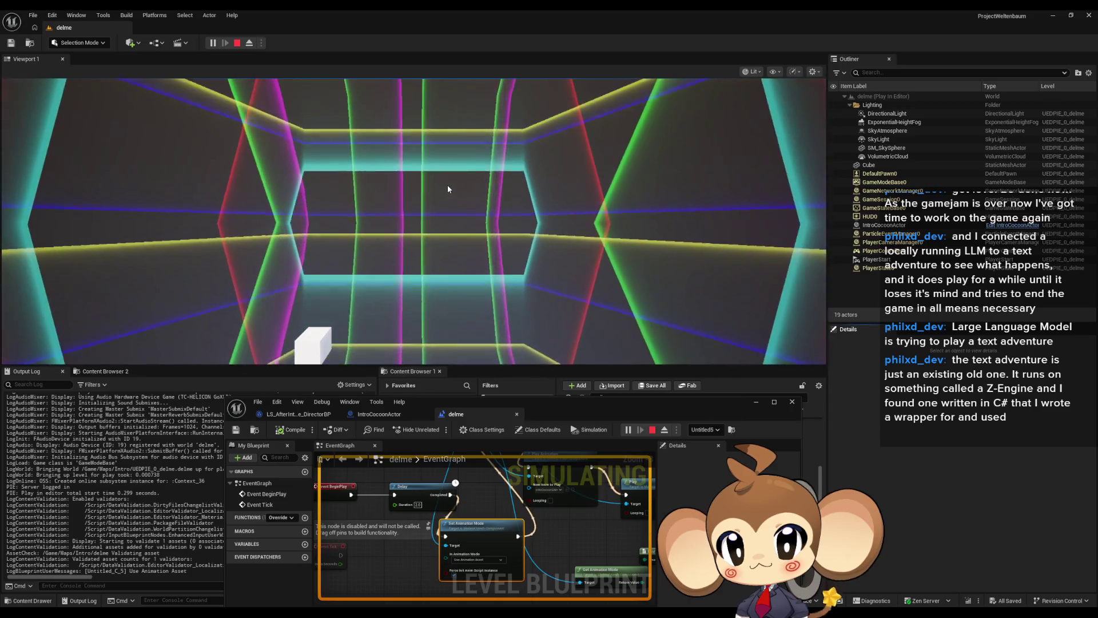
Step: End the running play test, change the Set Animation Mode node's mode, and save the level
click(448, 184)
key(shift+F1)
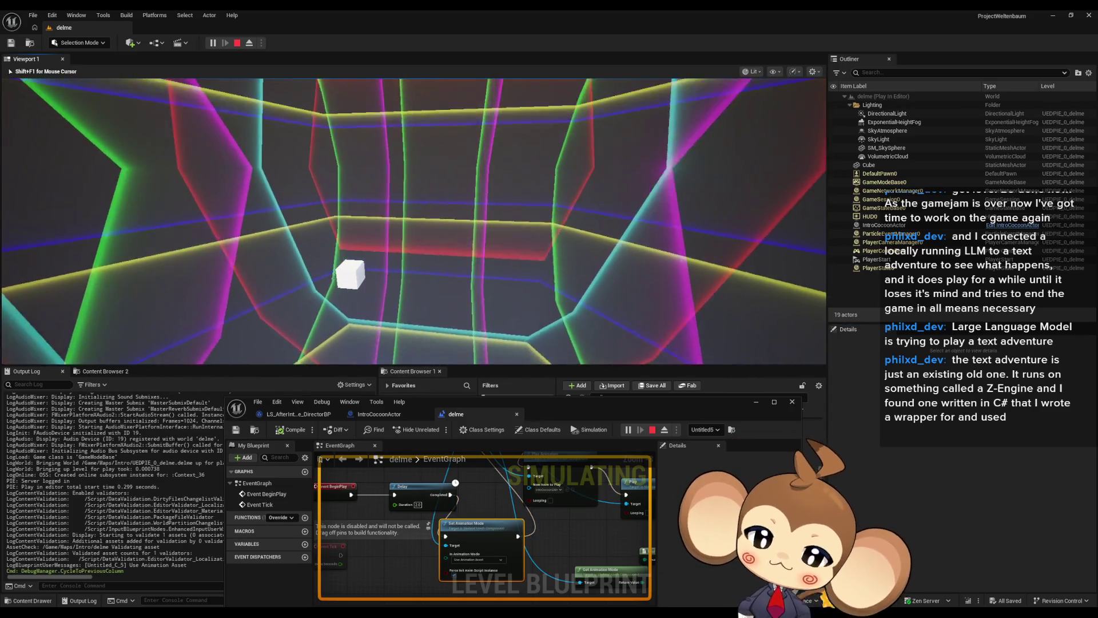
key(Escape)
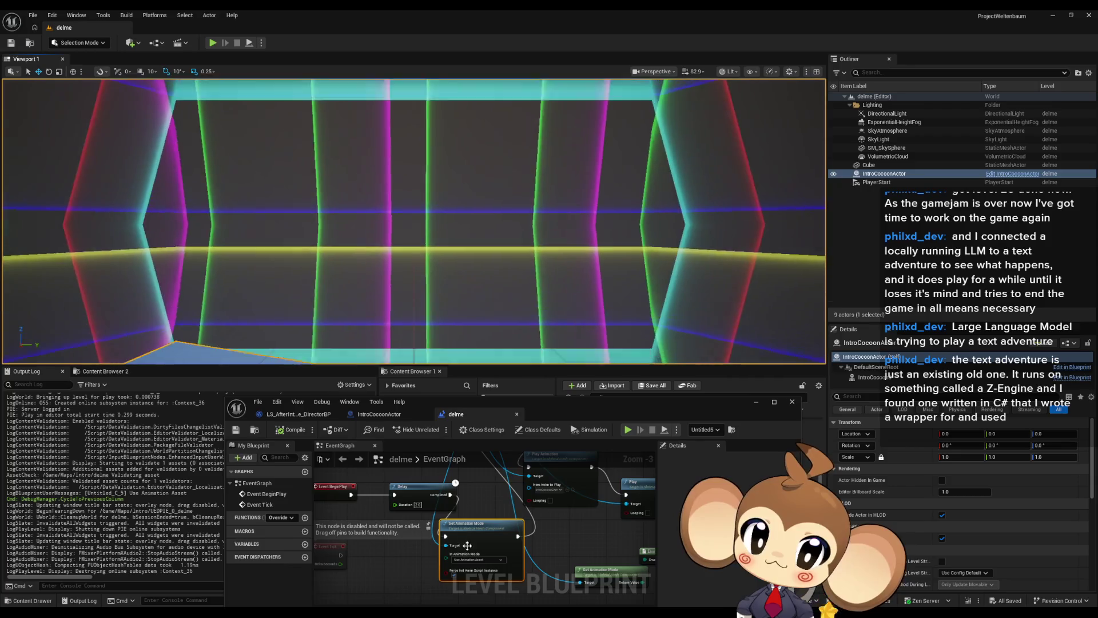
click(468, 559)
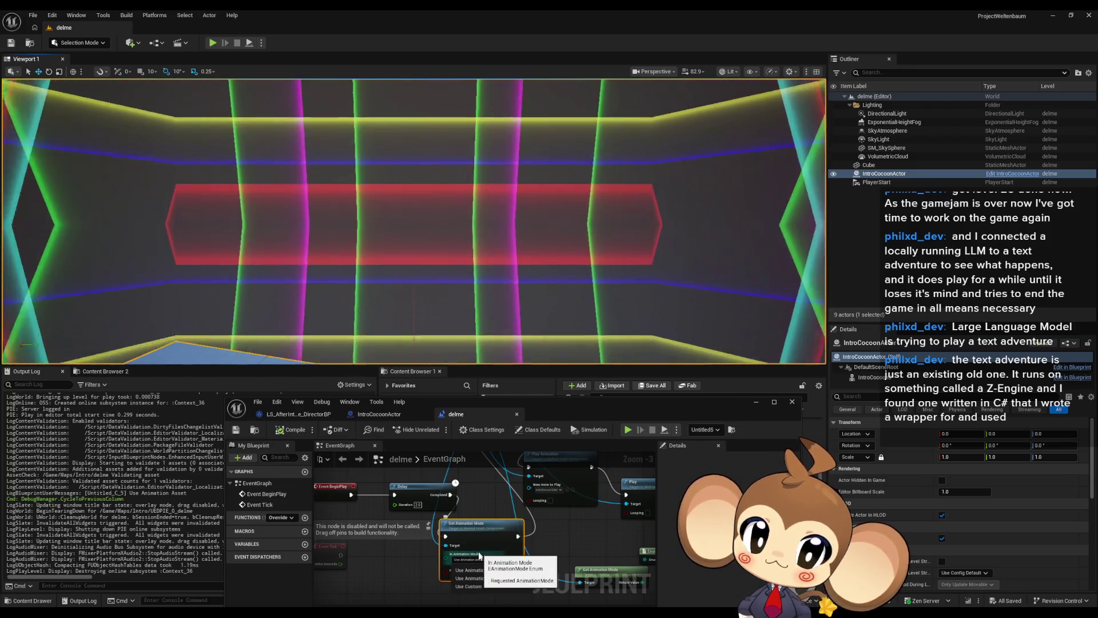
click(480, 579)
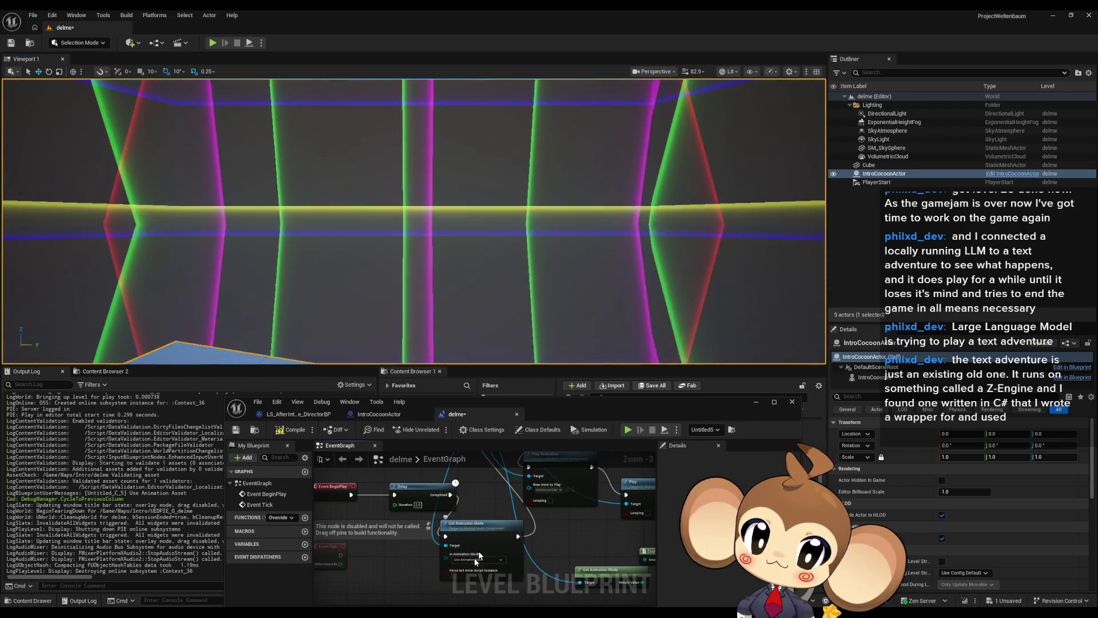
key(ctrl+s)
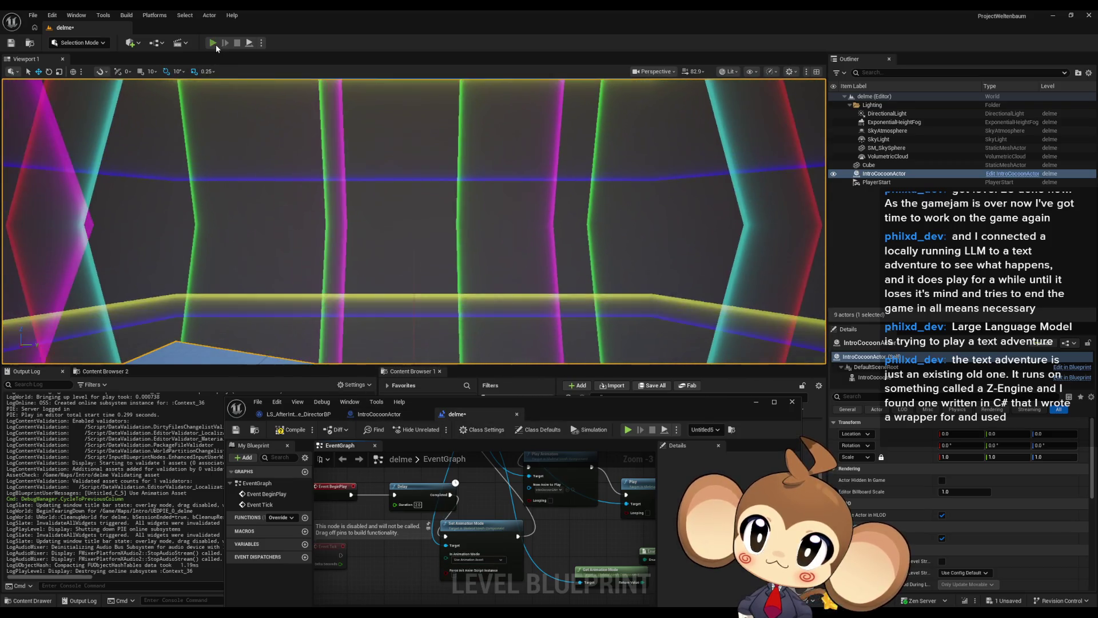
Step: Playtest the delme level, then stop the play session
click(213, 43)
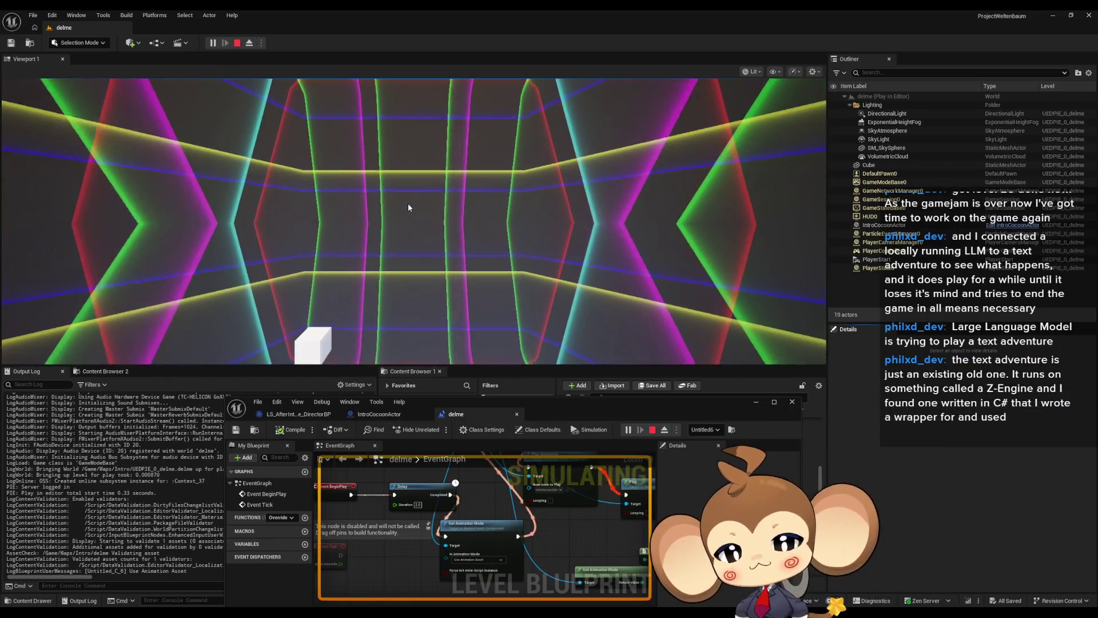
click(407, 200)
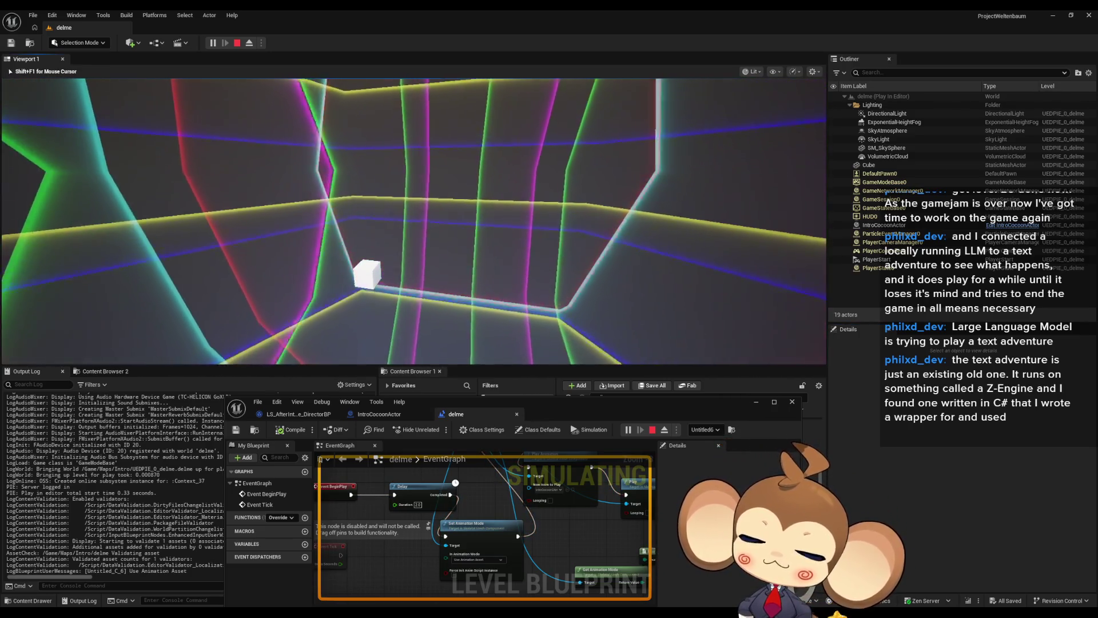
key(shift+F1)
key(Escape)
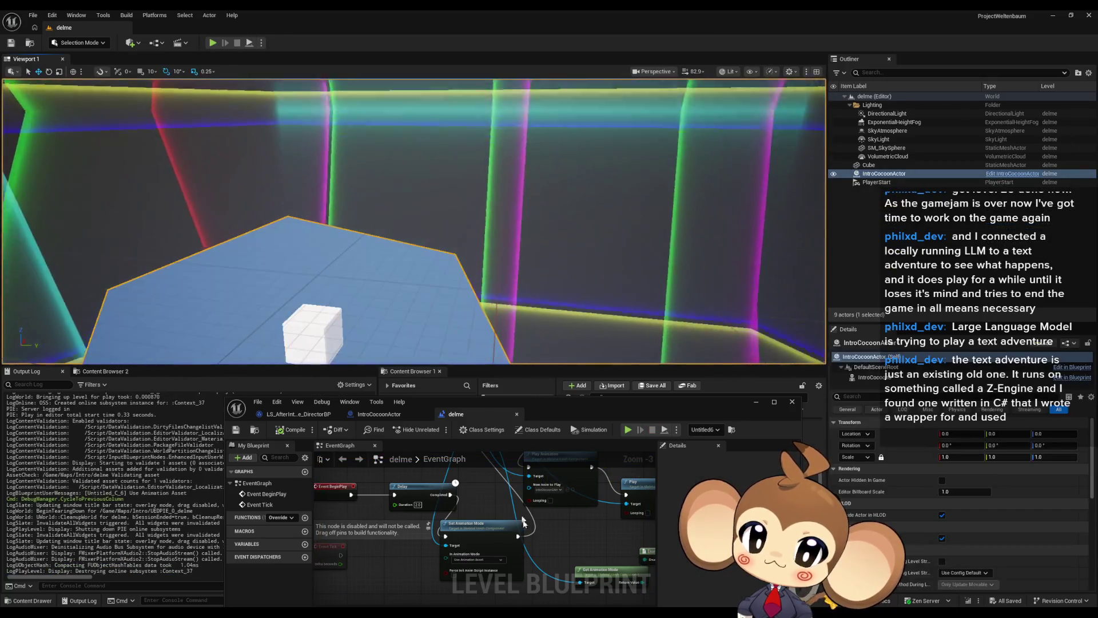
Step: Set In Animation Mode to Use Animation Blueprint and run two more play tests
click(483, 560)
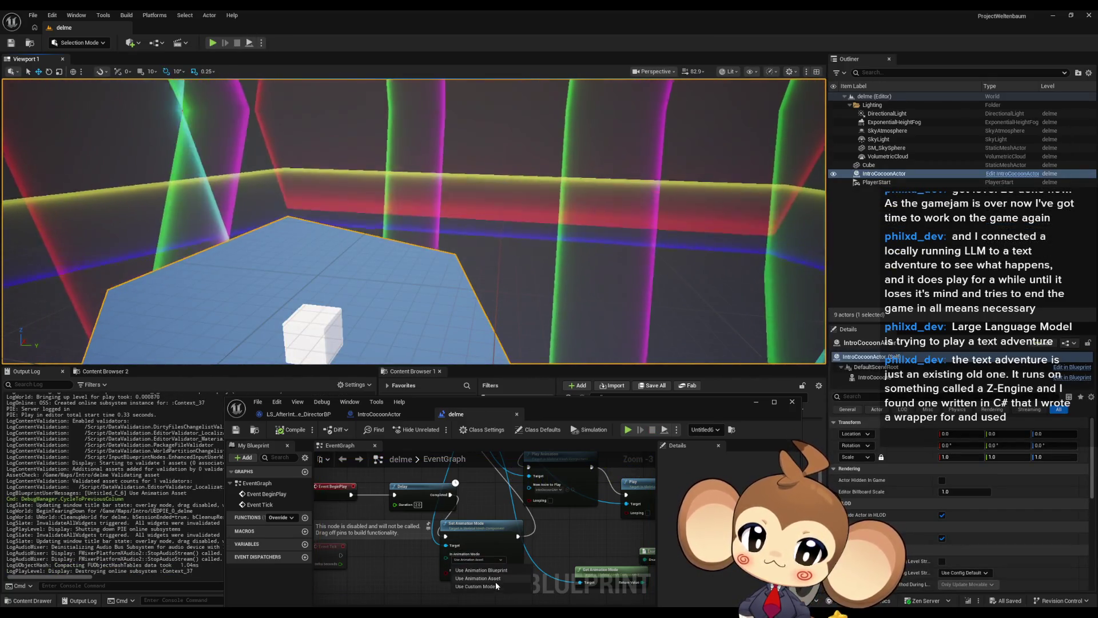
click(481, 570)
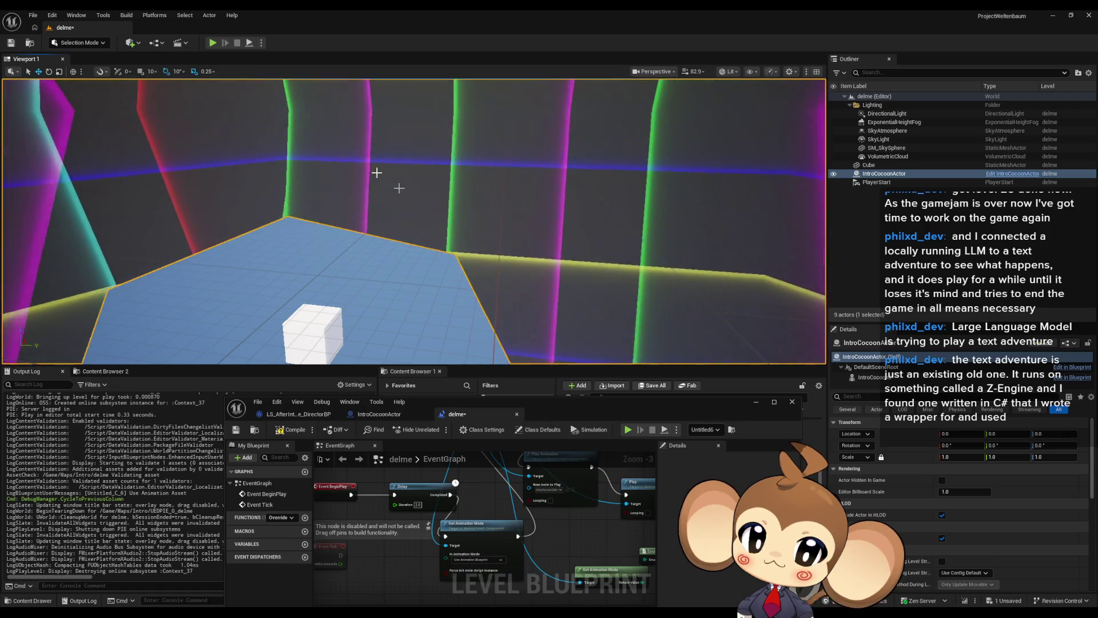
key(alt+p)
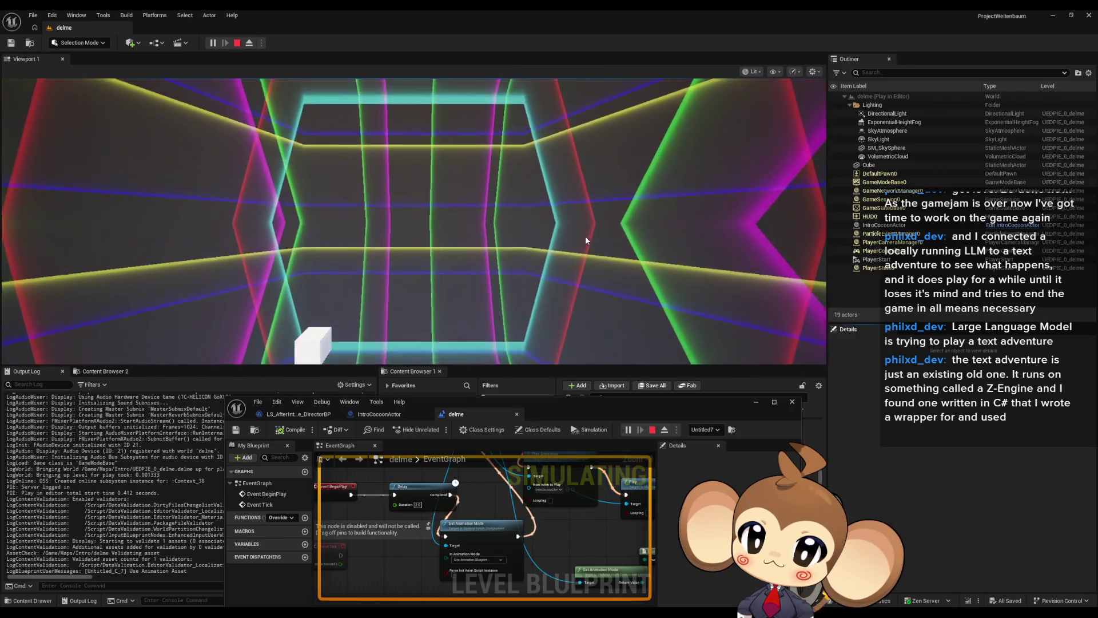
click(238, 43)
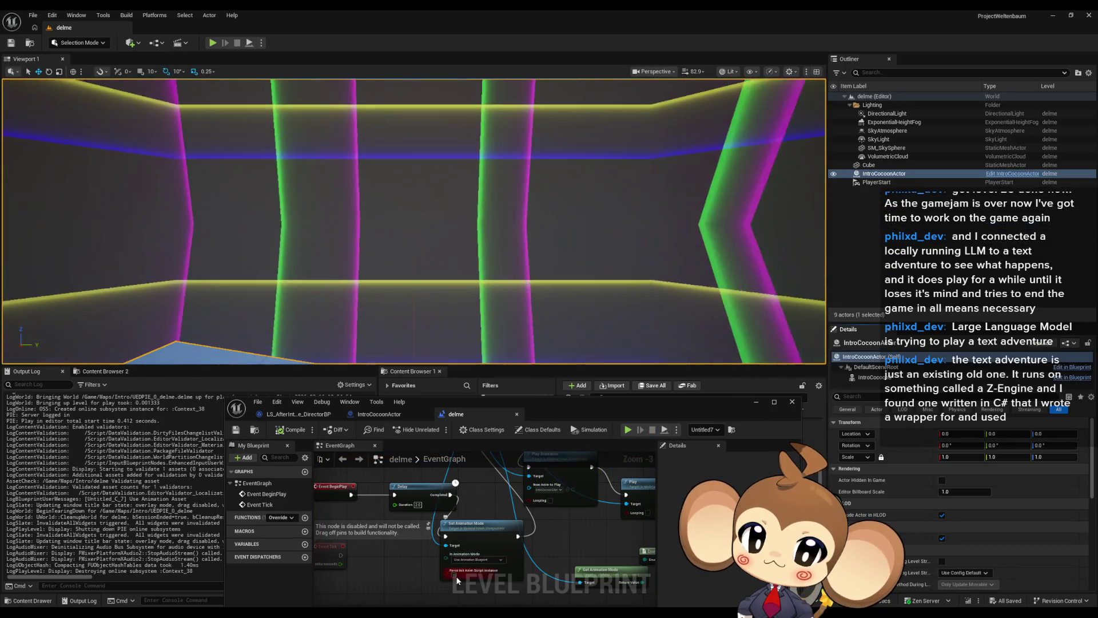
click(213, 43)
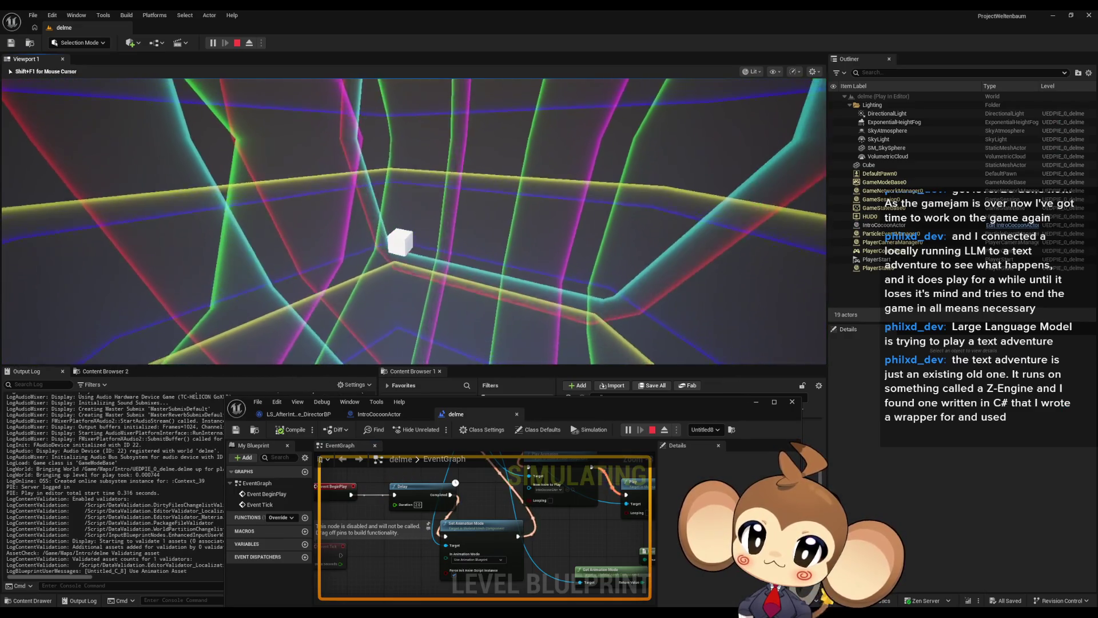
key(shift+F1)
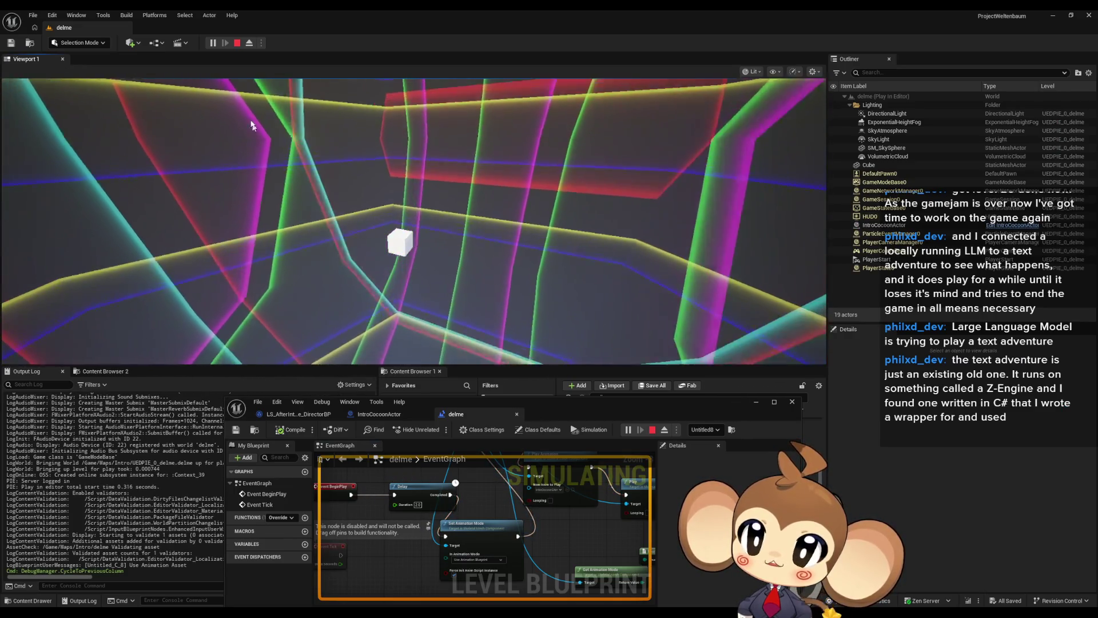
click(239, 43)
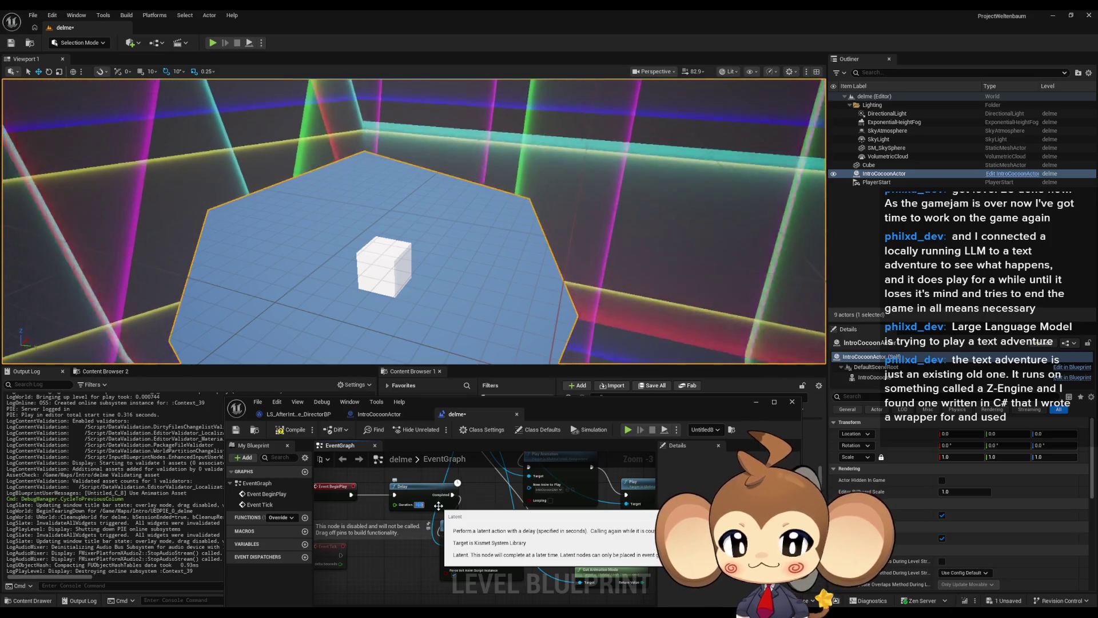
Step: Set the Delay node's Duration to 1 and select the IntroCocoon mesh
click(419, 505)
text(1)
key(Return)
click(872, 377)
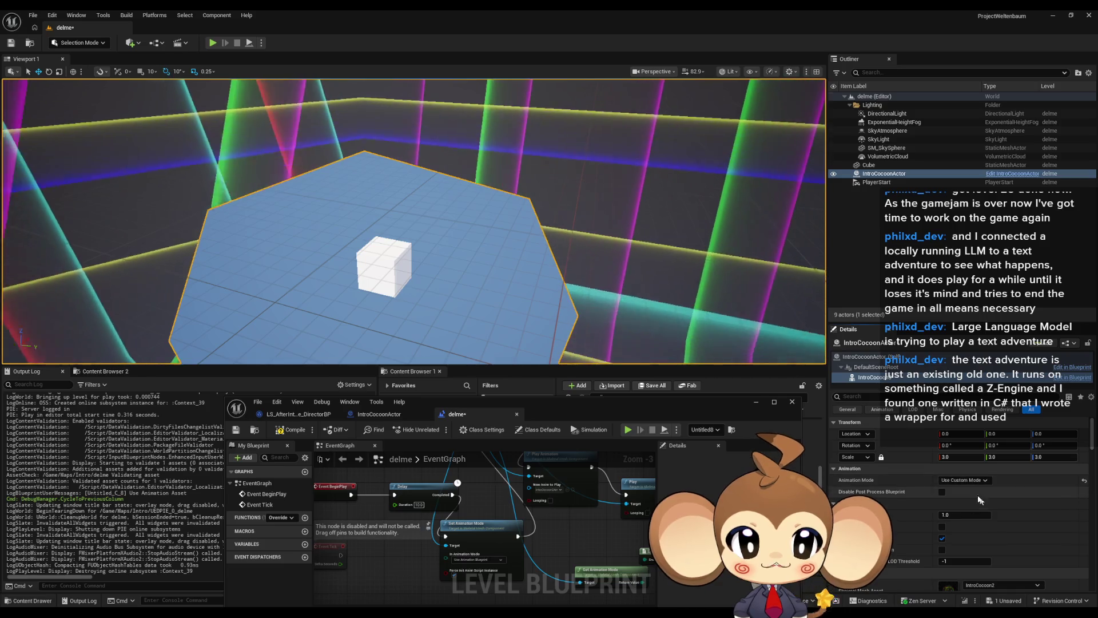
Step: During a play test, eject and switch the IntroCocoon mesh to Use Animation Blueprint
click(212, 43)
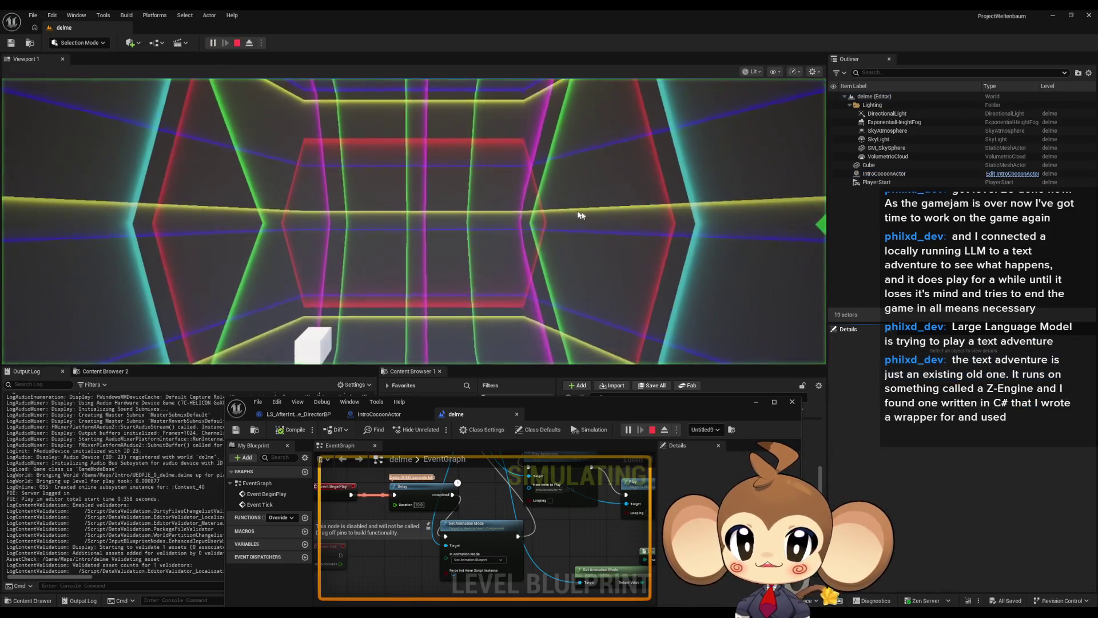
key(shift+F1)
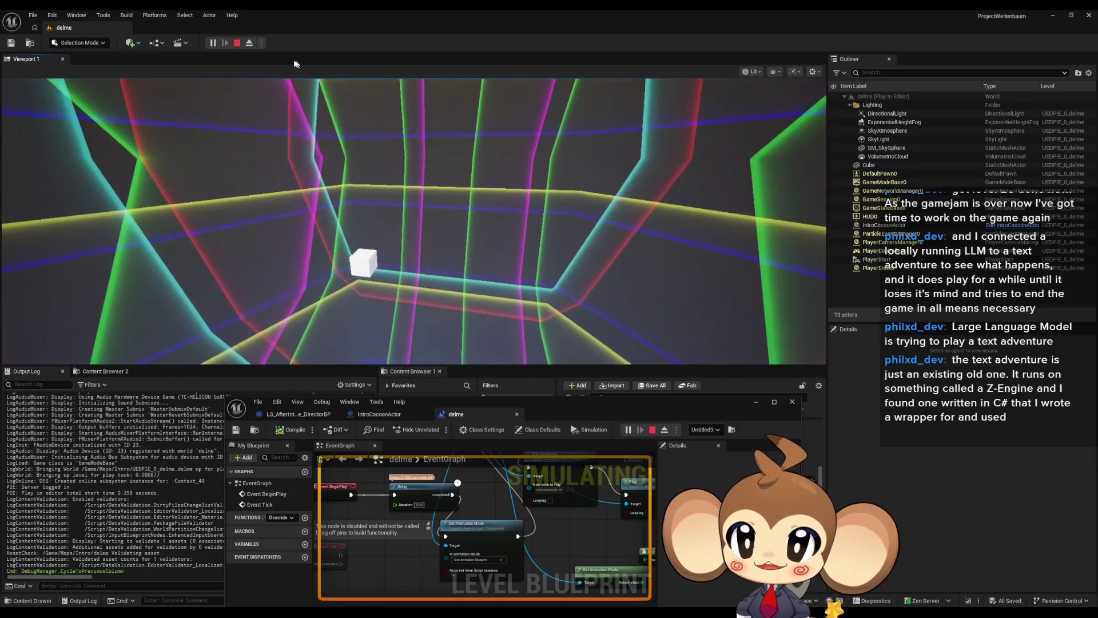
click(248, 43)
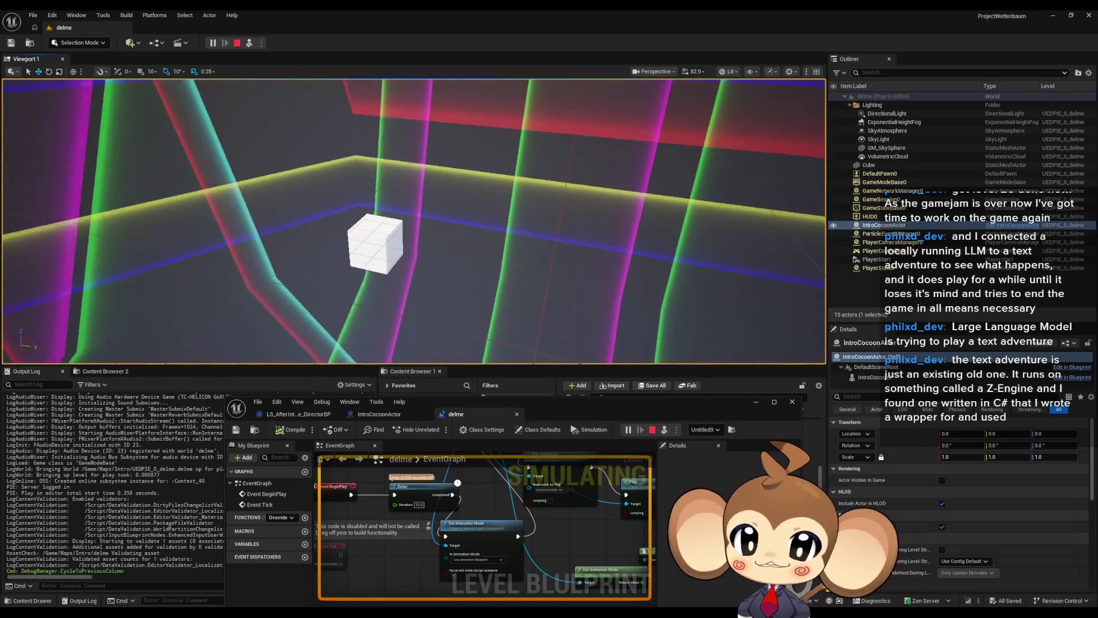
click(873, 378)
click(966, 480)
click(976, 489)
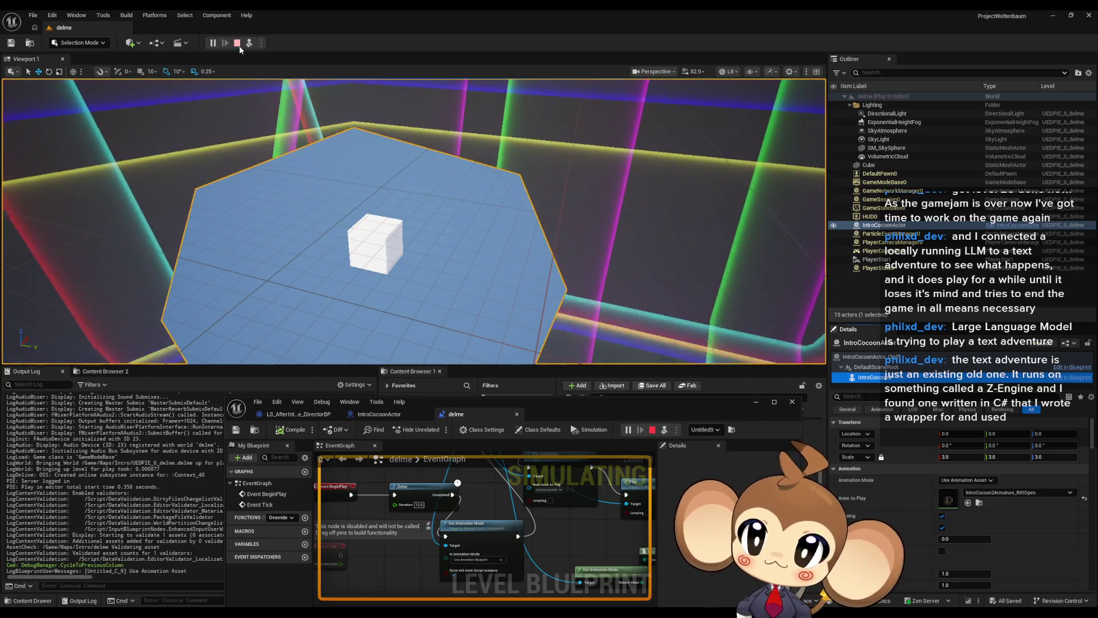
Step: Stop the play test and bring up the IntroCocoonActor Blueprint's EventGraph
click(238, 44)
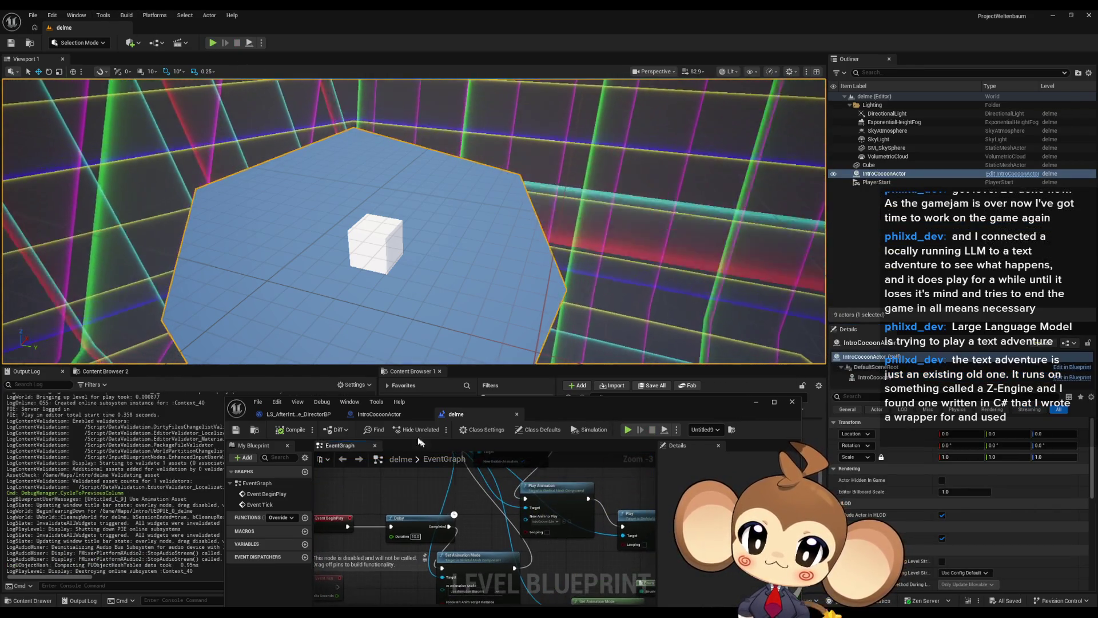
click(378, 414)
scroll(426, 536, up, 5)
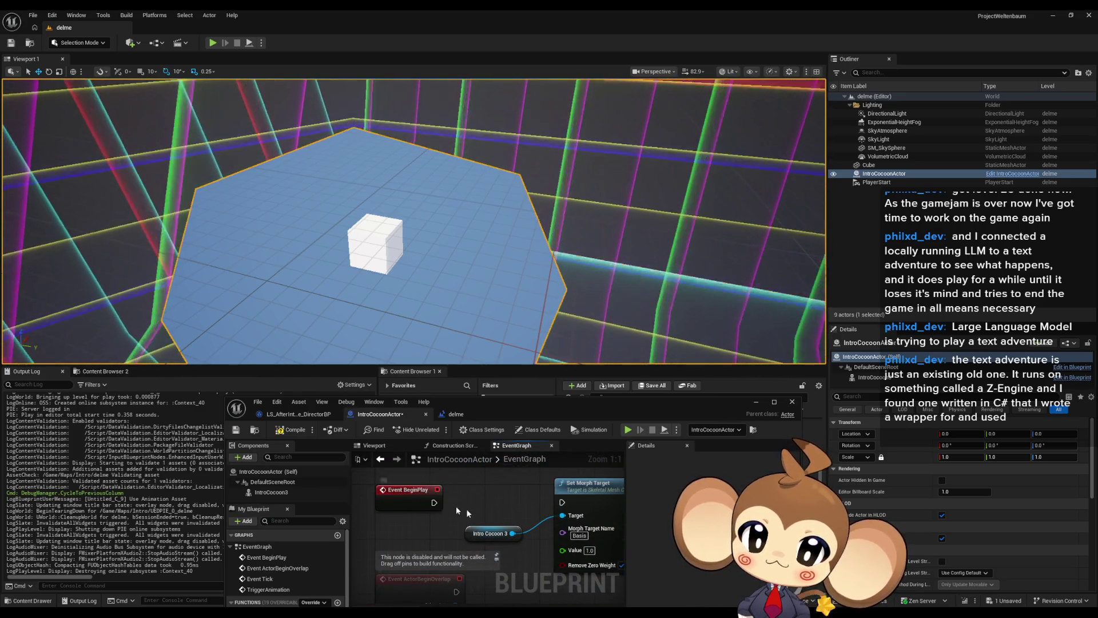
Step: Pan the IntroCocoonActor EventGraph and start a play test of the level
drag(498, 498, 483, 542)
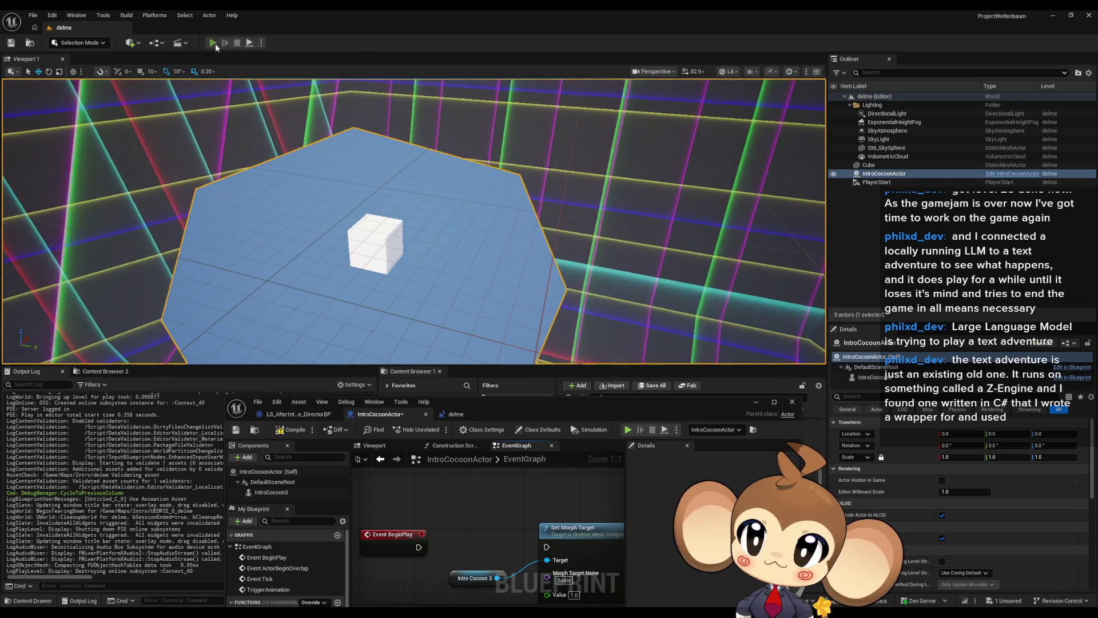
click(213, 43)
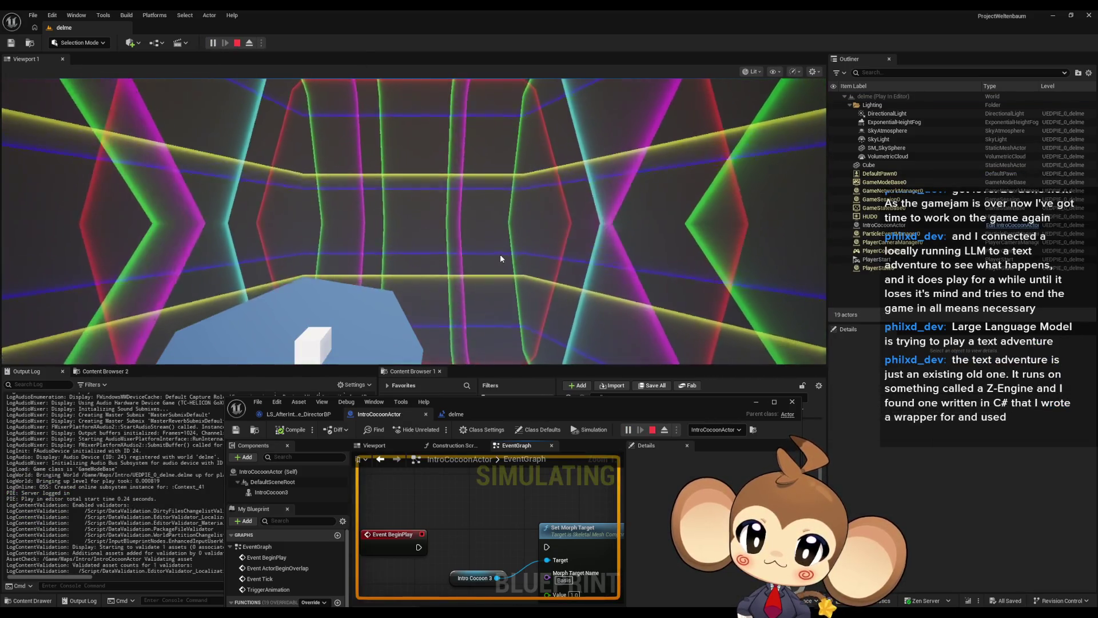
click(500, 254)
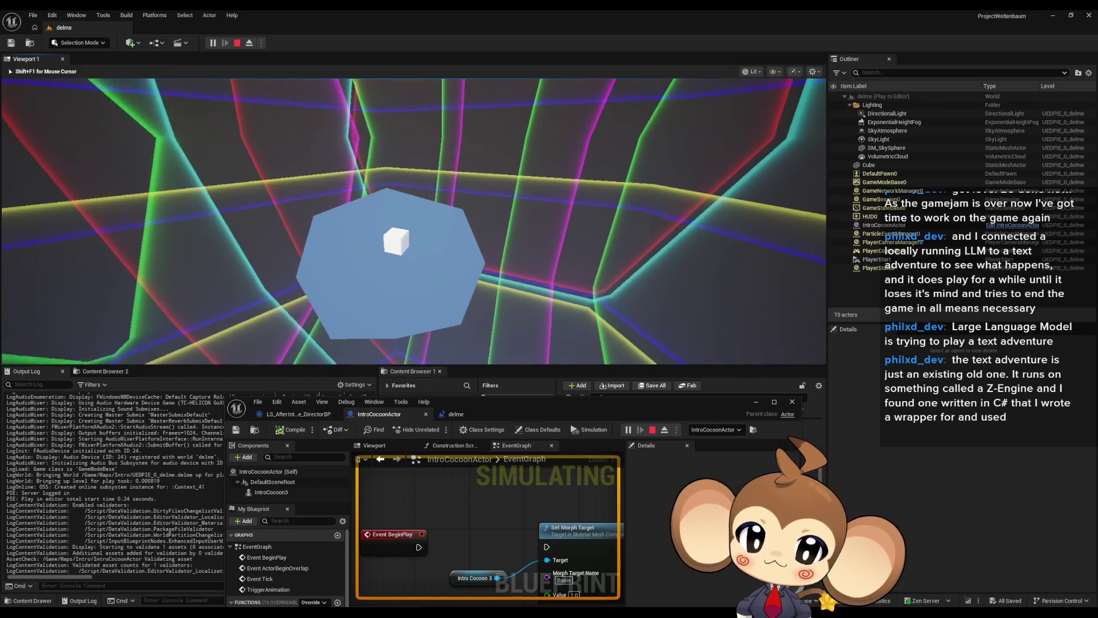
Step: End the play test, return to delme's Level Blueprint, and play the level again
key(shift+F1)
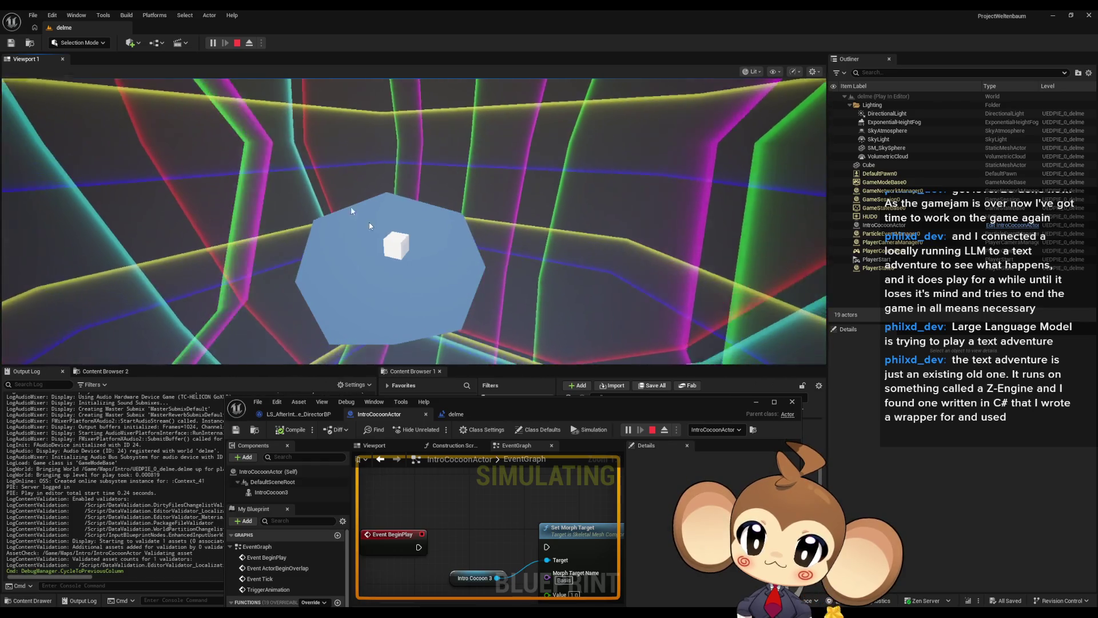
key(Escape)
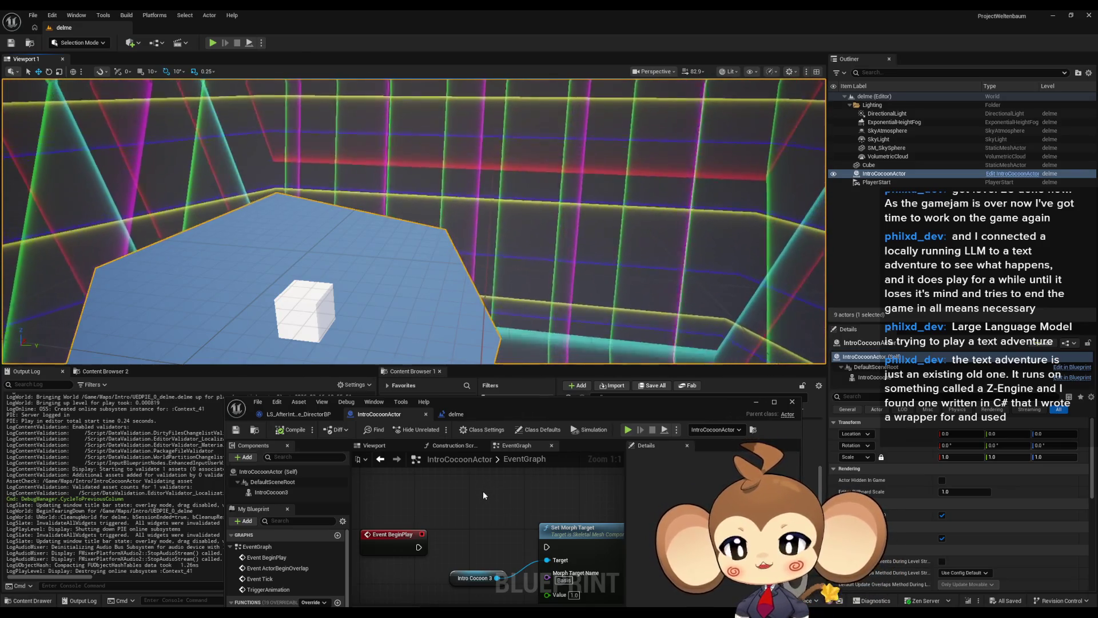
click(456, 417)
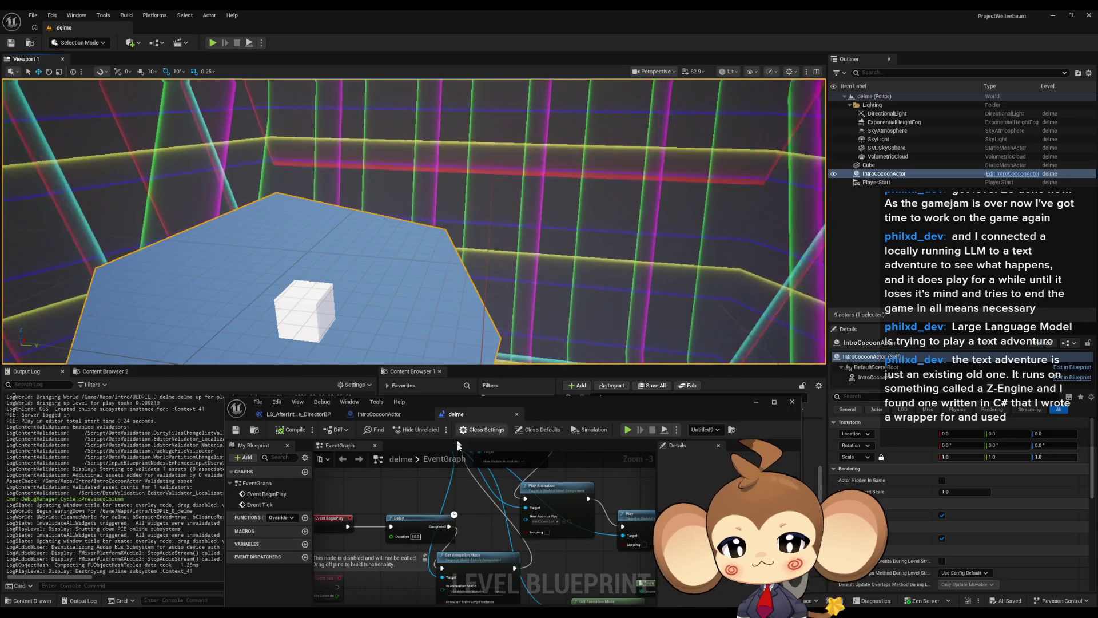
key(alt+p)
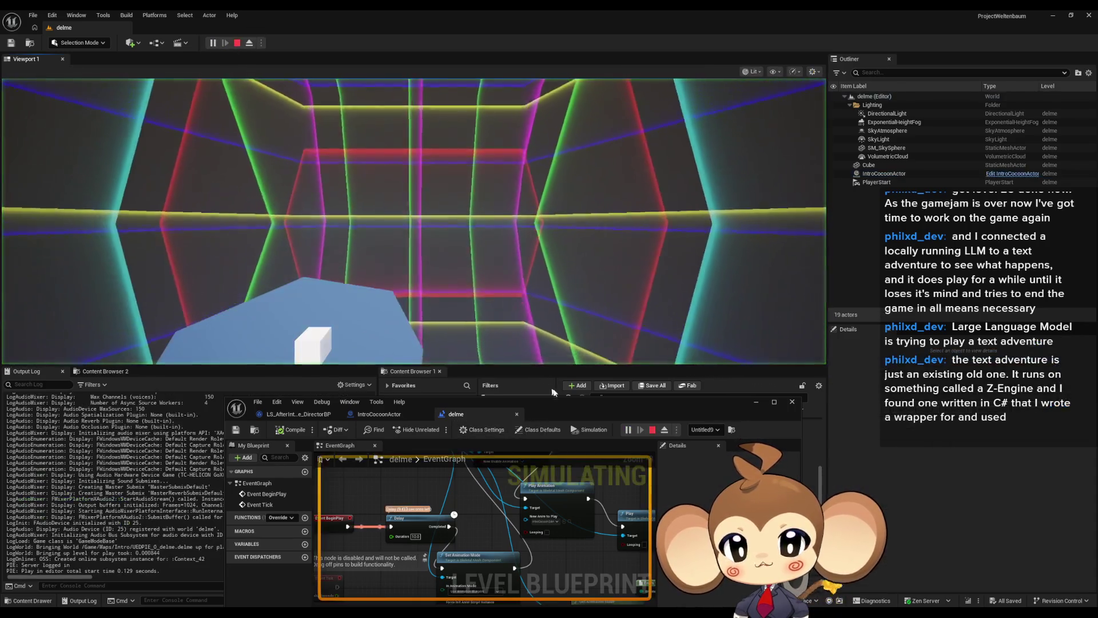
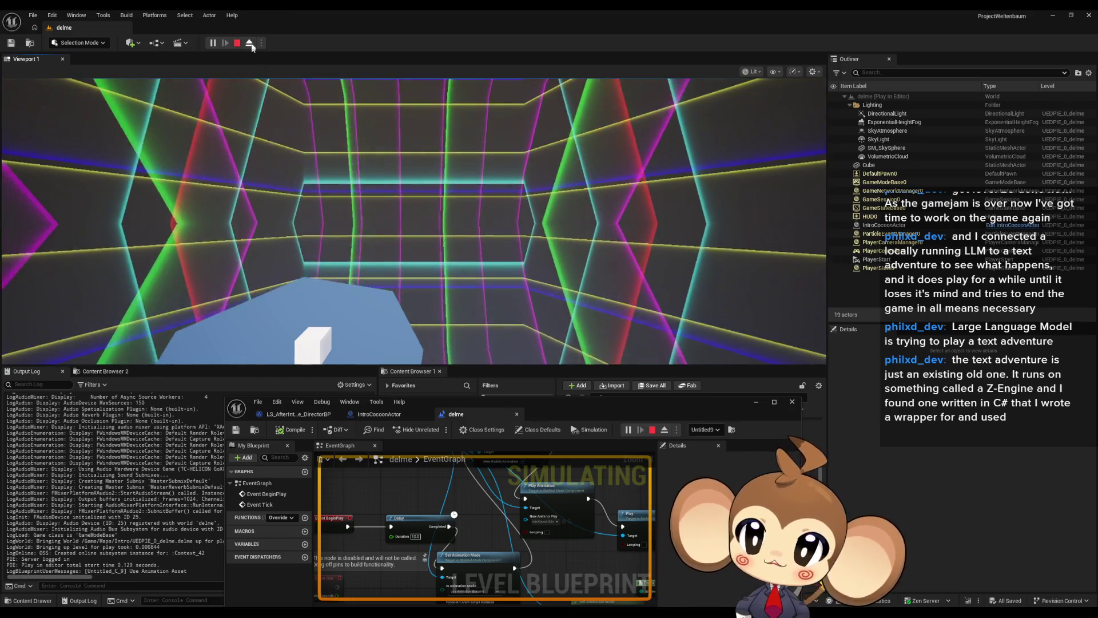
Step: Stop the play session and set IntroCocoonActor's Set Morph Target Value to 0.5
click(238, 43)
mouse_move(600, 563)
mouse_down()
mouse_move(559, 524)
mouse_move(593, 586)
mouse_up()
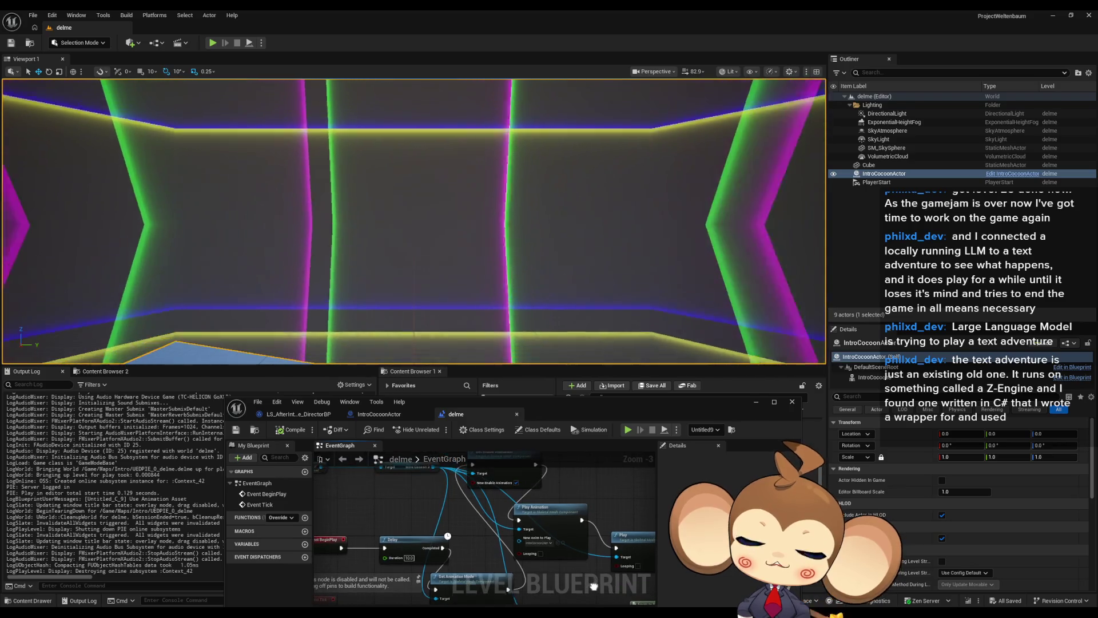
click(386, 416)
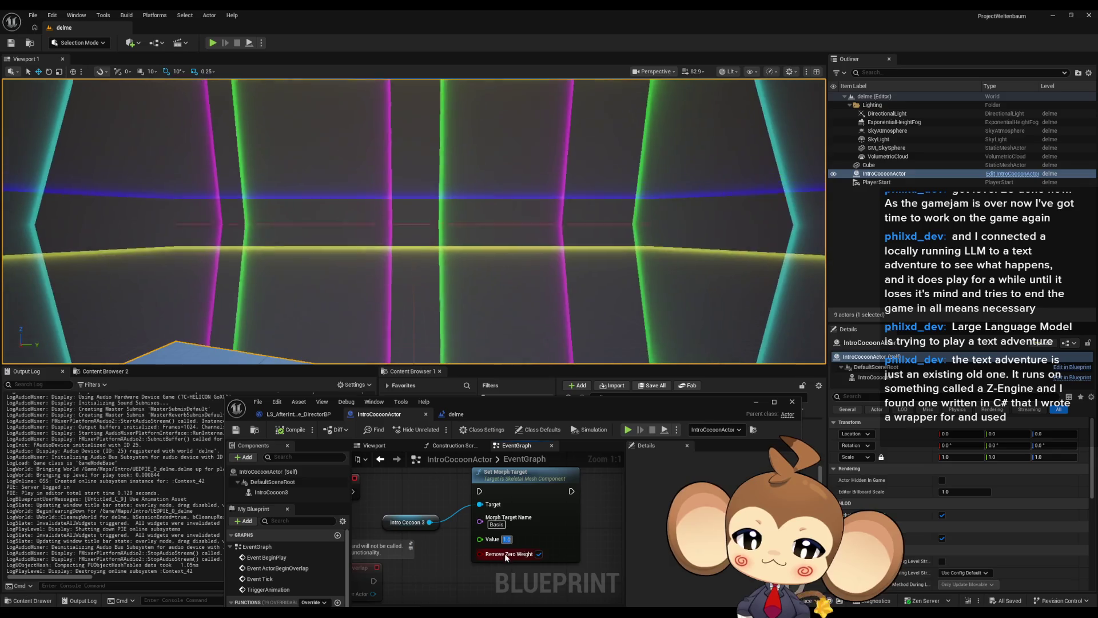
click(507, 539)
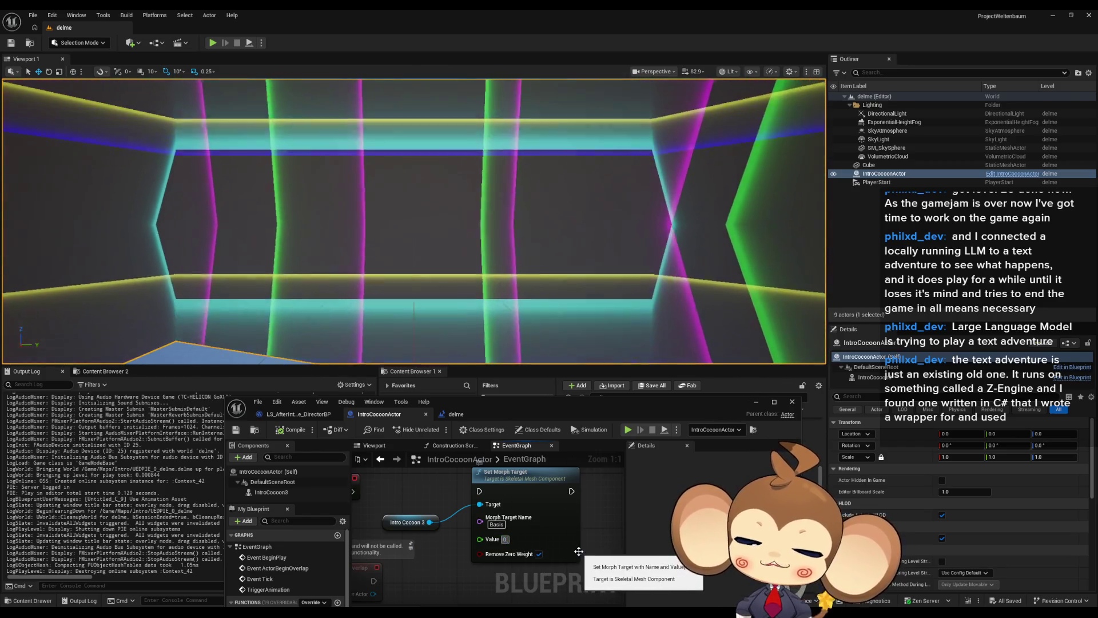
text(.5)
drag(530, 547, 551, 565)
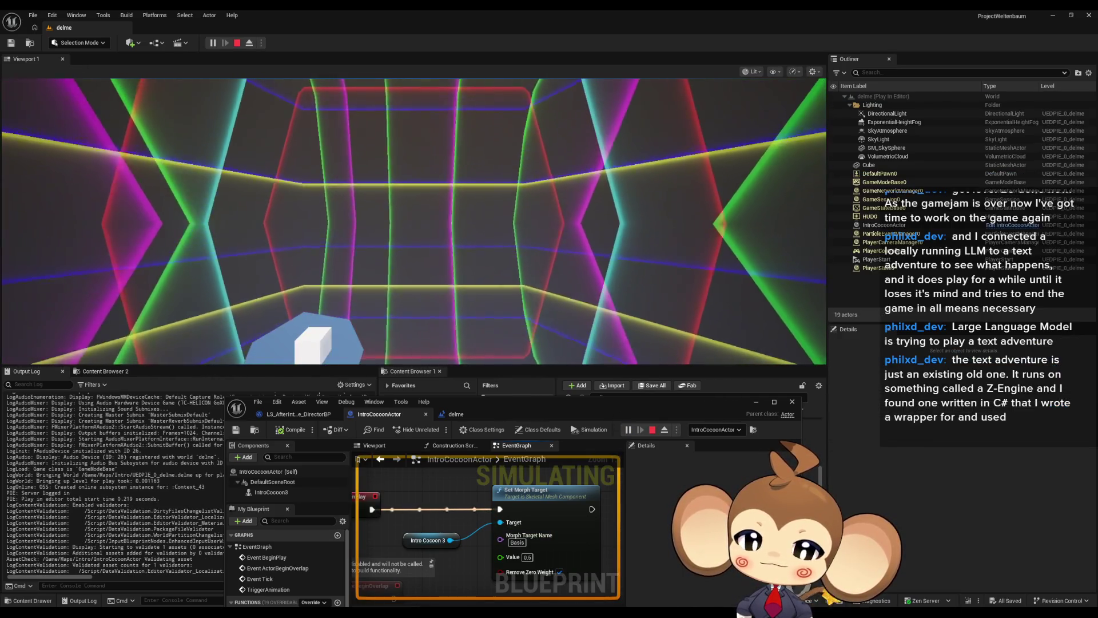
Step: Switch to the delme level blueprint and stop the running play session
click(457, 414)
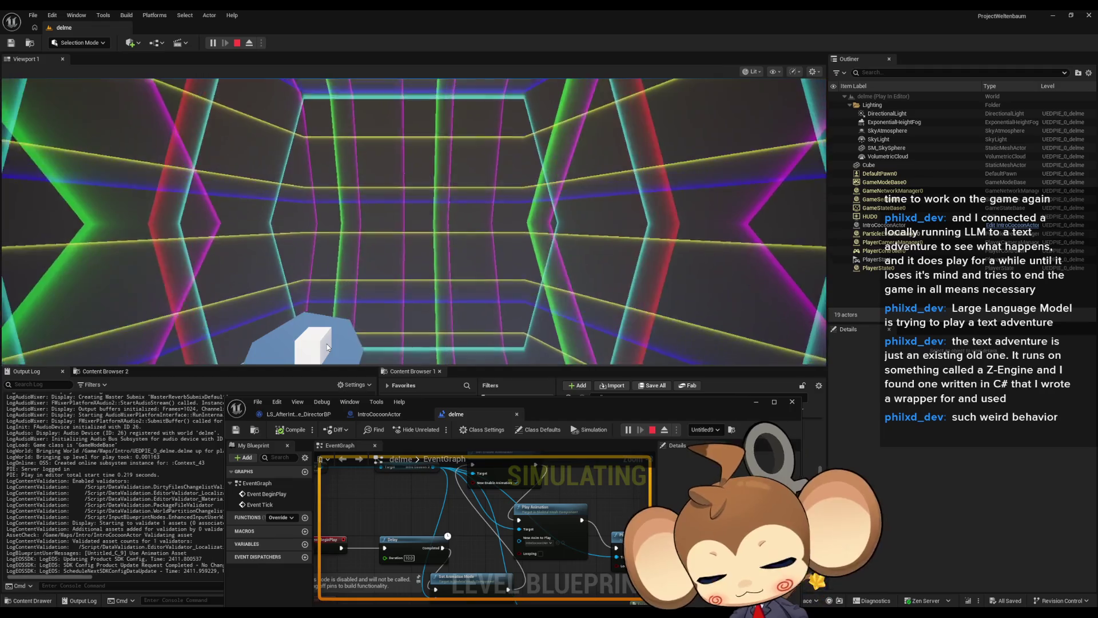
click(237, 42)
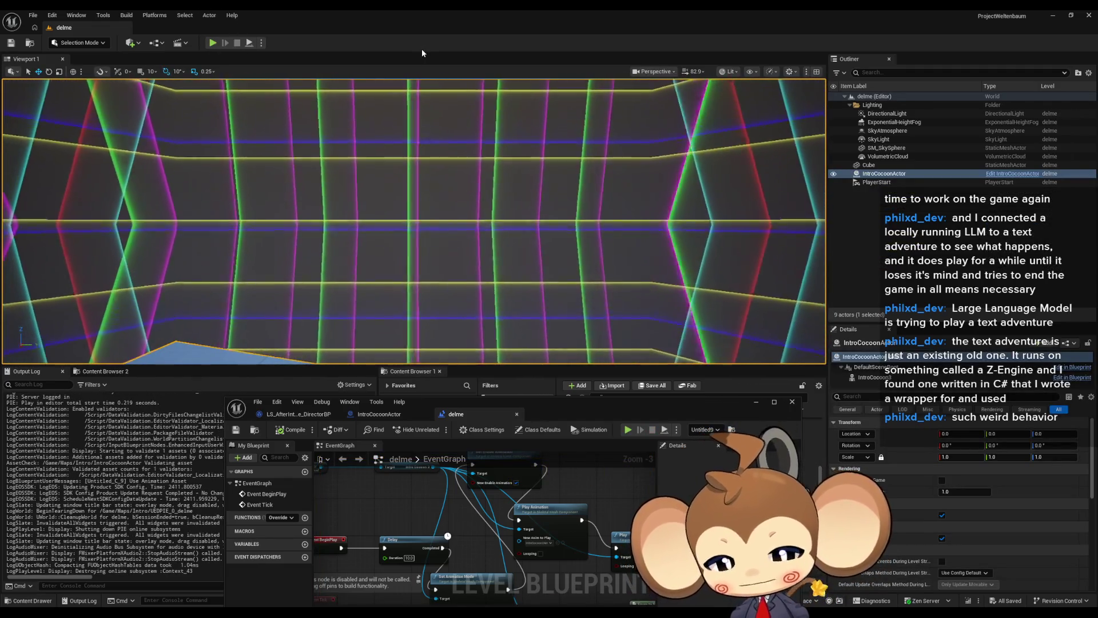
drag(563, 520, 592, 528)
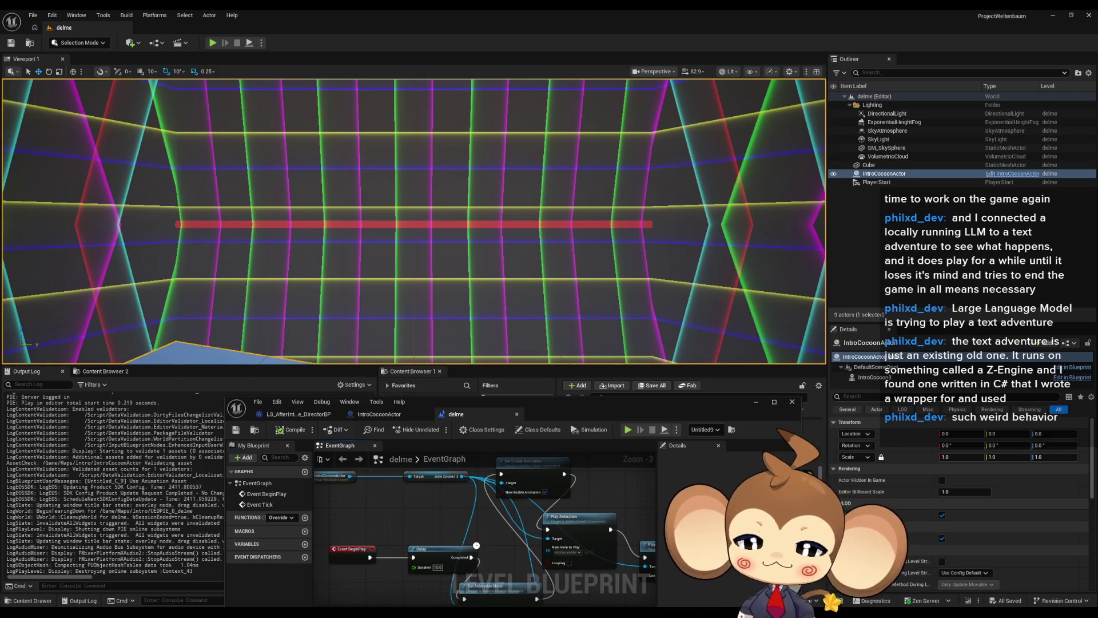
drag(635, 245, 635, 244)
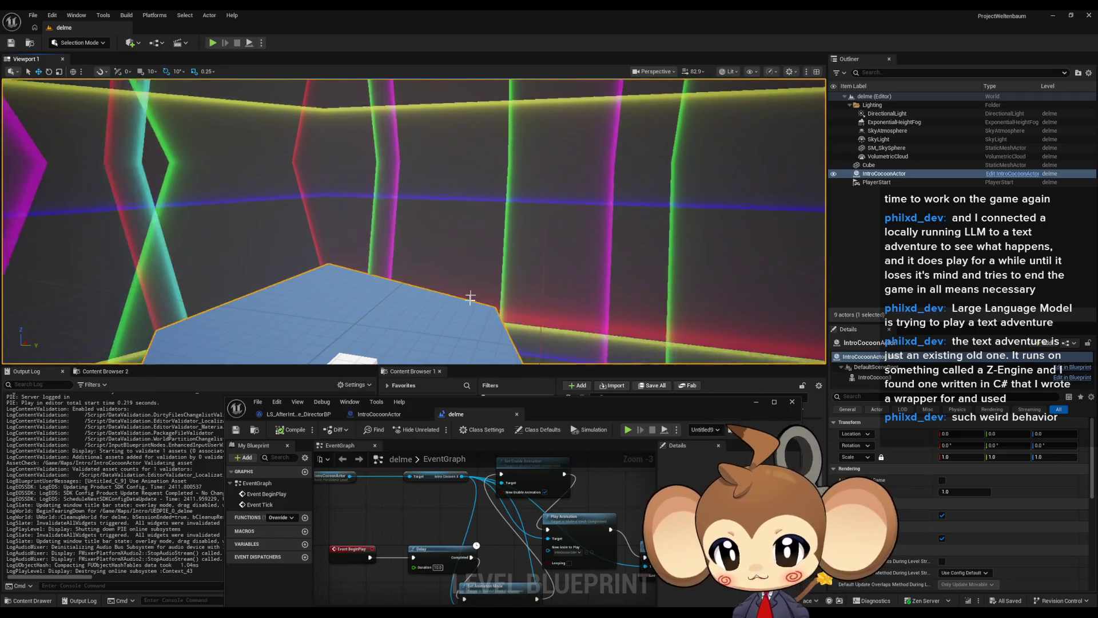
click(401, 414)
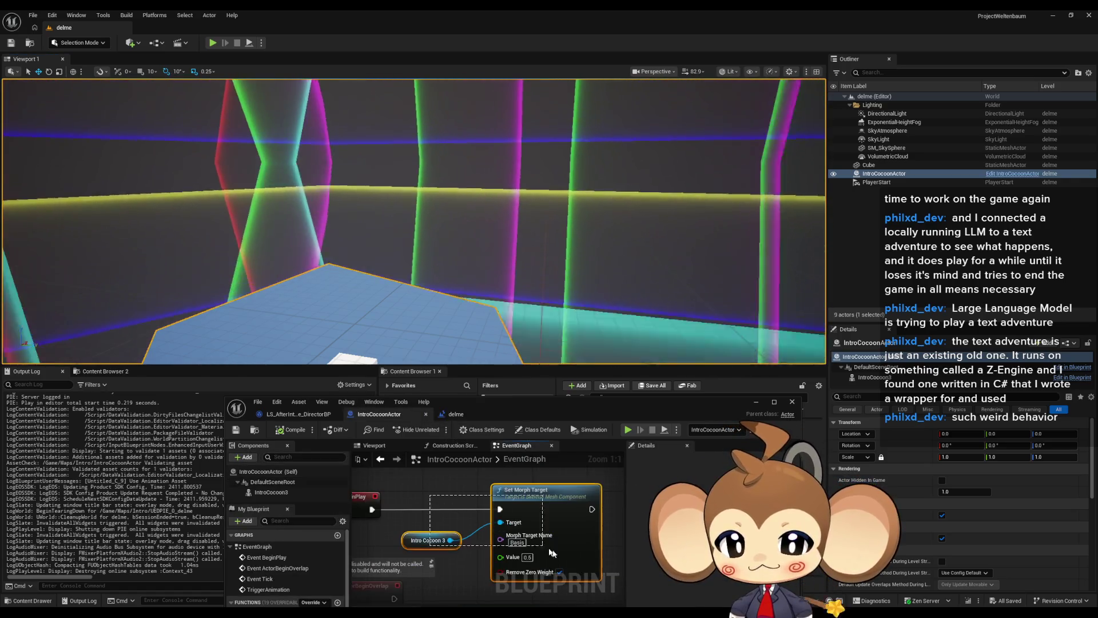
Step: Deselect the Set Morph Target and Intro Cocoon 3 nodes, then bring up the node action list
click(459, 518)
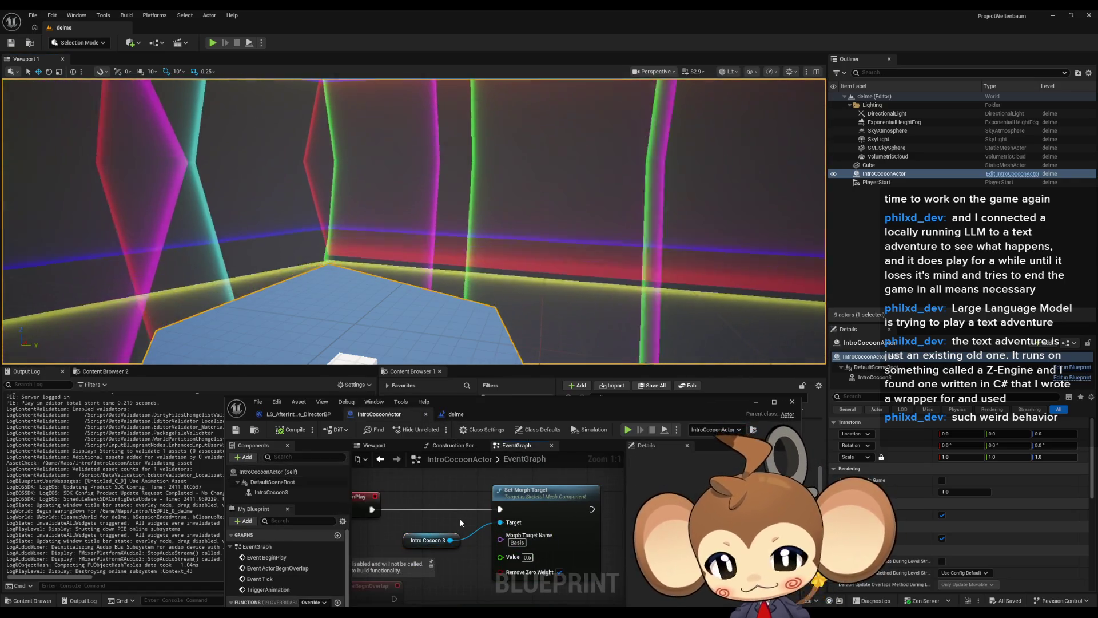
drag(369, 292, 375, 253)
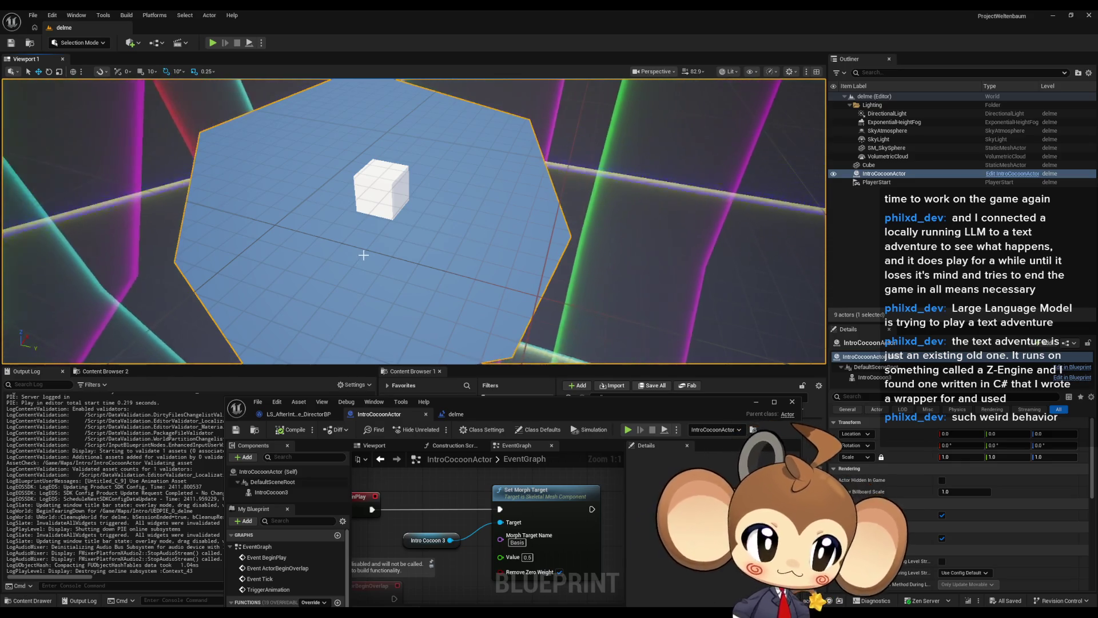
right_click(482, 522)
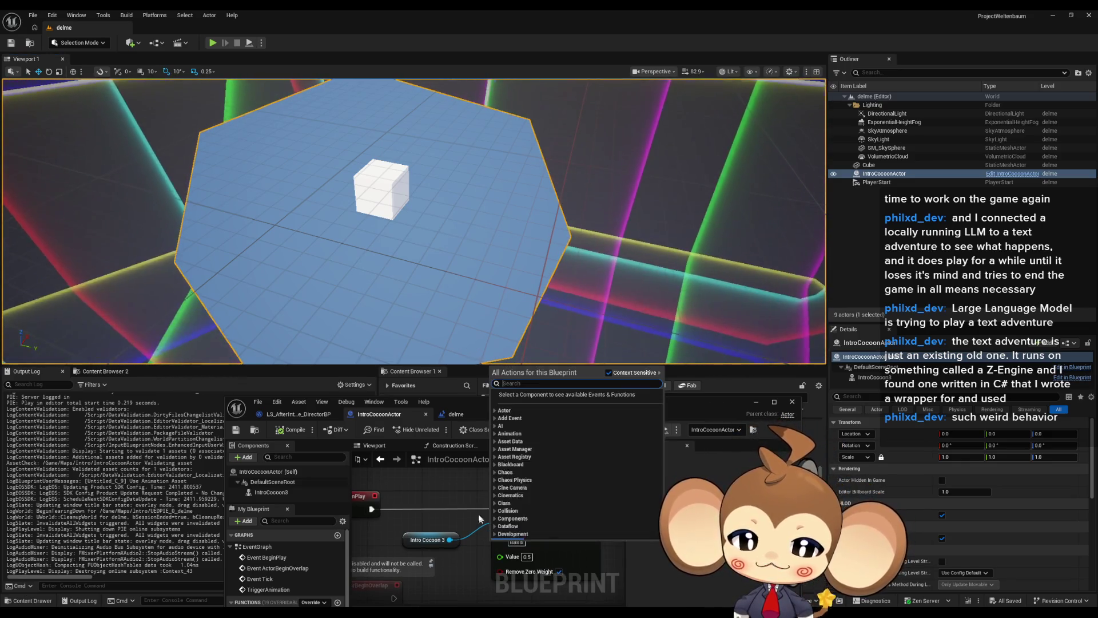
Step: Close the action list without adding a node and clear the graph selection
click(452, 488)
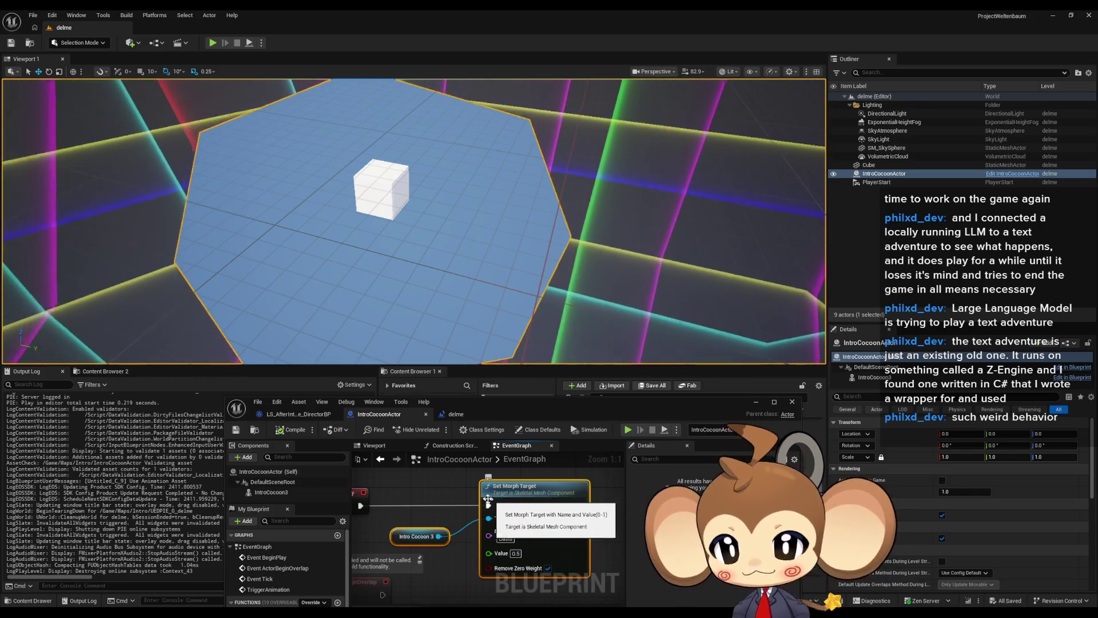
click(454, 490)
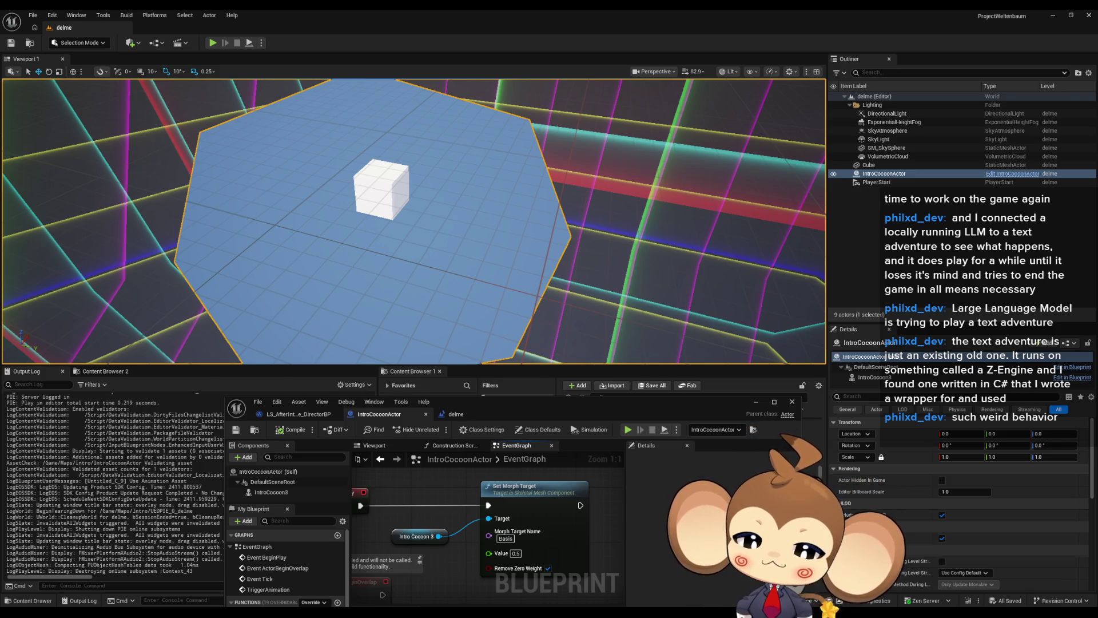
Step: Reposition the Blueprint editor window higher to uncover the Content Browser
drag(574, 401, 592, 240)
double_click(593, 248)
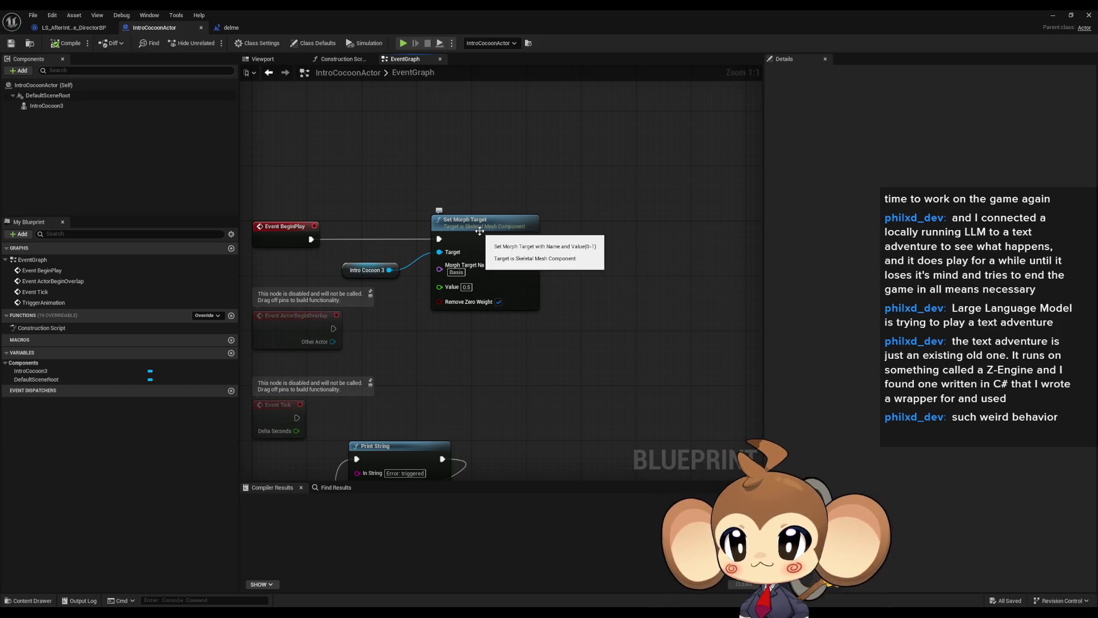
double_click(483, 12)
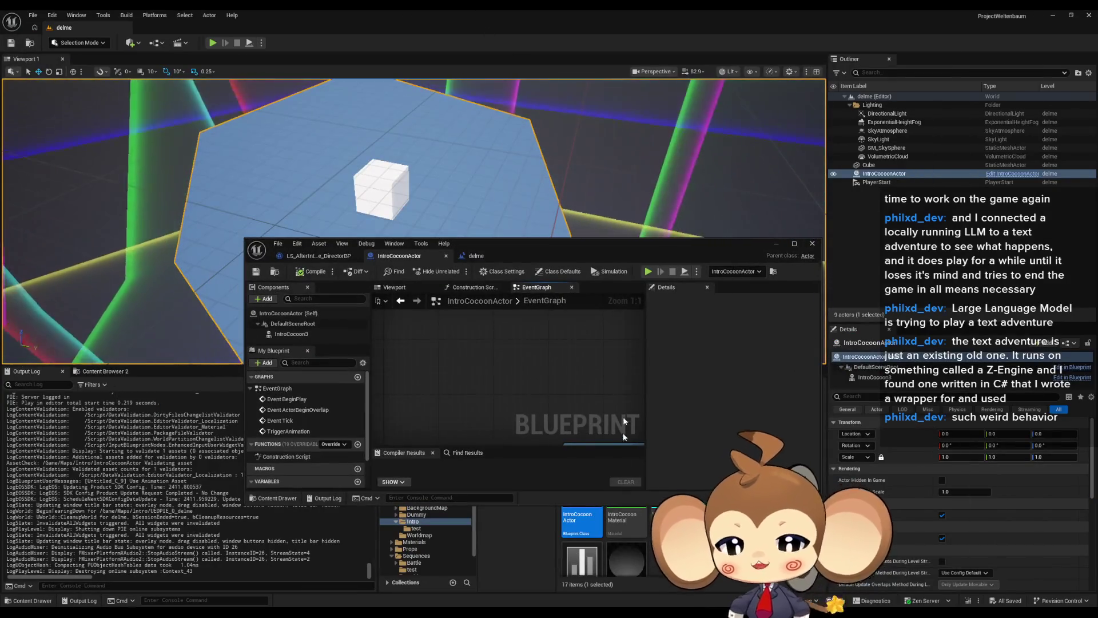
drag(623, 243, 565, 98)
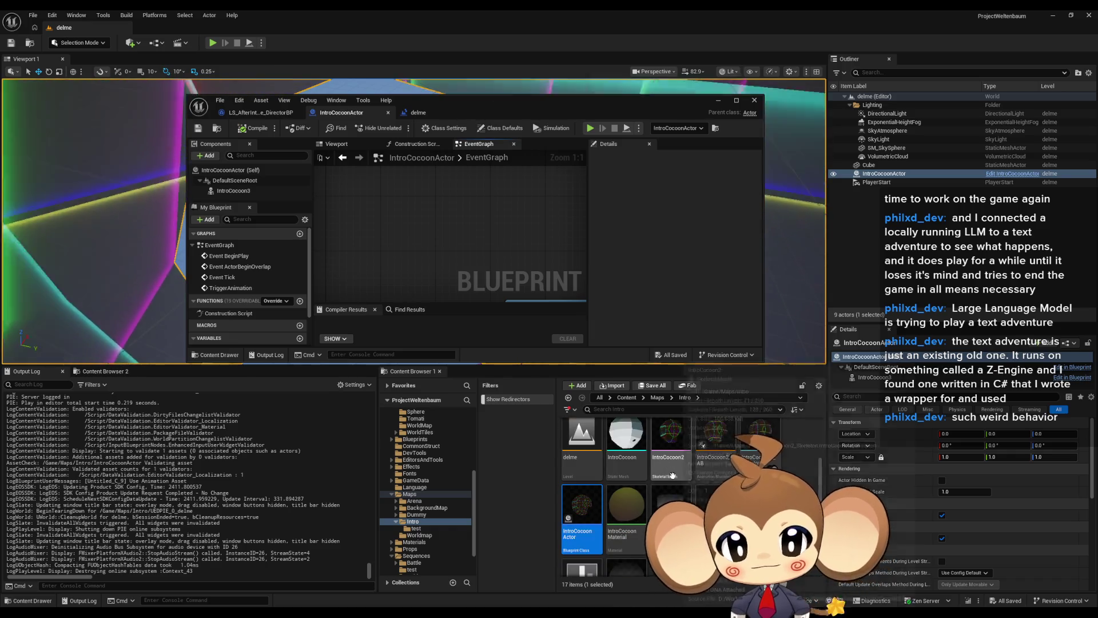
Step: Open IntroCocoon2Armature_RiftOpen from the Content/Maps/Intro/test folder
scroll(595, 446, up, 2)
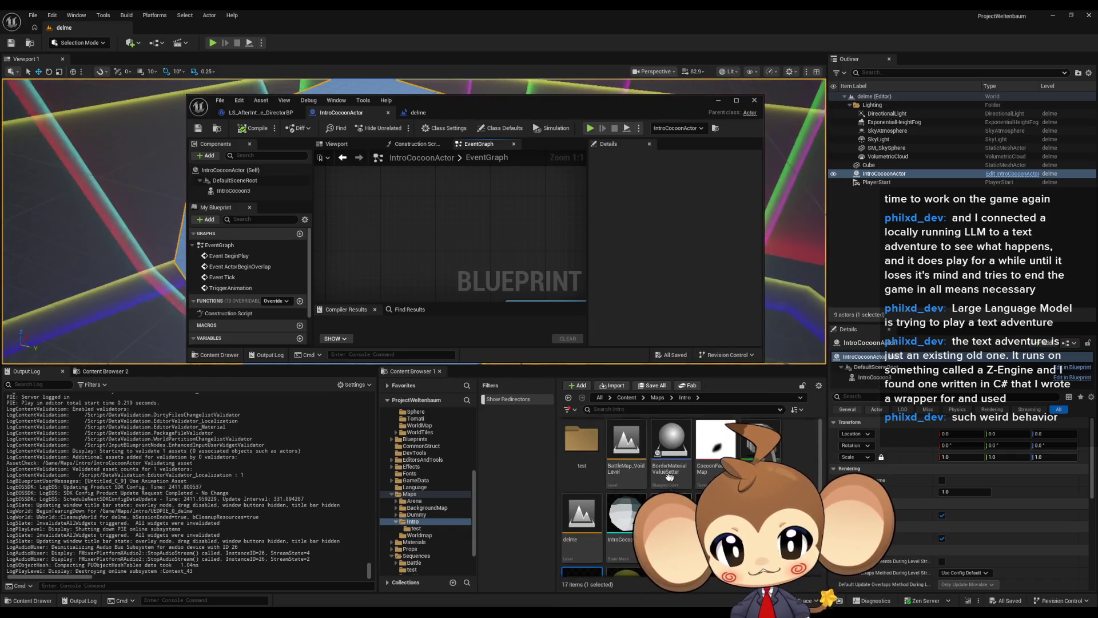
double_click(595, 445)
double_click(671, 440)
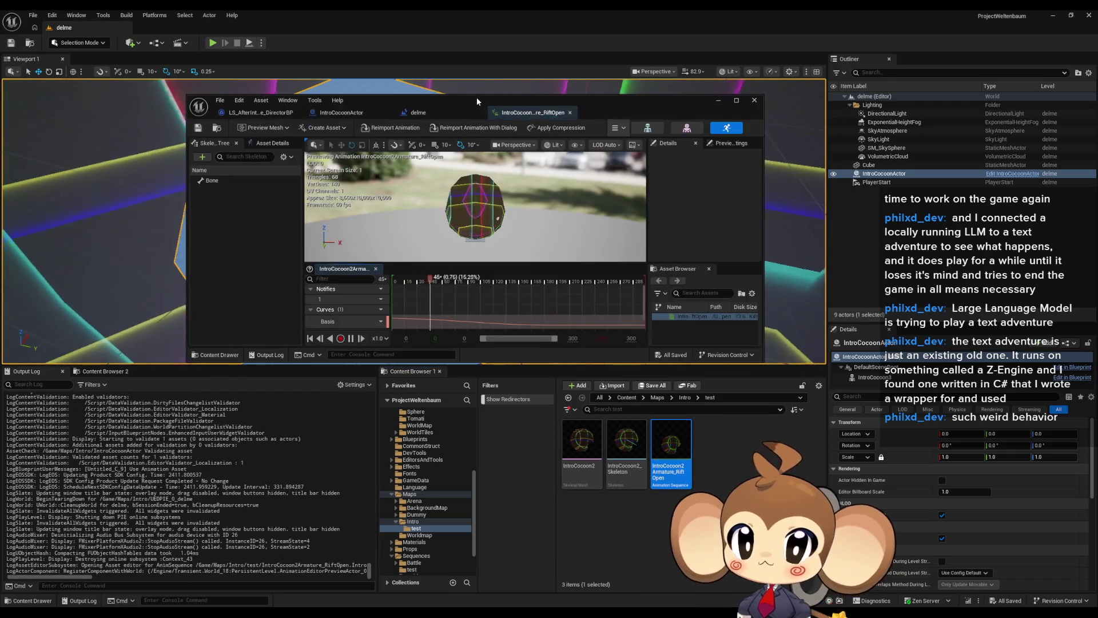
Step: Maximize the animation editor and open the Basis curve with Edit Selected Curves
double_click(476, 97)
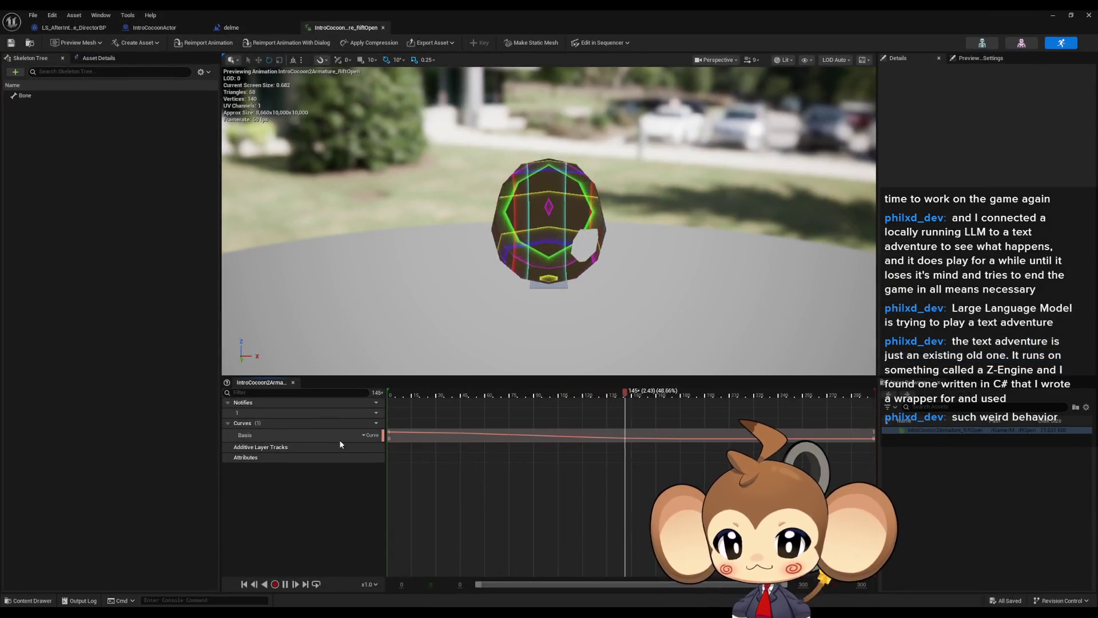
right_click(327, 437)
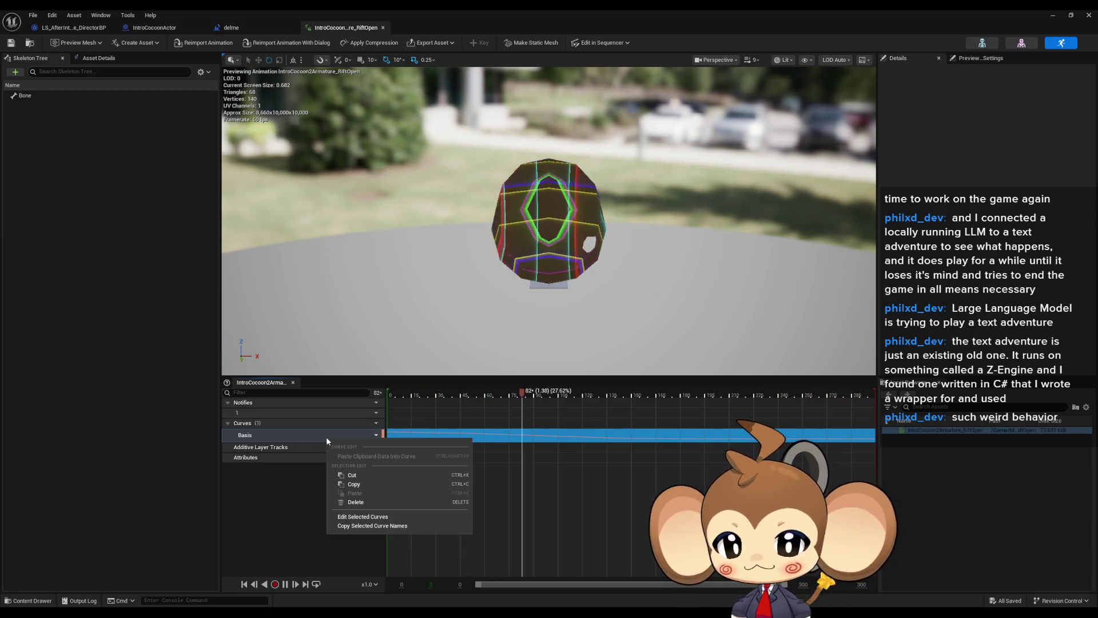
click(268, 517)
click(372, 435)
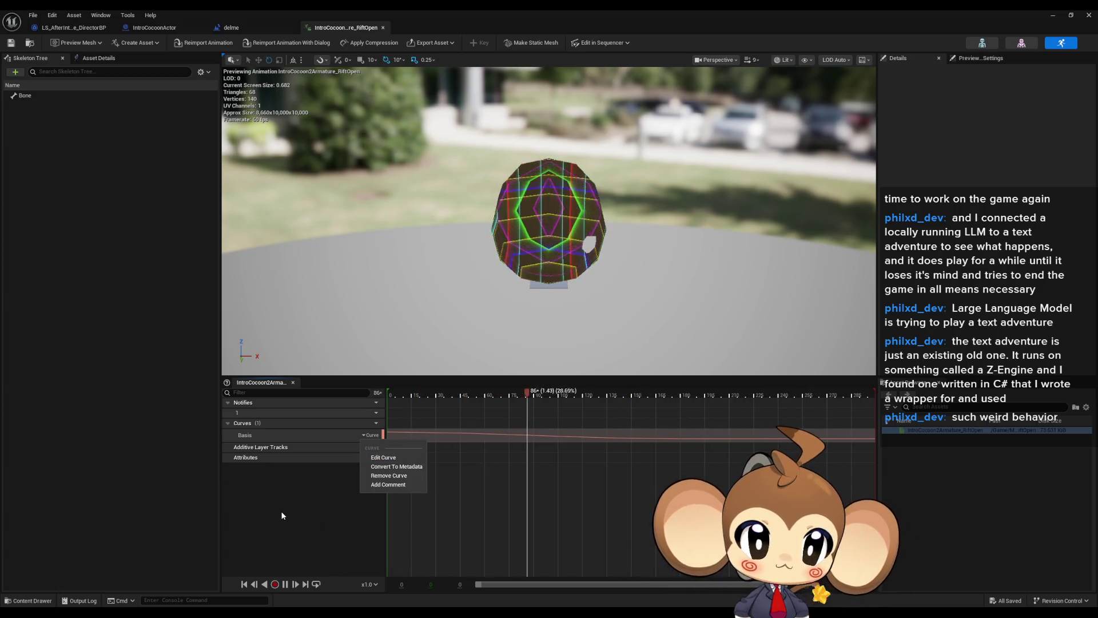
click(400, 446)
click(407, 435)
right_click(408, 435)
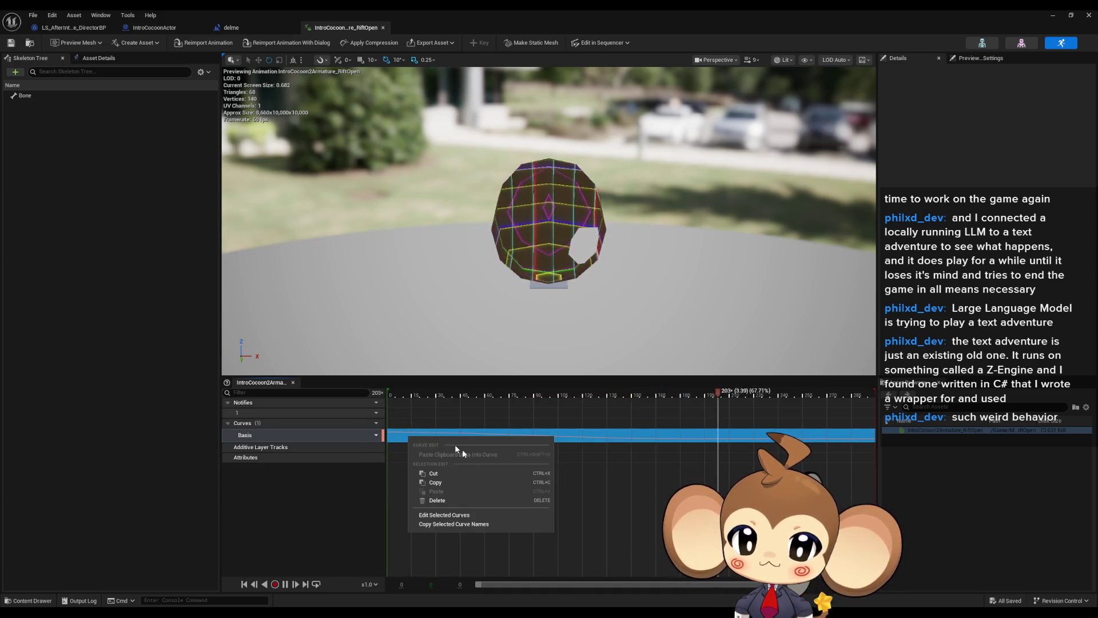
click(455, 515)
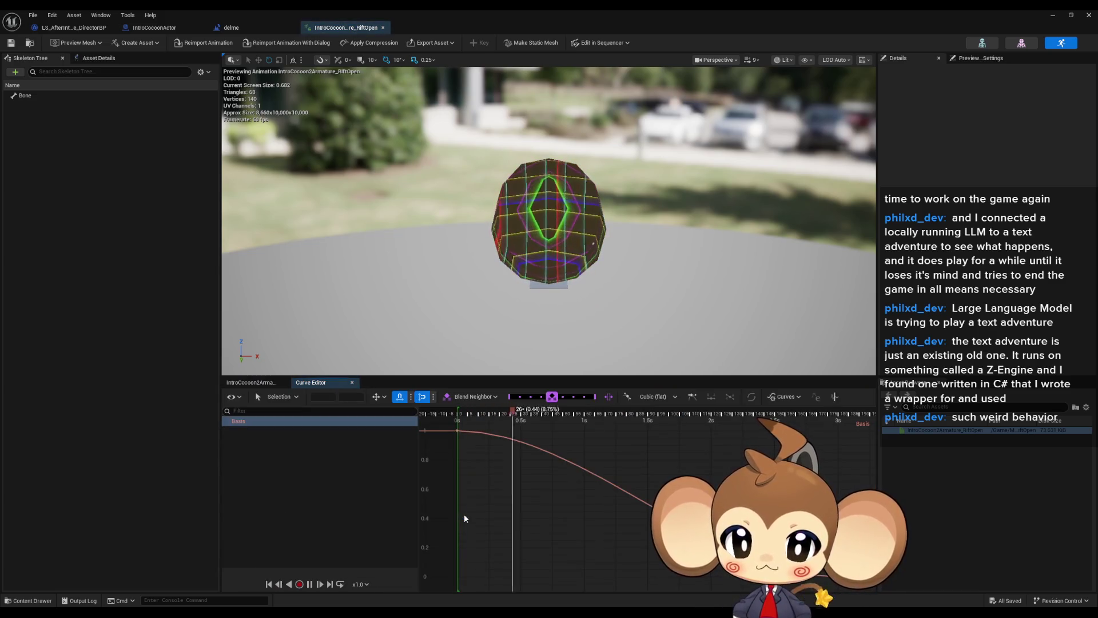
click(279, 476)
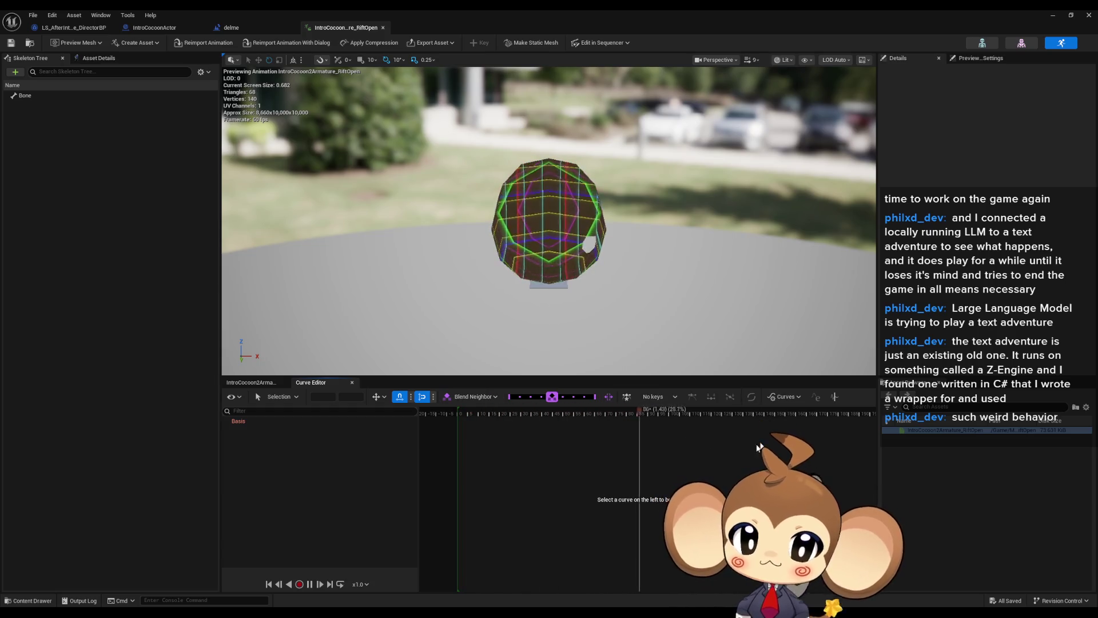
click(250, 421)
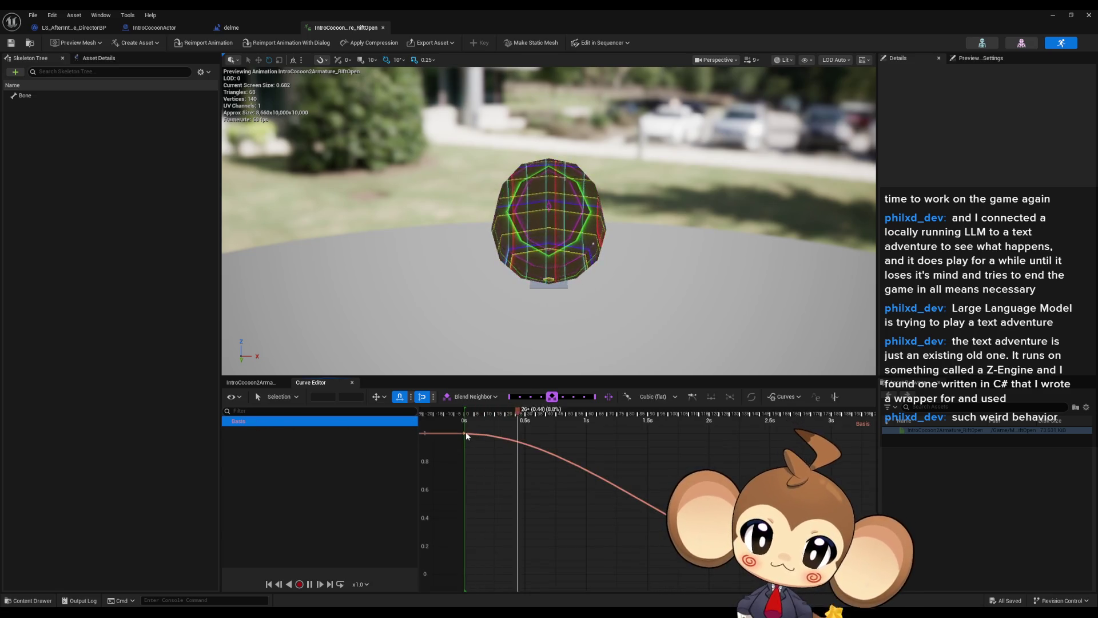
click(464, 432)
right_click(464, 432)
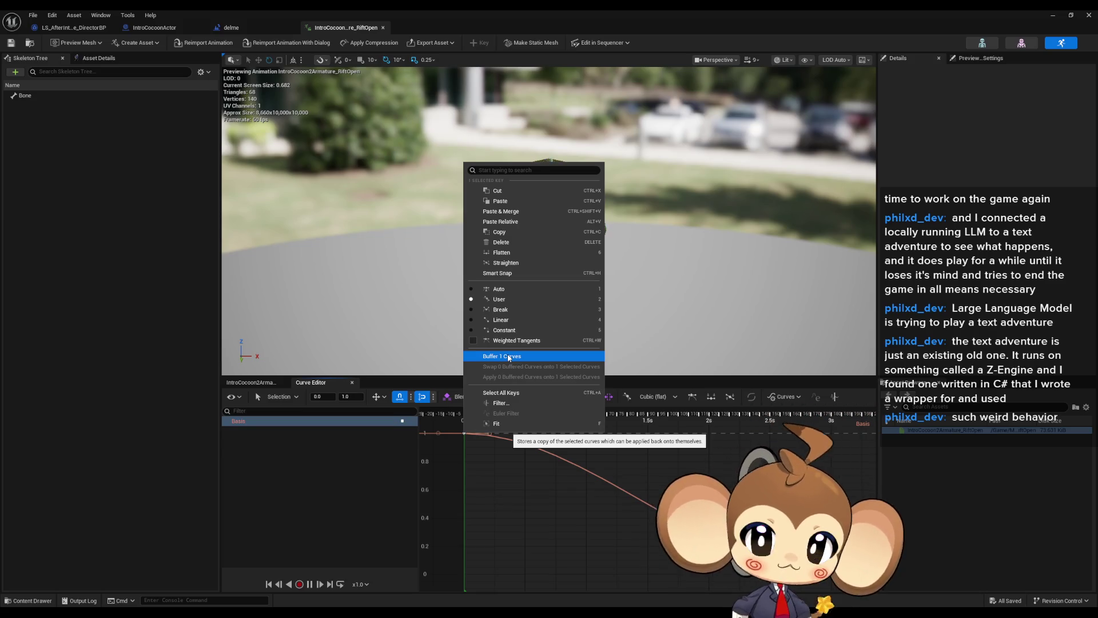
click(346, 467)
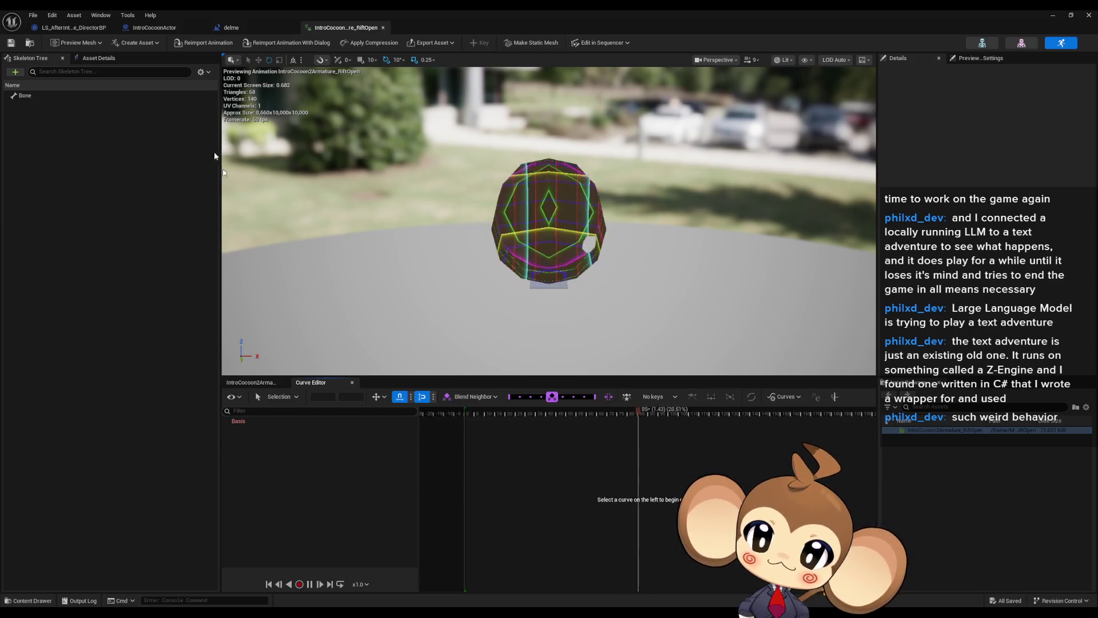
click(155, 29)
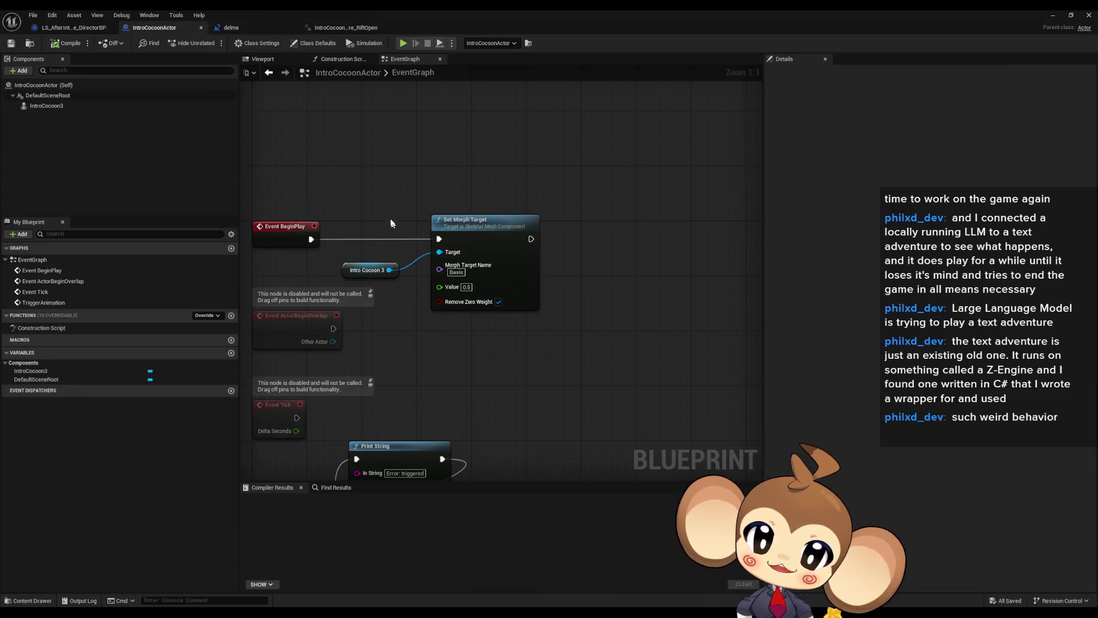
Step: Marquee-select the Intro Cocoon 3 and Set Morph Target nodes in the event graph
drag(372, 189, 545, 336)
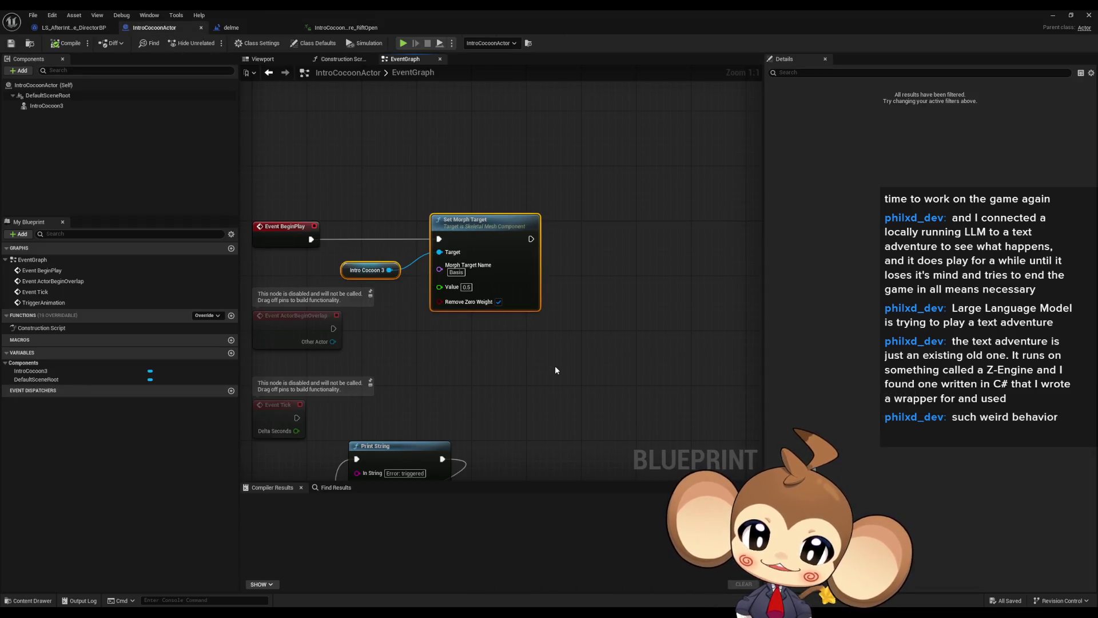
mouse_move(381, 179)
mouse_down()
mouse_move(418, 246)
mouse_move(544, 318)
mouse_up()
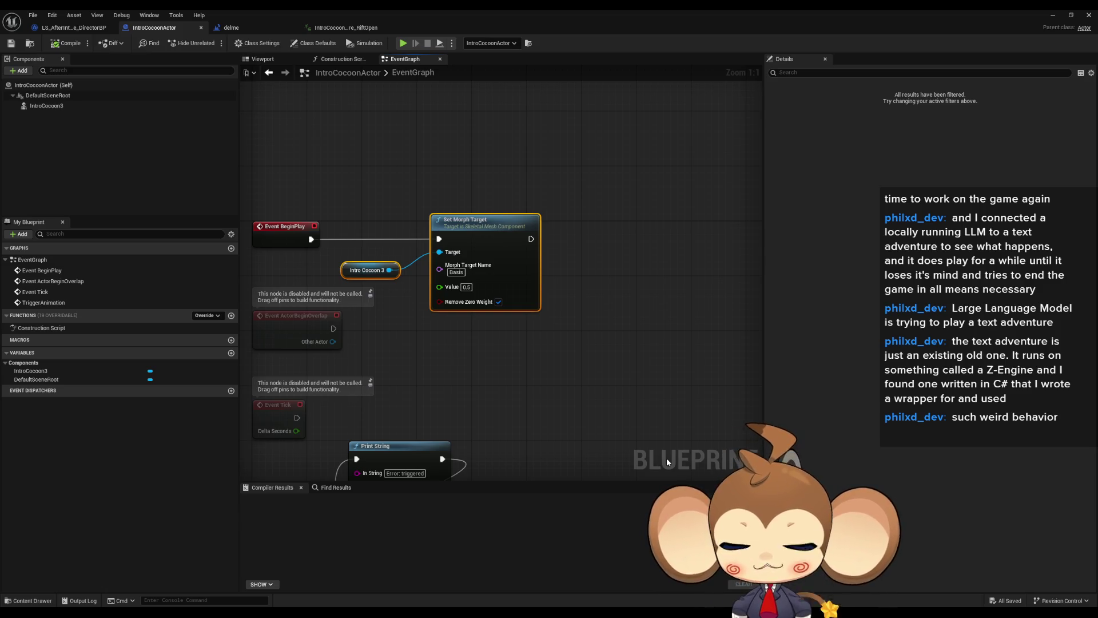
click(534, 288)
drag(508, 295, 532, 333)
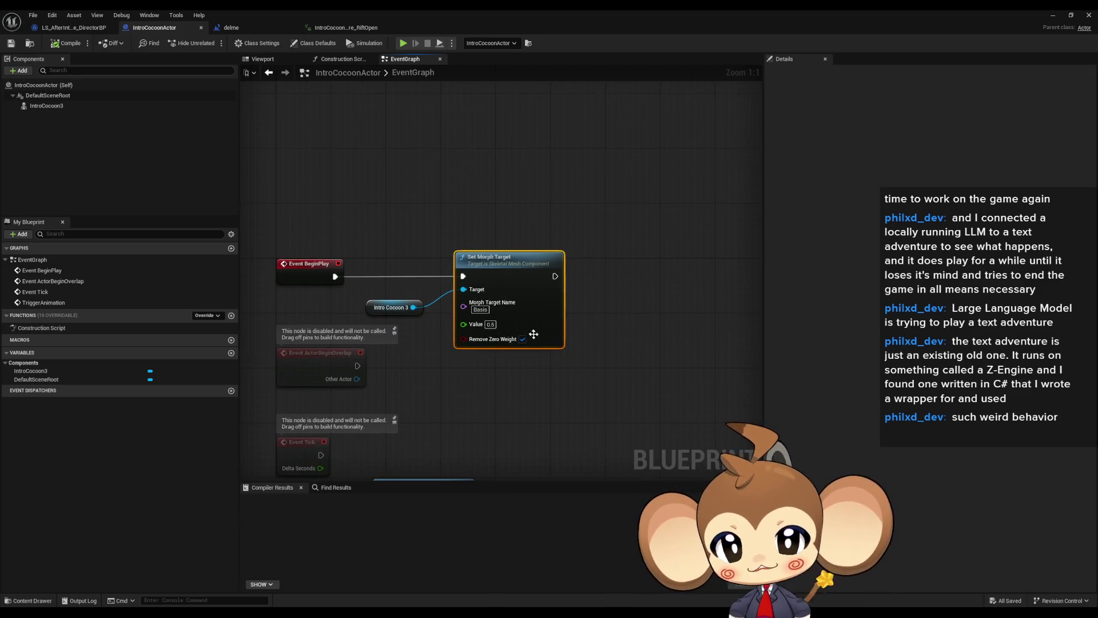
click(585, 369)
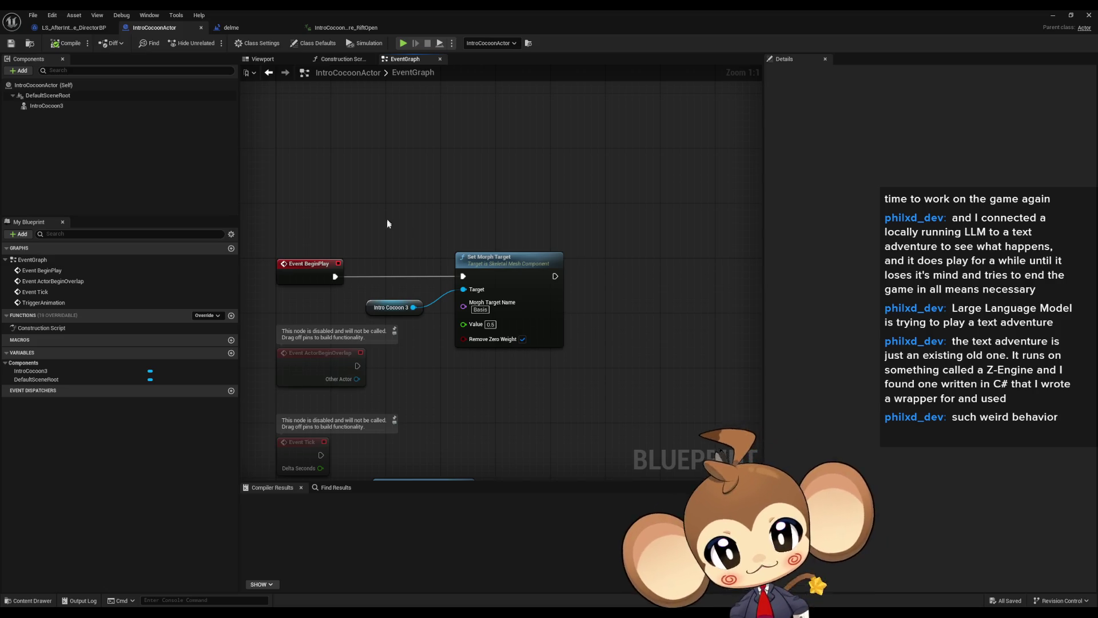
drag(388, 223, 530, 356)
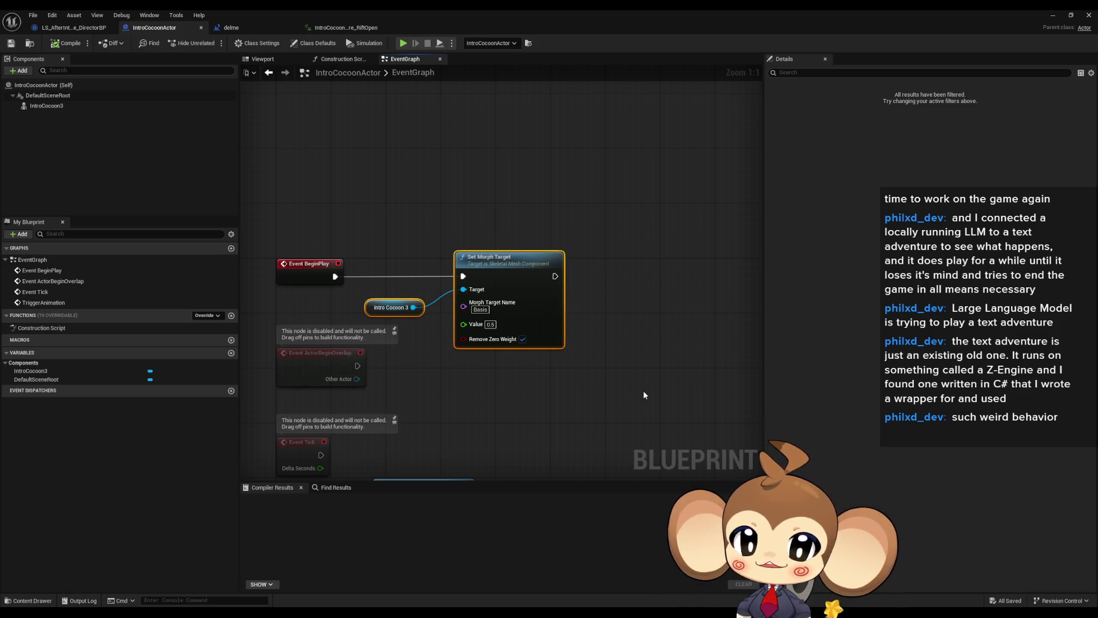
drag(520, 143, 633, 449)
drag(504, 172, 586, 396)
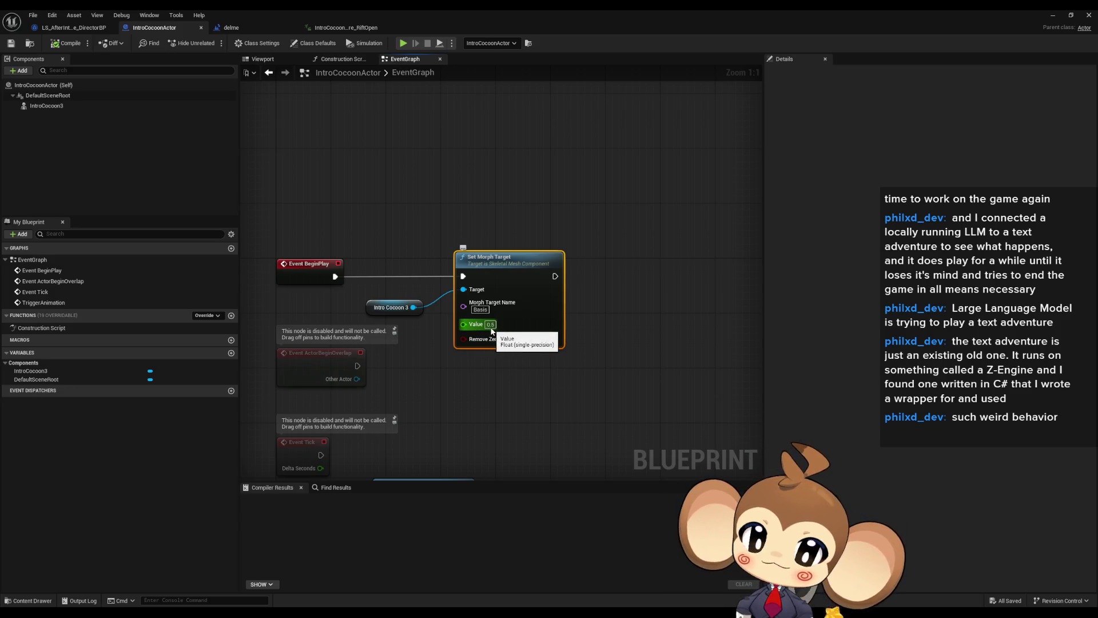
Step: Show the IntroCocoon3 component's Details and open its IntroCocoon2 skeletal mesh
click(652, 375)
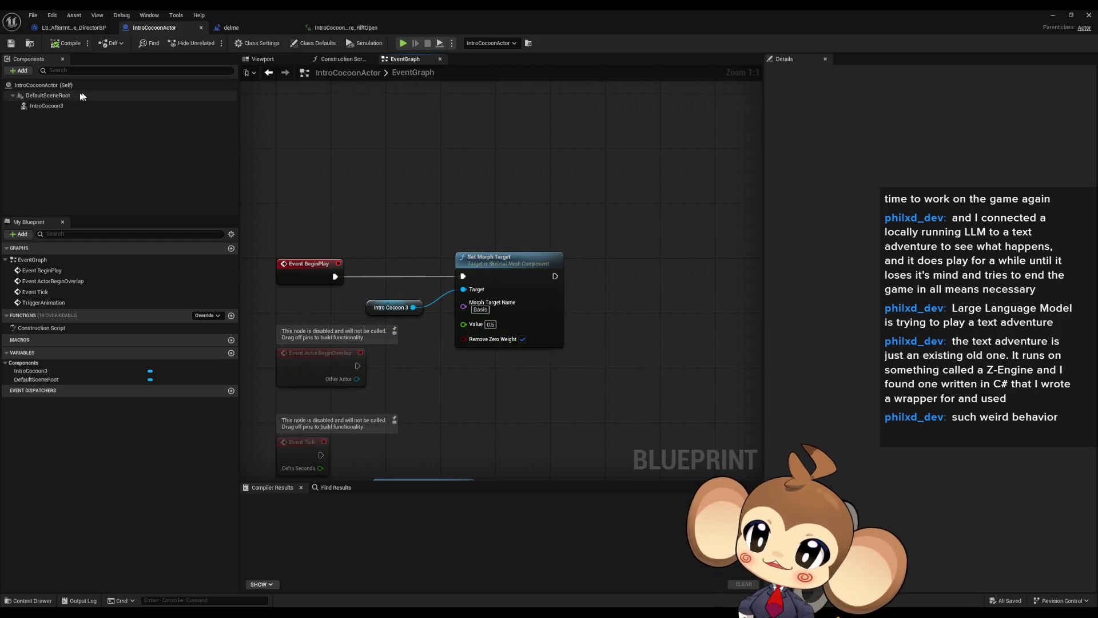
click(47, 105)
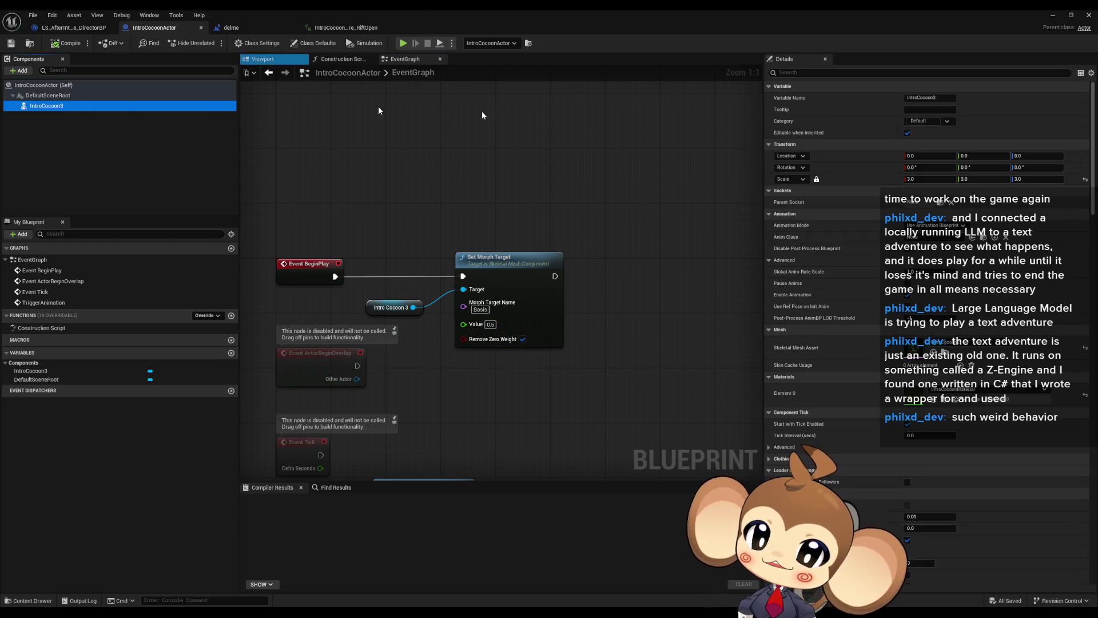
double_click(927, 347)
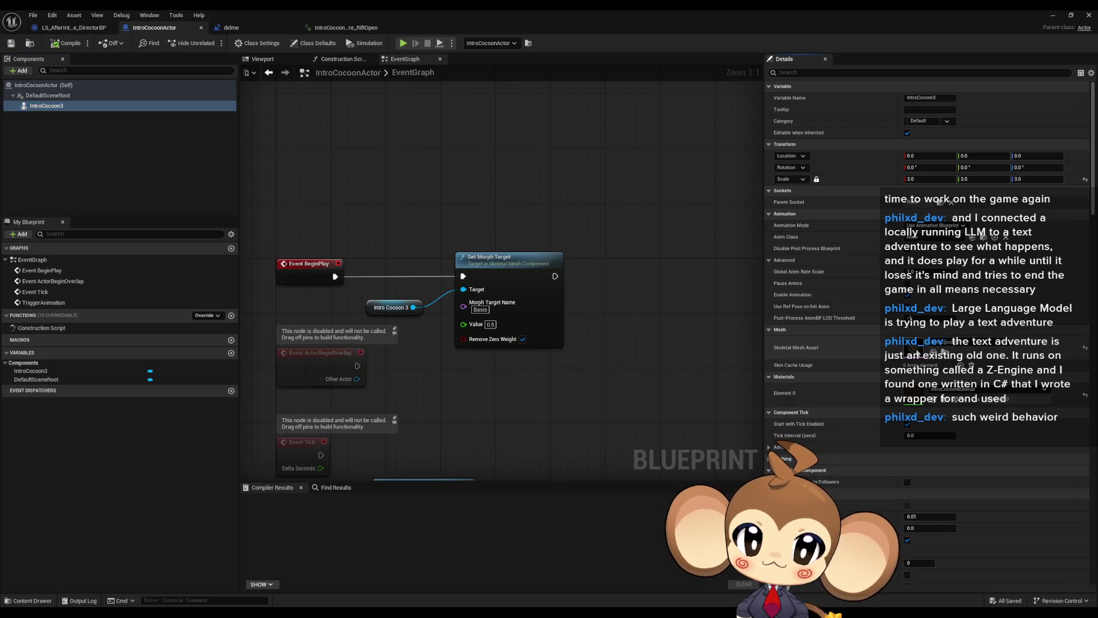
Step: Set the IntroCocoon2 Basis morph target weight to 1.0
click(1007, 95)
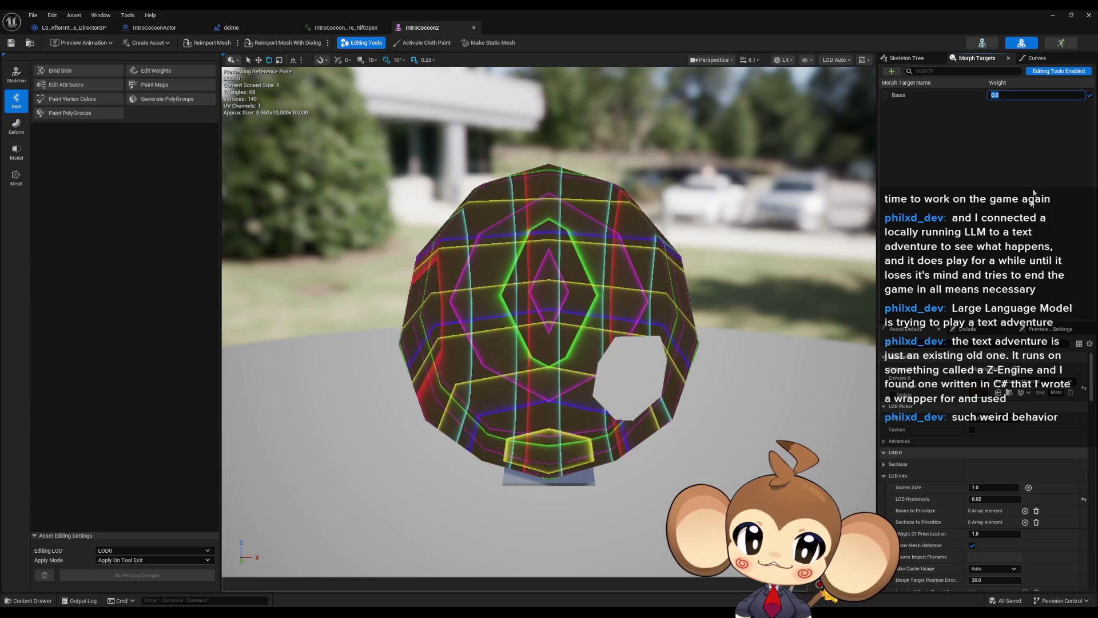
text(1)
key(Return)
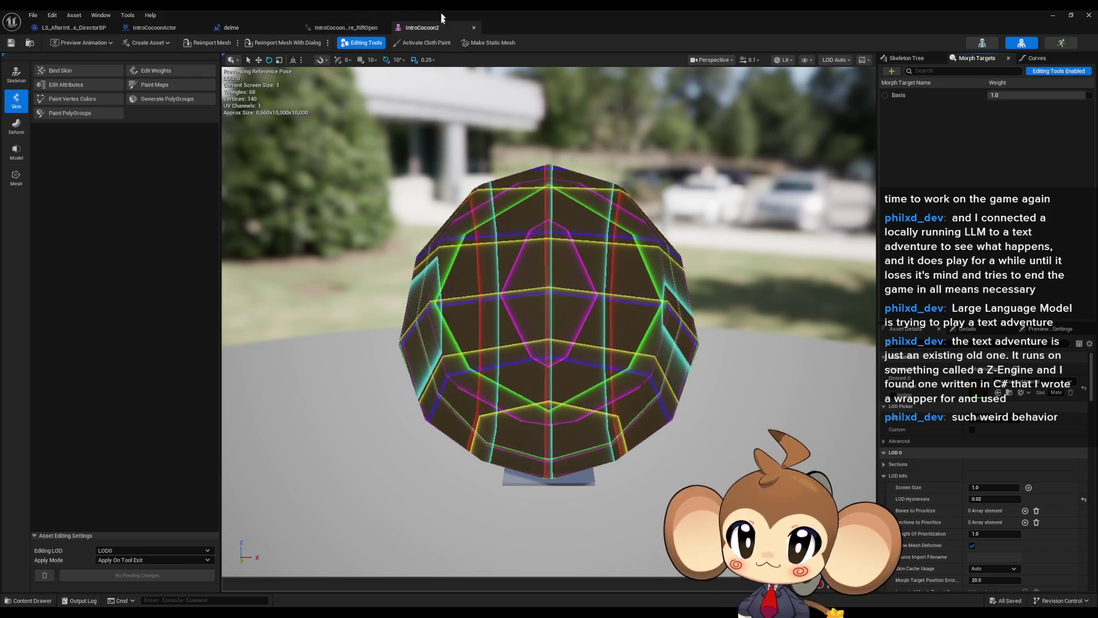
Step: Close and reopen the IntroCocoon2 mesh, then switch to the LS_AfterIntroBattle1_SubSequence_DirectorBP blueprint
click(474, 27)
double_click(451, 15)
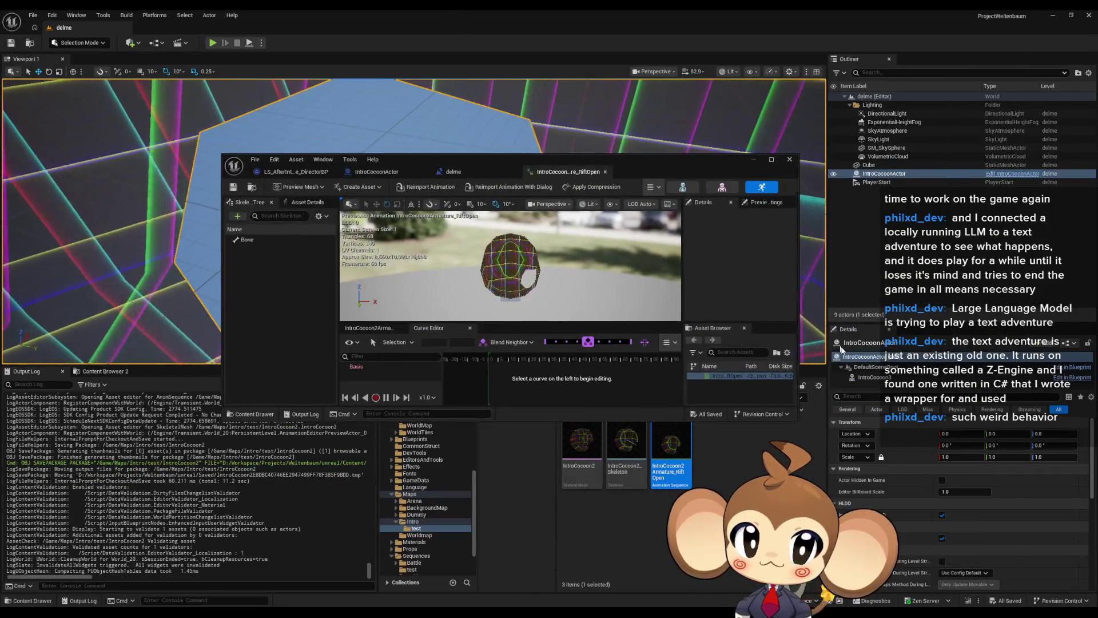
click(588, 450)
double_click(588, 450)
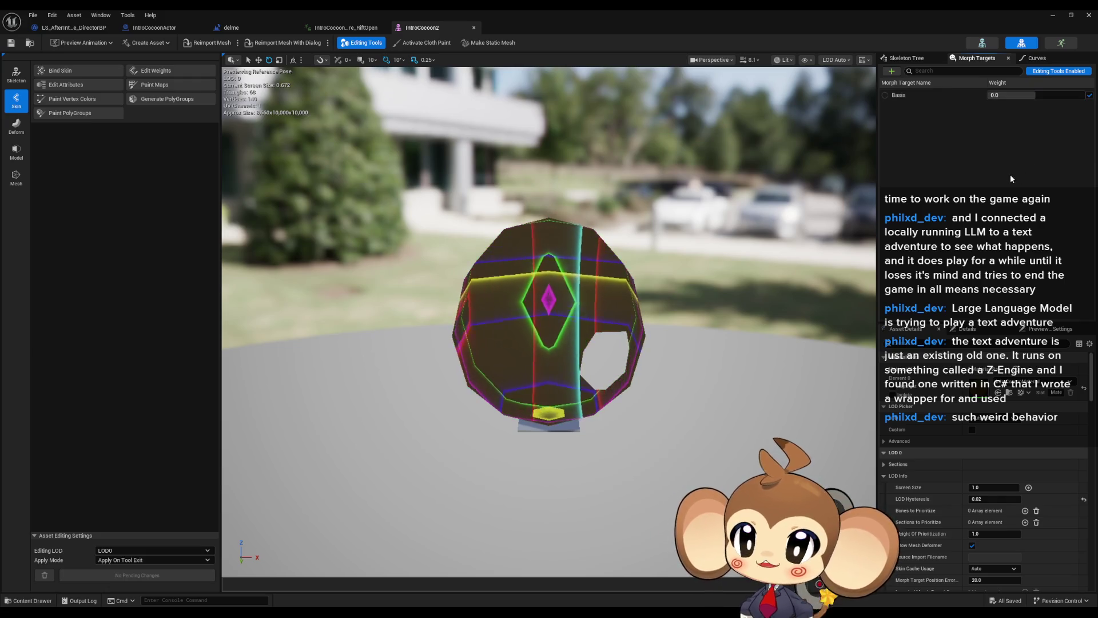
click(83, 29)
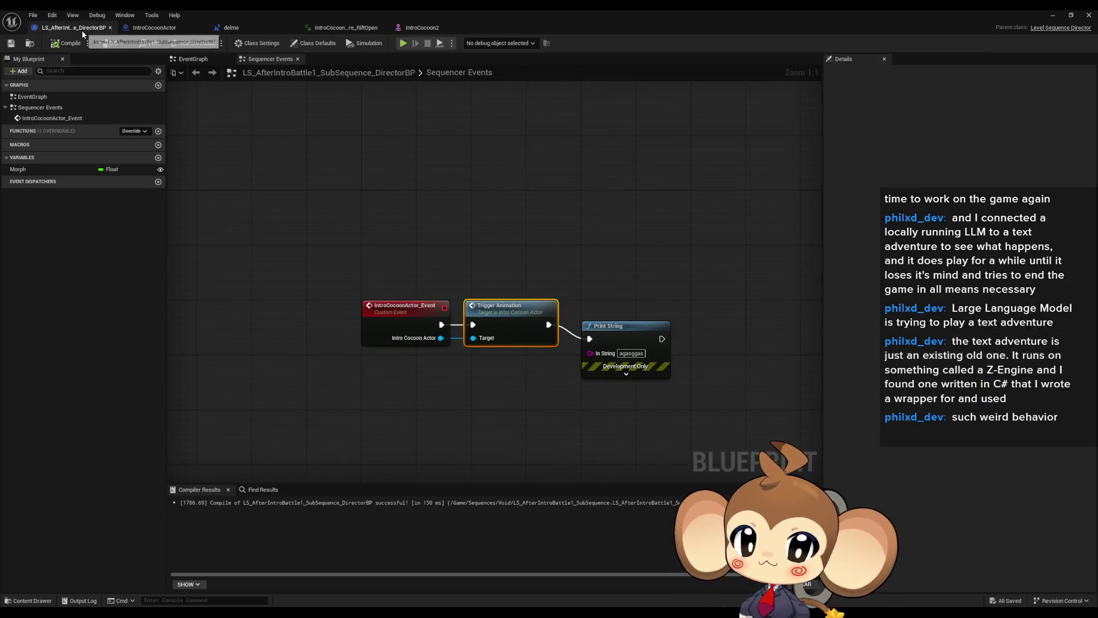
Step: Drag from the Intro Cocoon 3 pin, search 'morph', then change the search to 'skeletal mes'
click(154, 27)
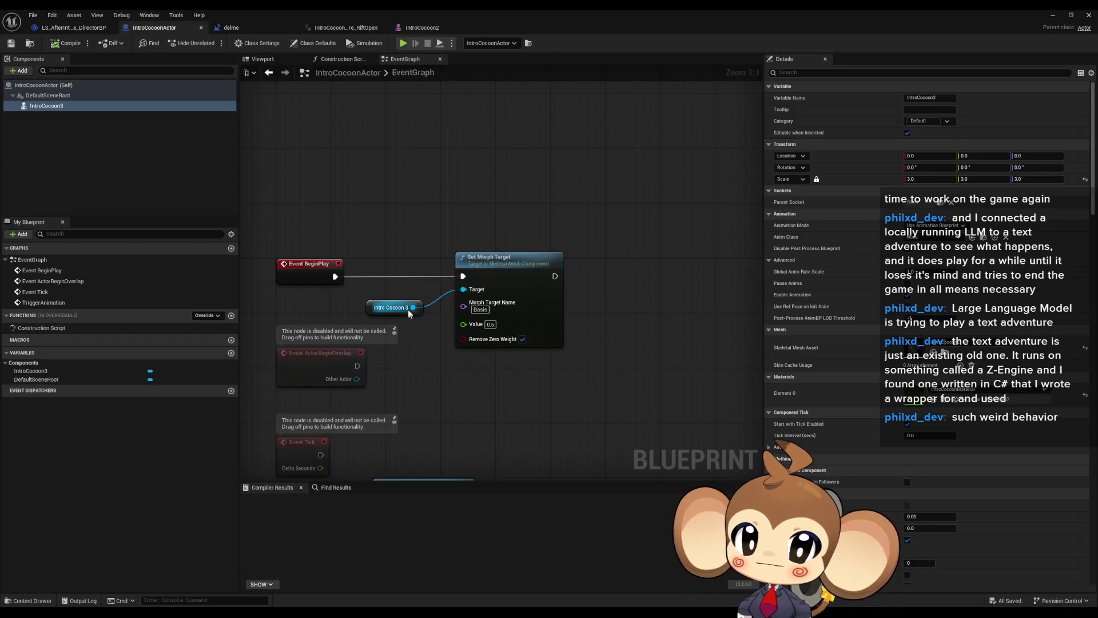
drag(413, 308, 467, 377)
text(morph)
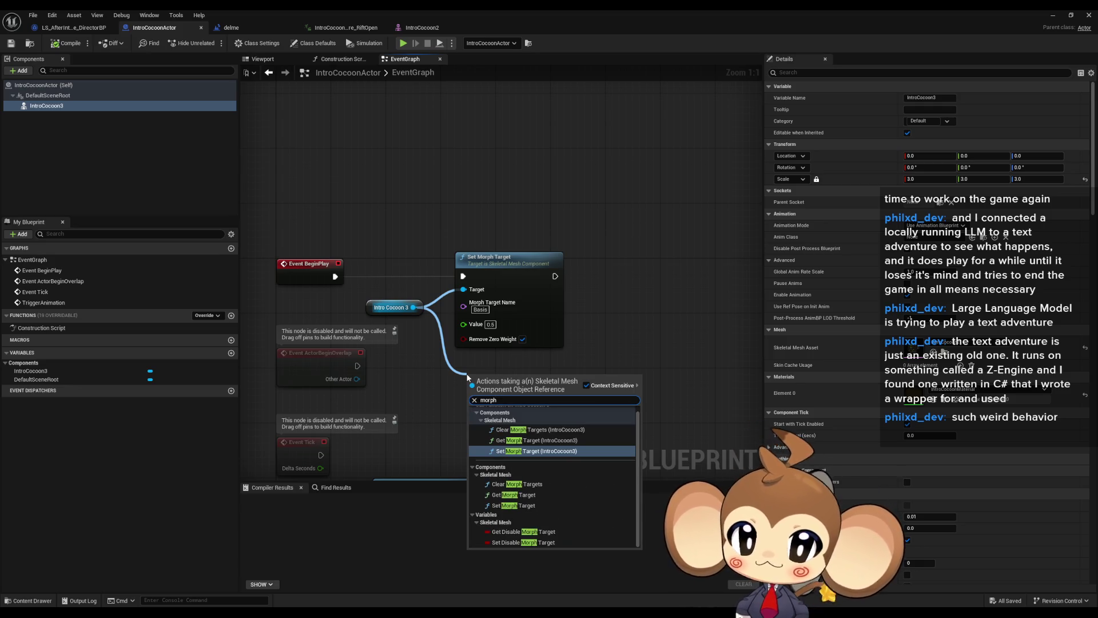
scroll(594, 430, up, 1)
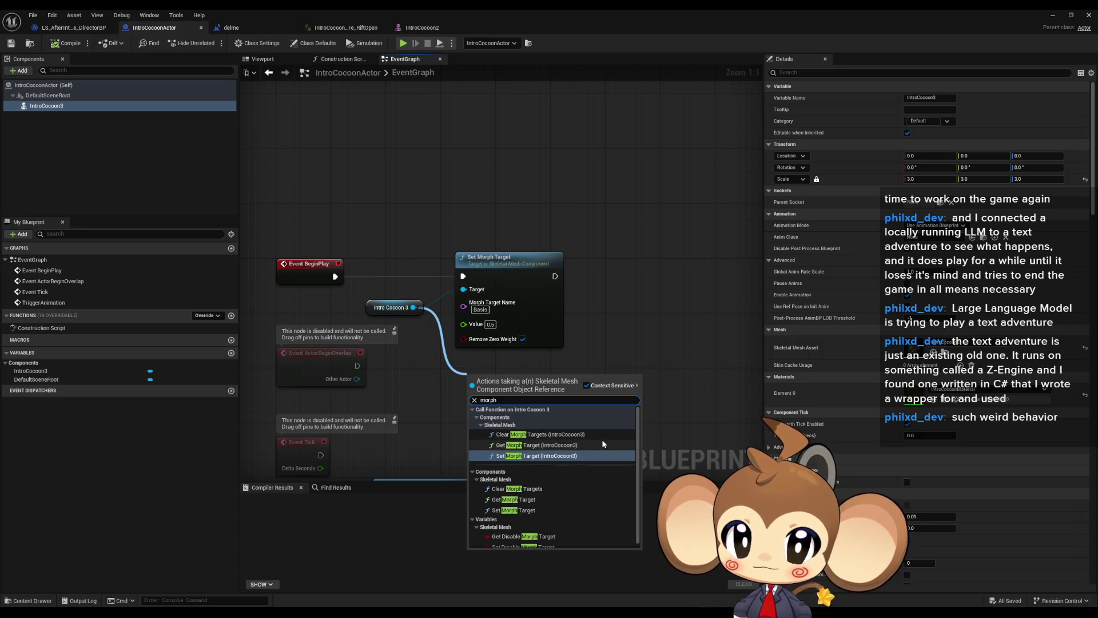
scroll(603, 444, down, 1)
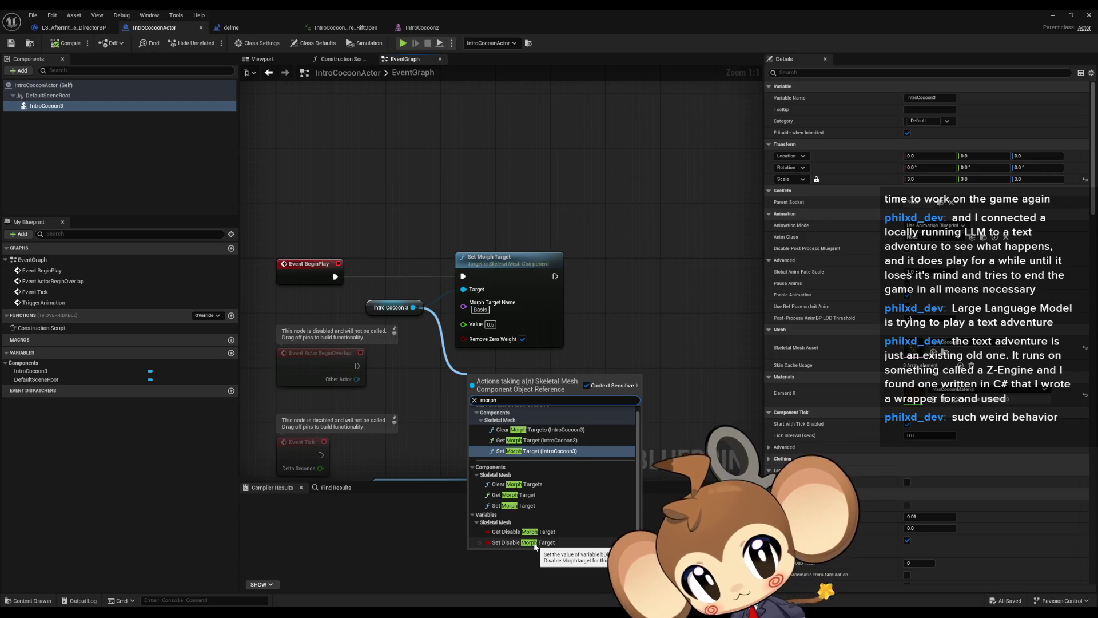
scroll(549, 485, up, 1)
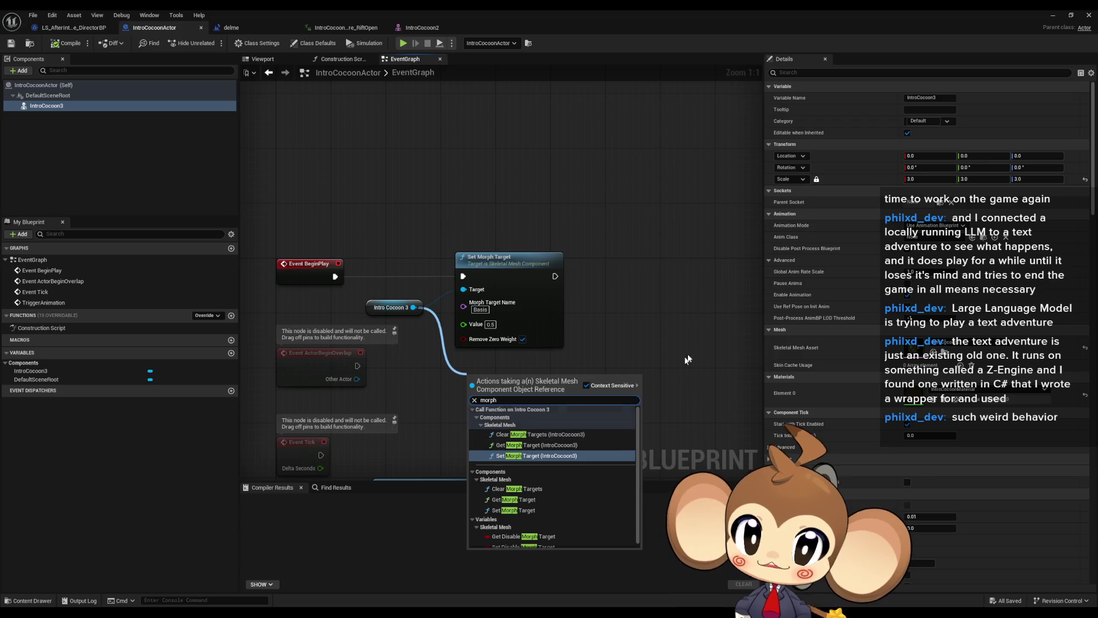
key(ctrl+a)
text(skelet)
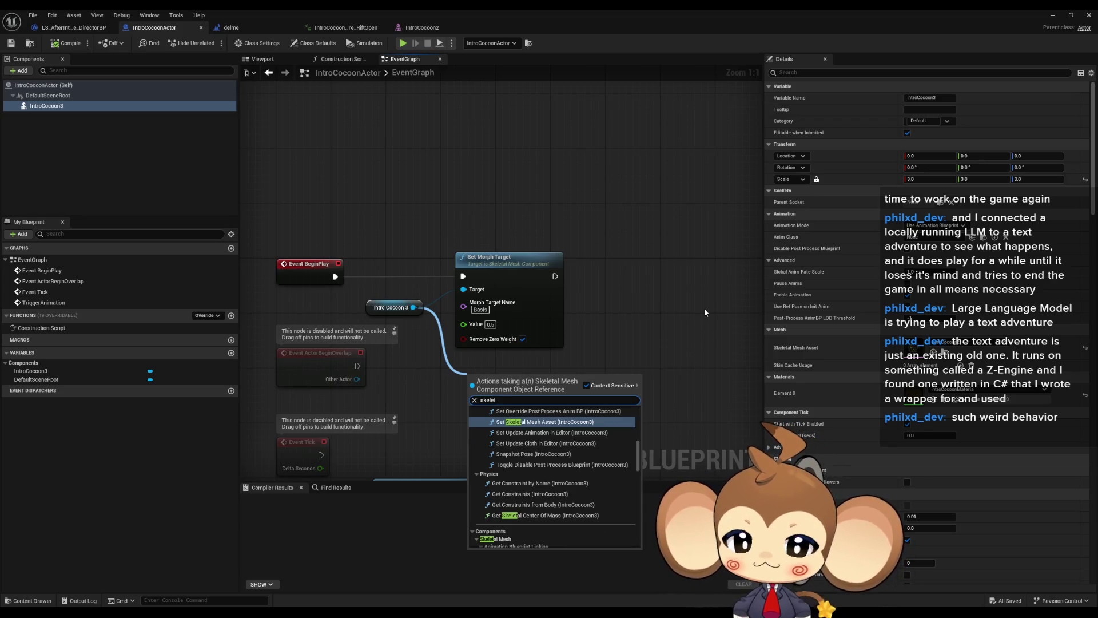
text(al mesh)
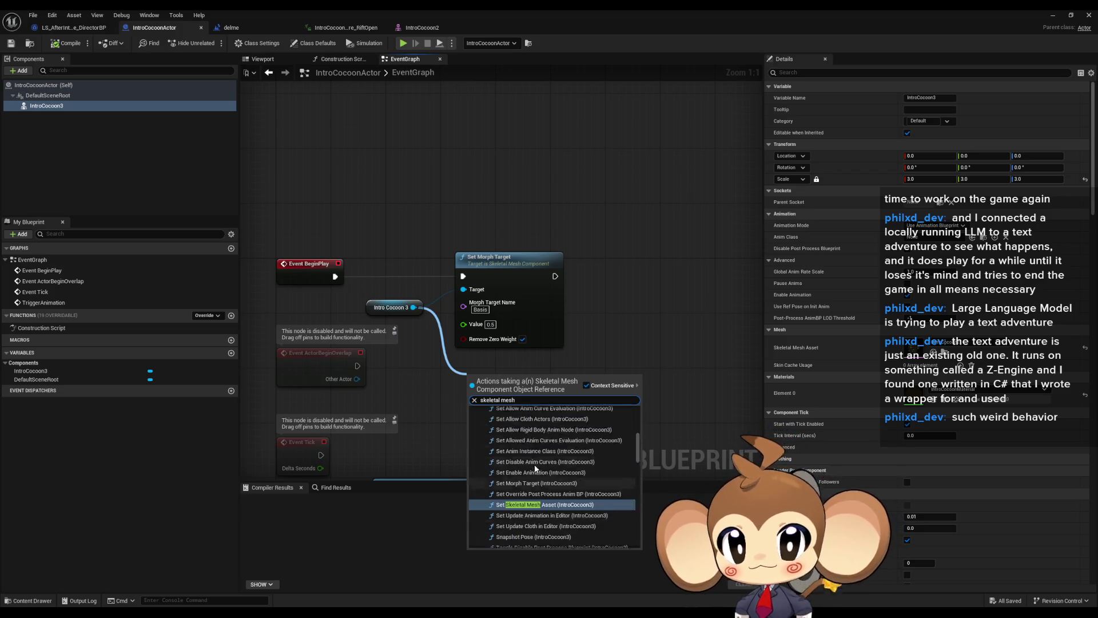
Step: Browse the skeletal mesh actions and add Set Allow Anim Curve Evaluation for Intro Cocoon 3
scroll(535, 469, up, 5)
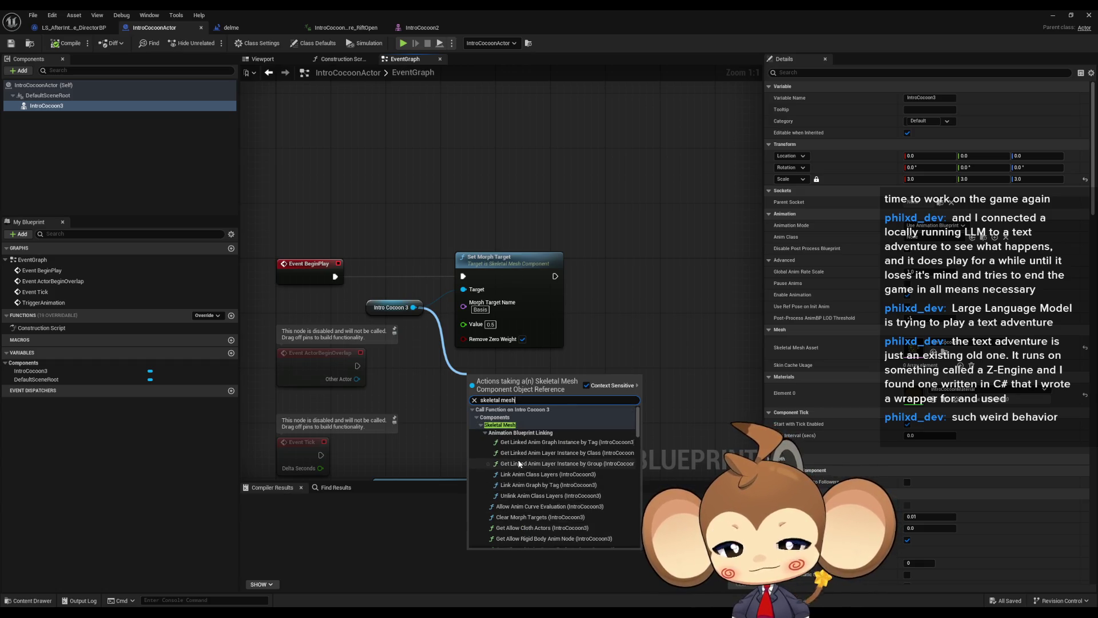
scroll(582, 449, down, 1)
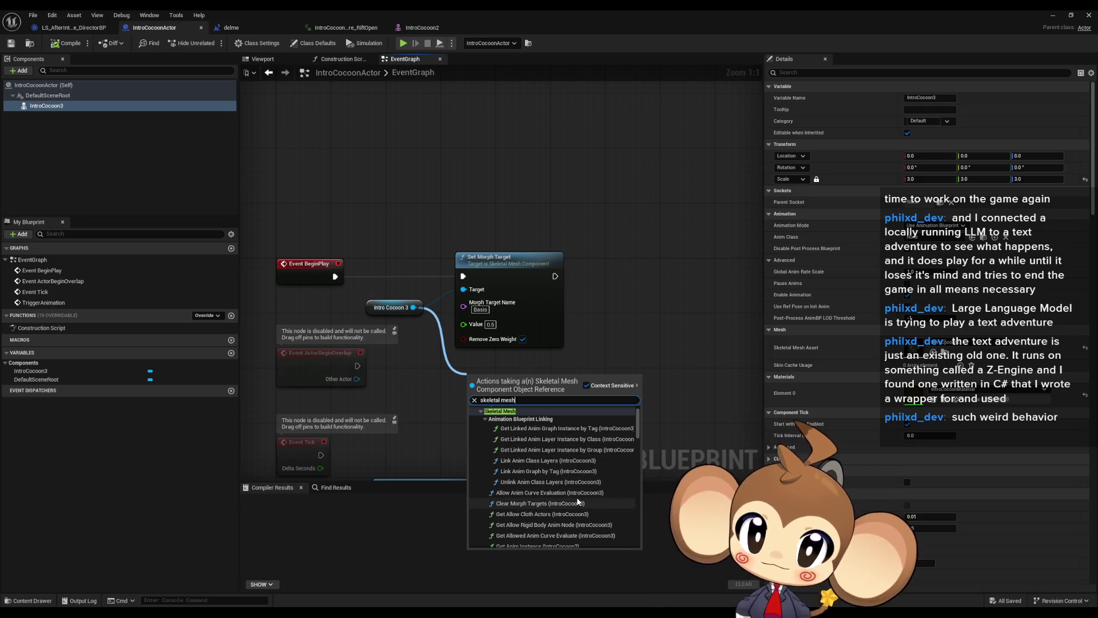
scroll(578, 494, down, 1)
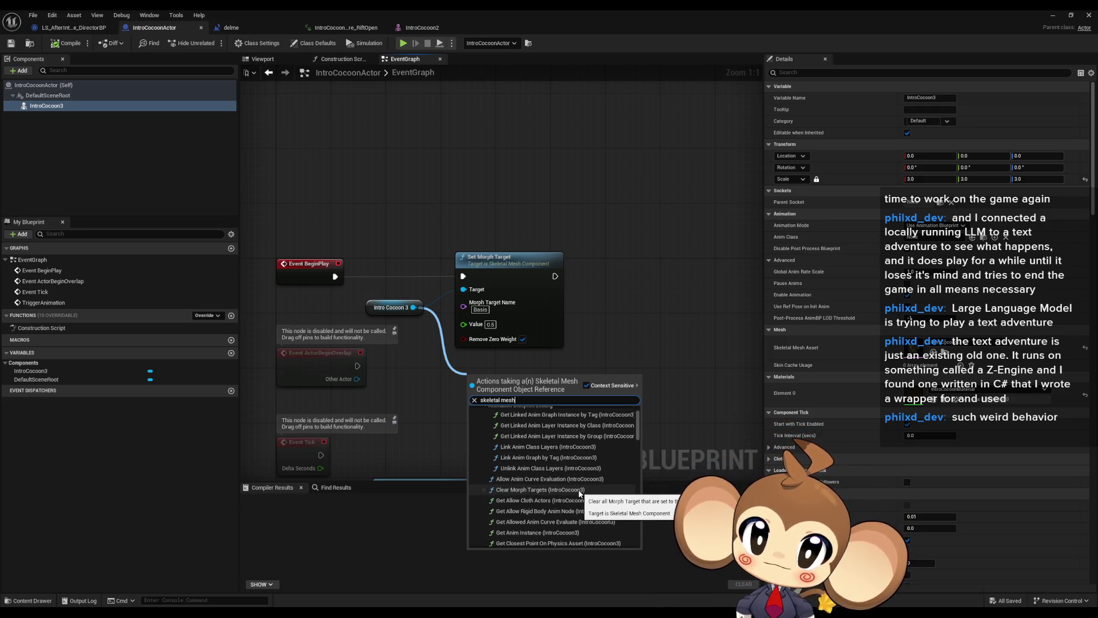
scroll(580, 493, down, 1)
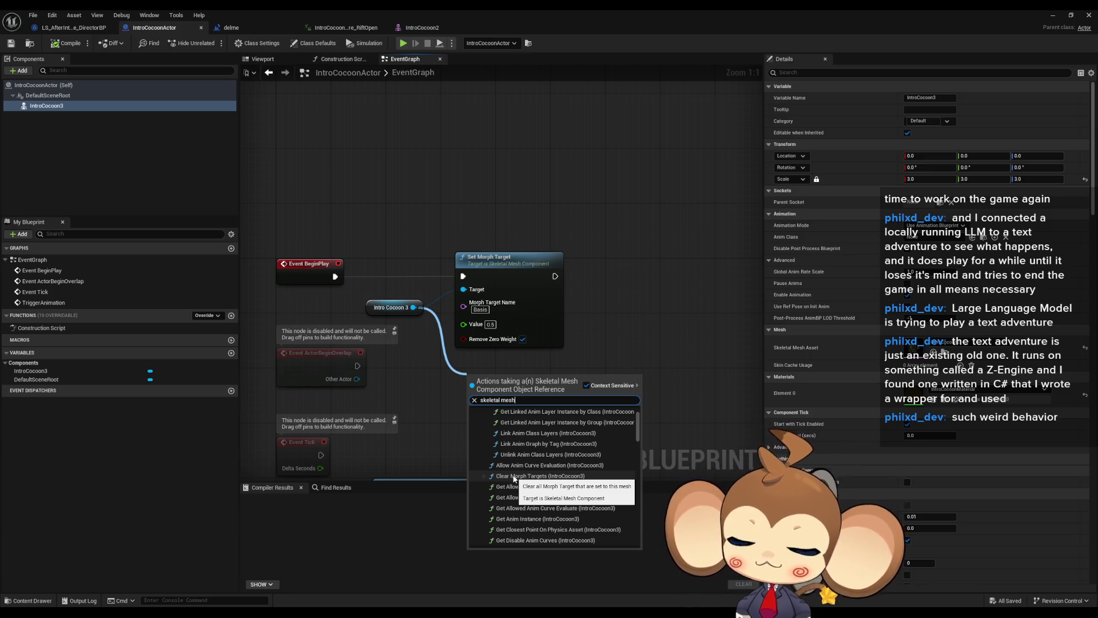
scroll(515, 479, down, 1)
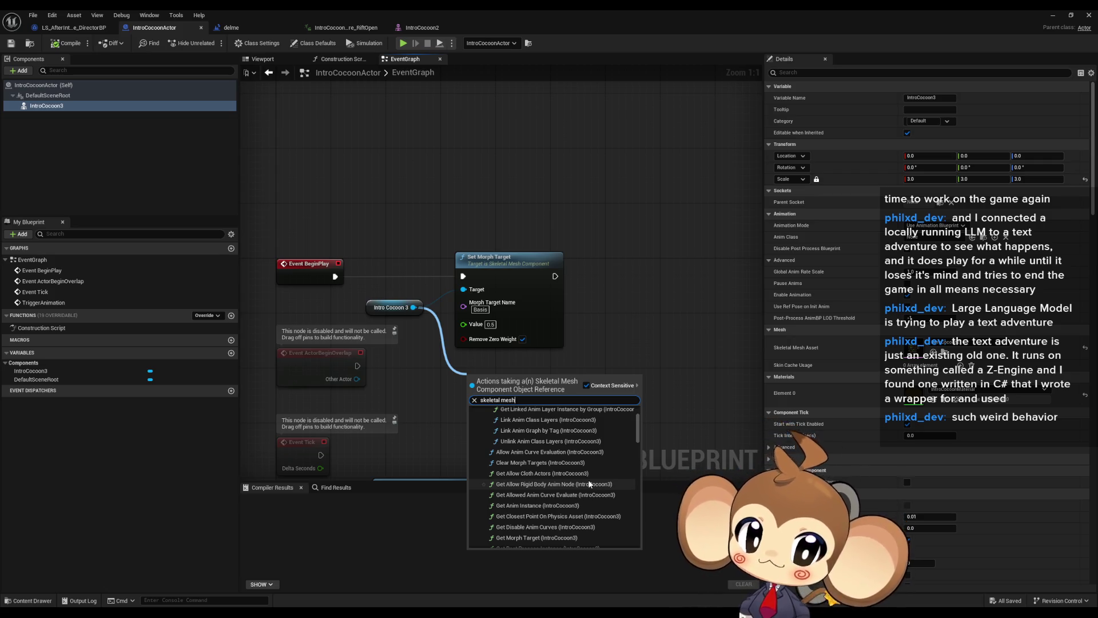
scroll(592, 483, down, 5)
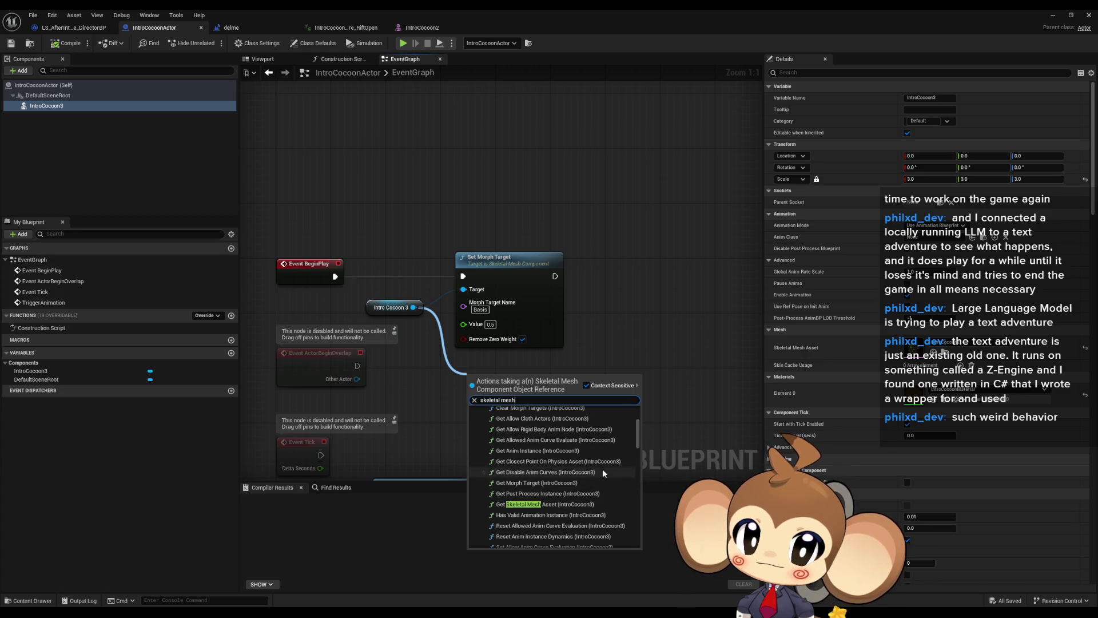
scroll(572, 476, down, 1)
scroll(572, 476, down, 2)
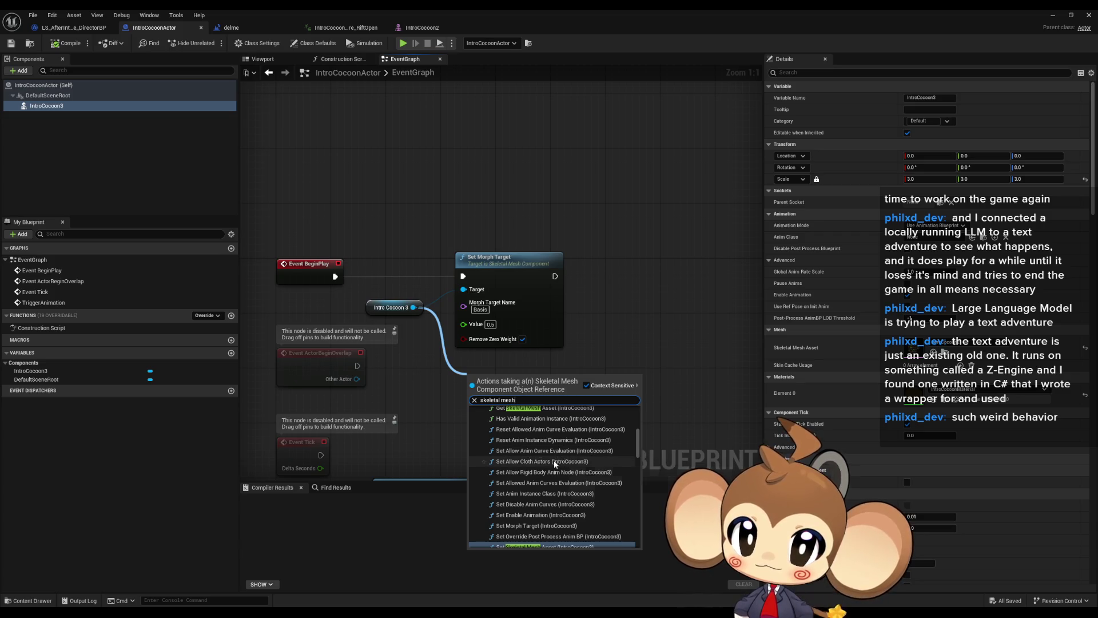
scroll(559, 465, down, 1)
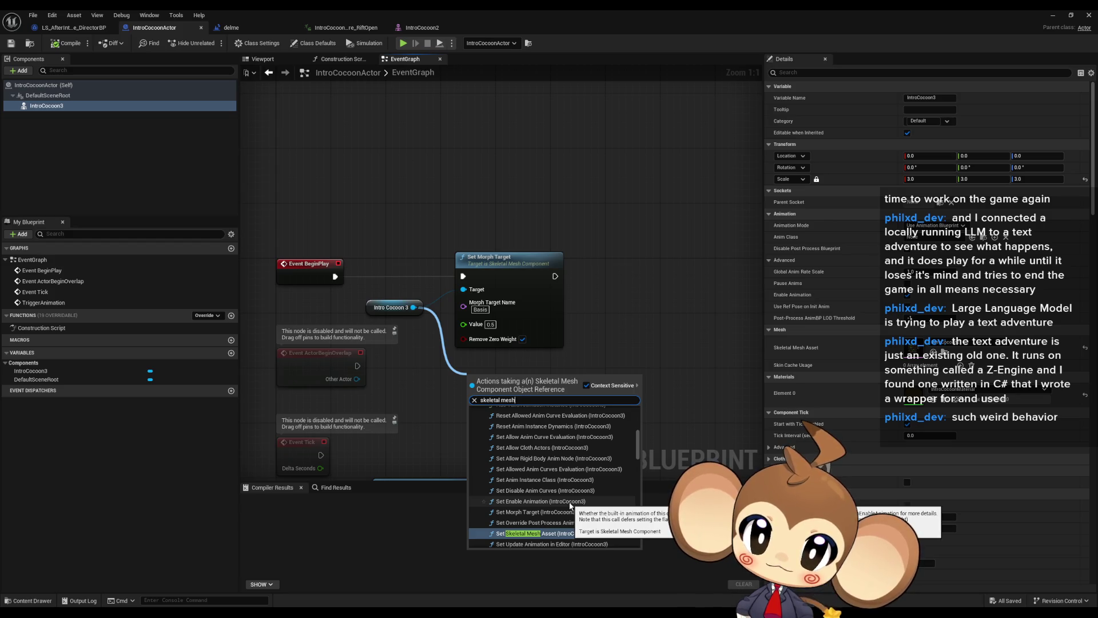
scroll(590, 513, down, 2)
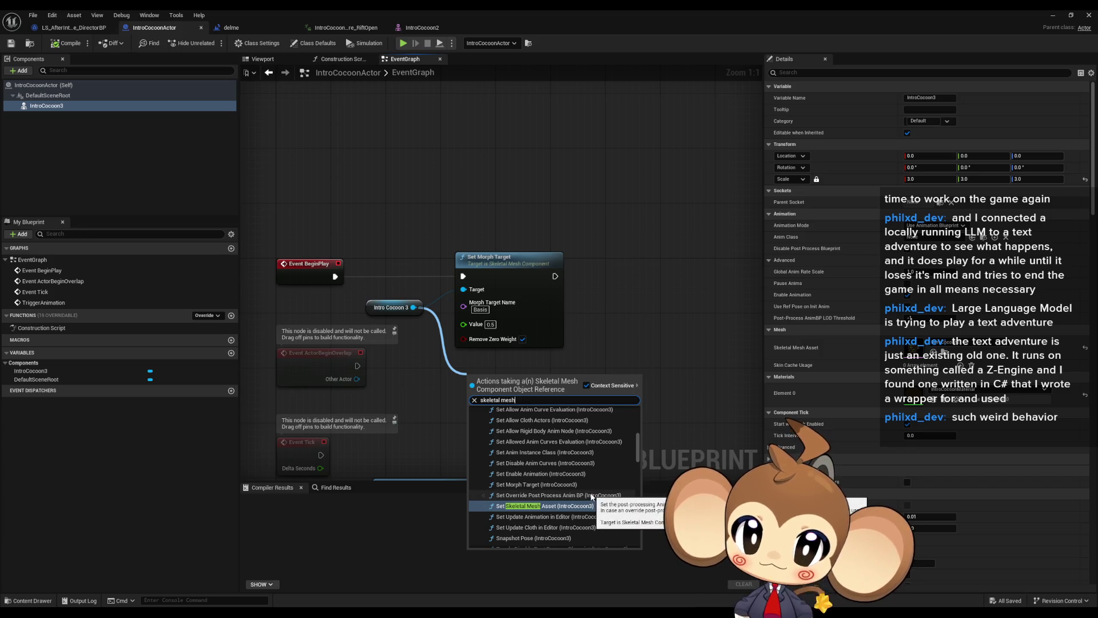
scroll(594, 502, down, 1)
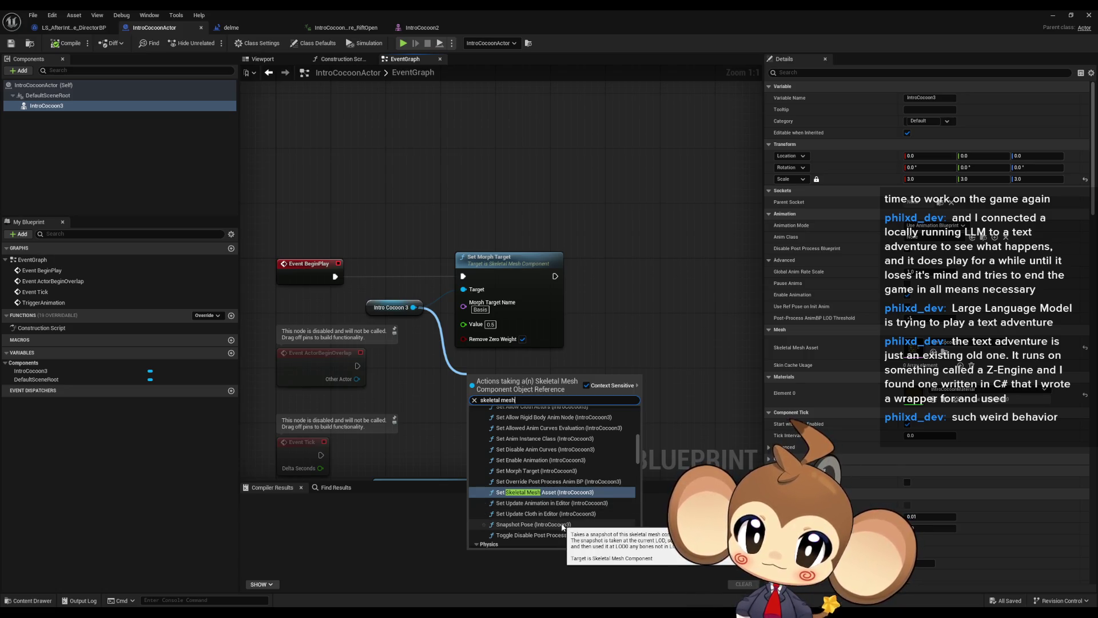
scroll(563, 526, down, 1)
scroll(575, 525, down, 1)
scroll(575, 520, down, 4)
scroll(580, 517, down, 3)
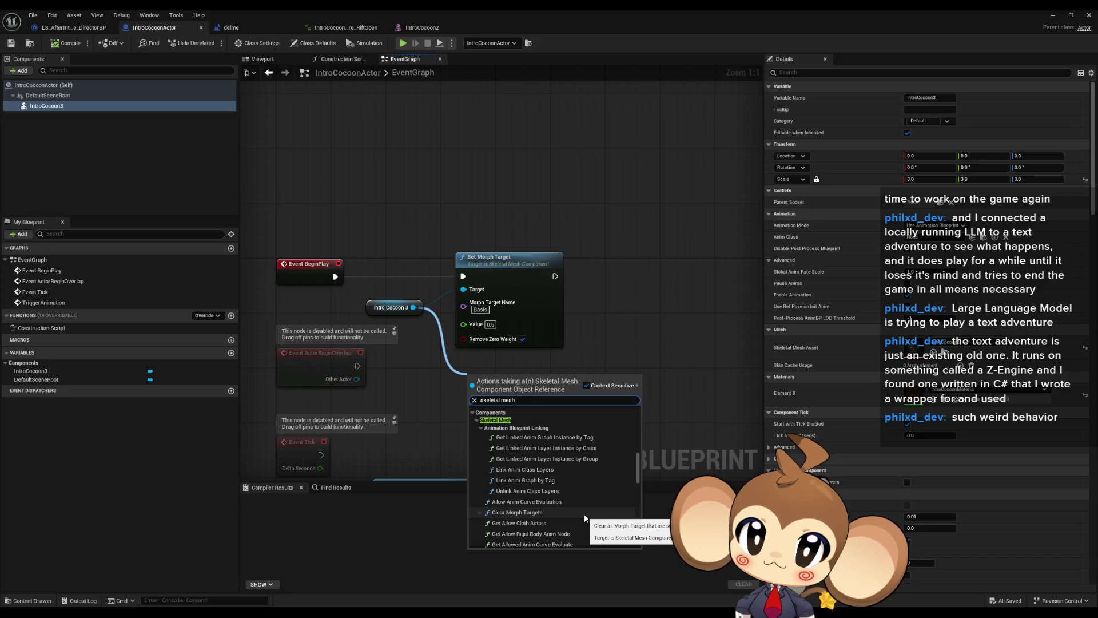
scroll(584, 515, down, 3)
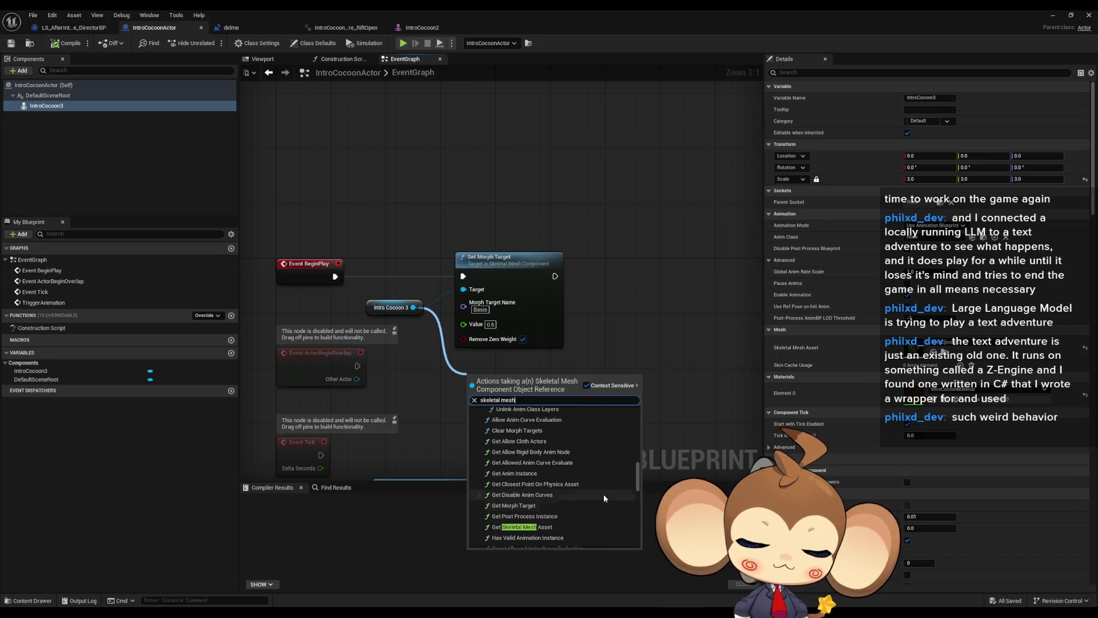
scroll(603, 494, down, 3)
scroll(604, 498, down, 3)
scroll(603, 501, down, 3)
scroll(604, 499, down, 2)
scroll(604, 497, down, 4)
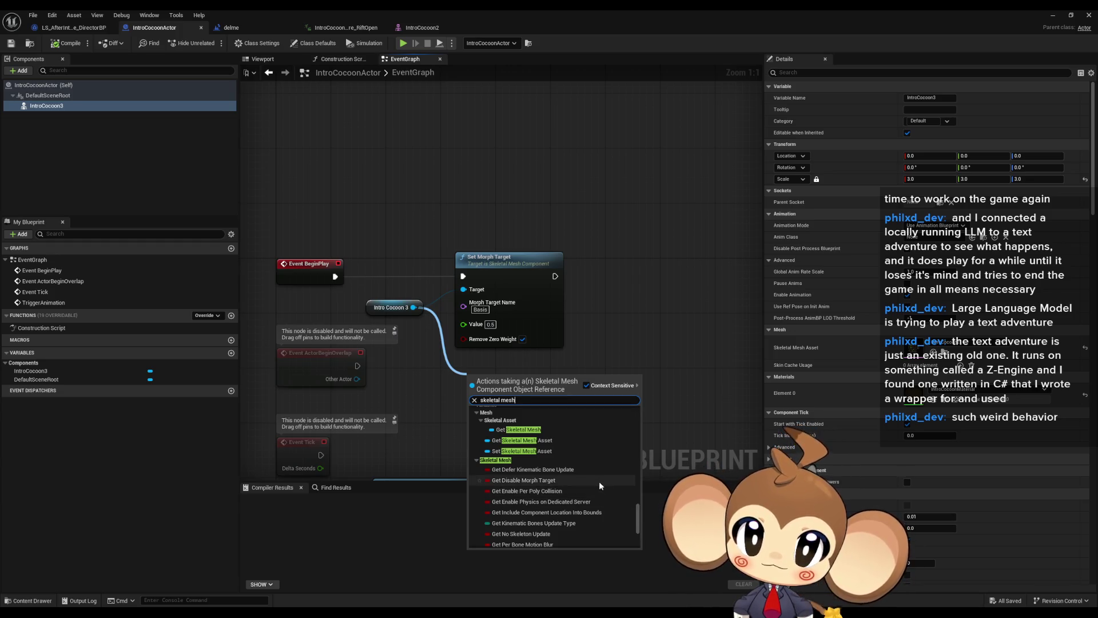
scroll(599, 479, down, 5)
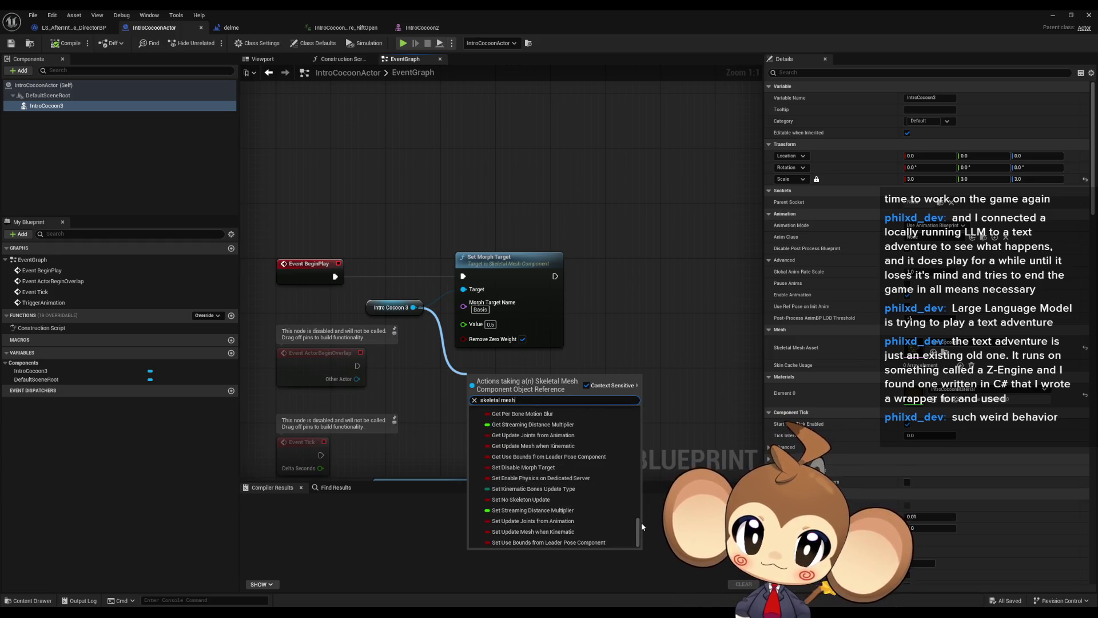
drag(640, 523, 638, 421)
drag(480, 400, 522, 399)
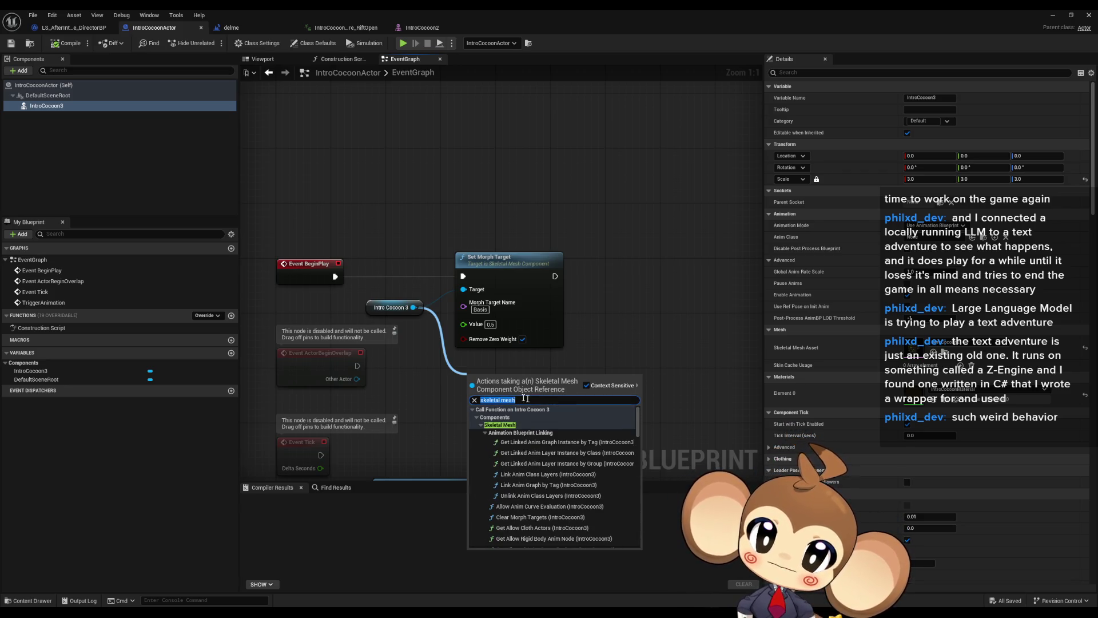
scroll(577, 430, down, 5)
scroll(581, 453, down, 2)
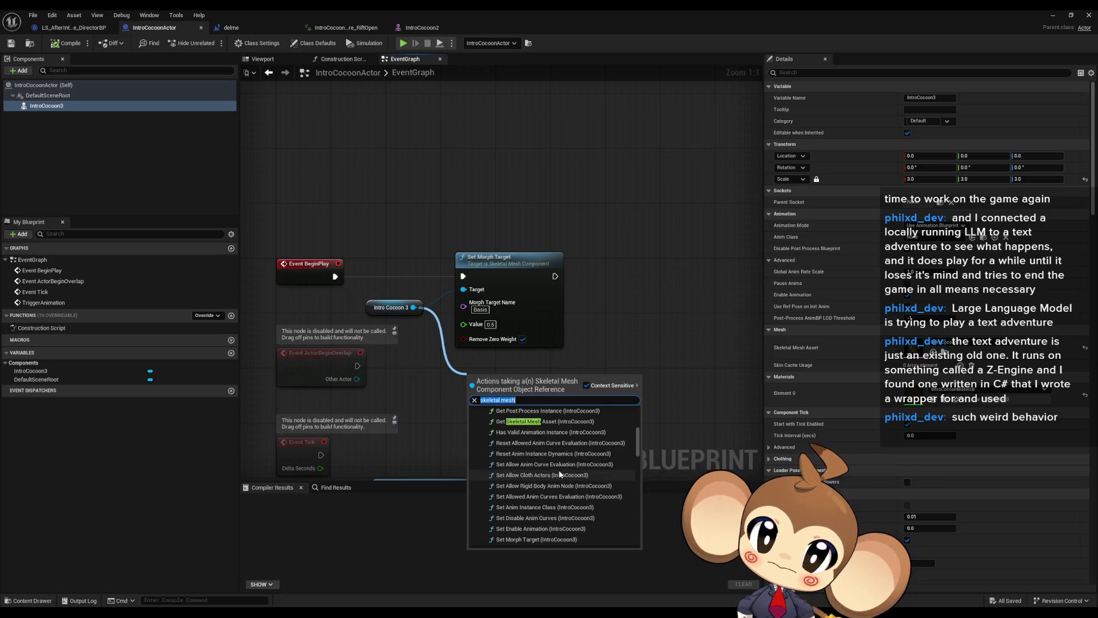
click(578, 464)
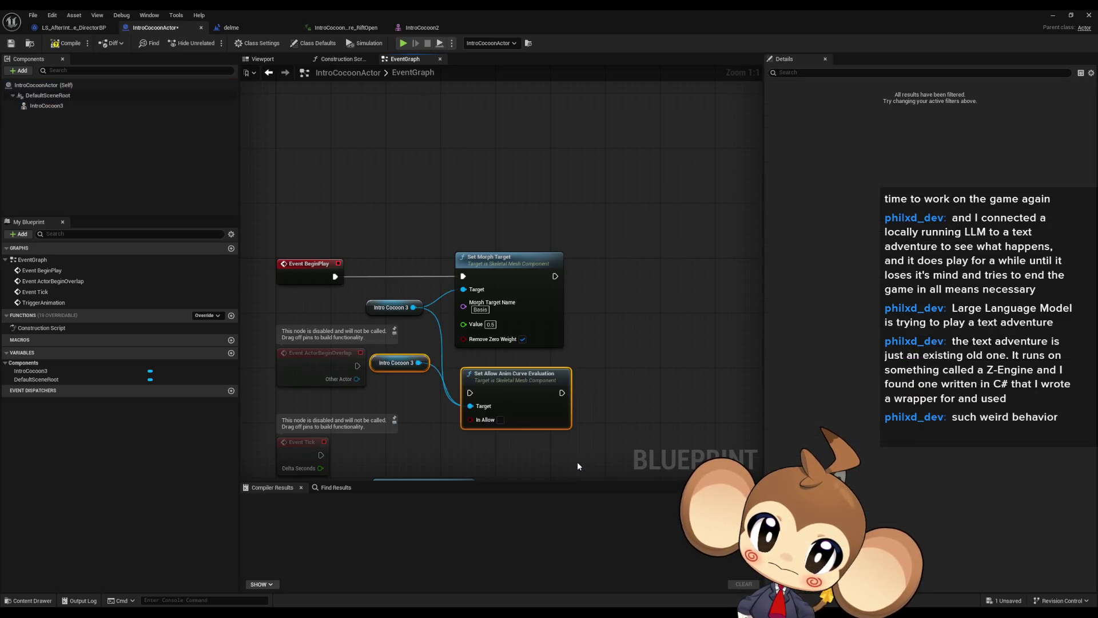
Step: Add a Set Allowed Anim Curves Evaluation node off Intro Cocoon 3 with In Allow ticked
mouse_move(511, 391)
mouse_down()
mouse_move(509, 223)
mouse_move(496, 177)
mouse_up()
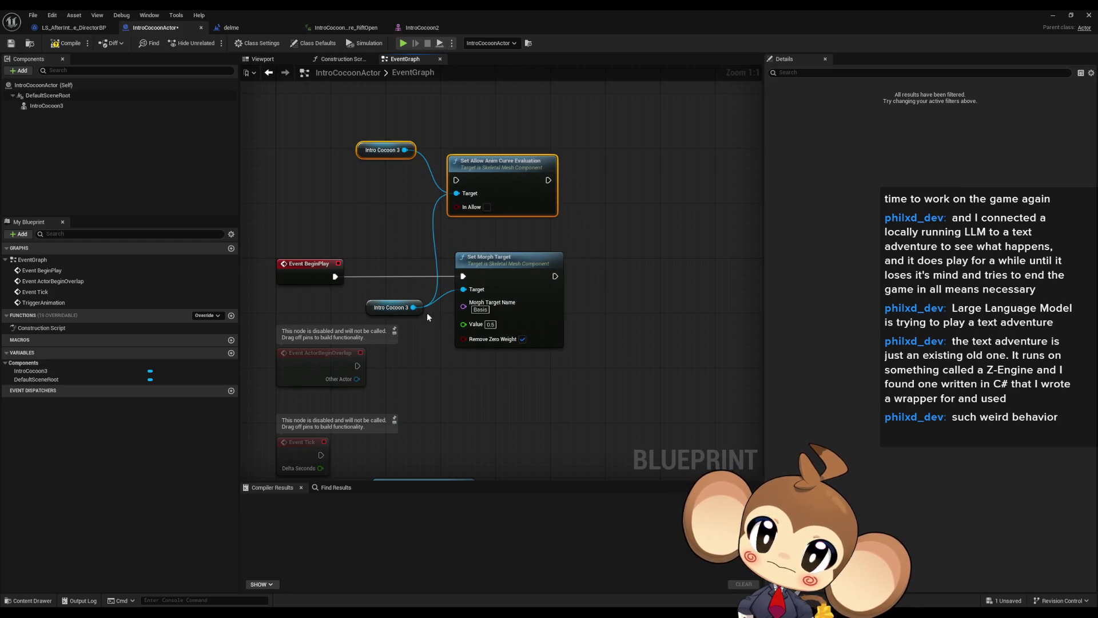
drag(413, 307, 480, 402)
text(skeletal mesh)
scroll(552, 482, up, 5)
scroll(554, 494, up, 4)
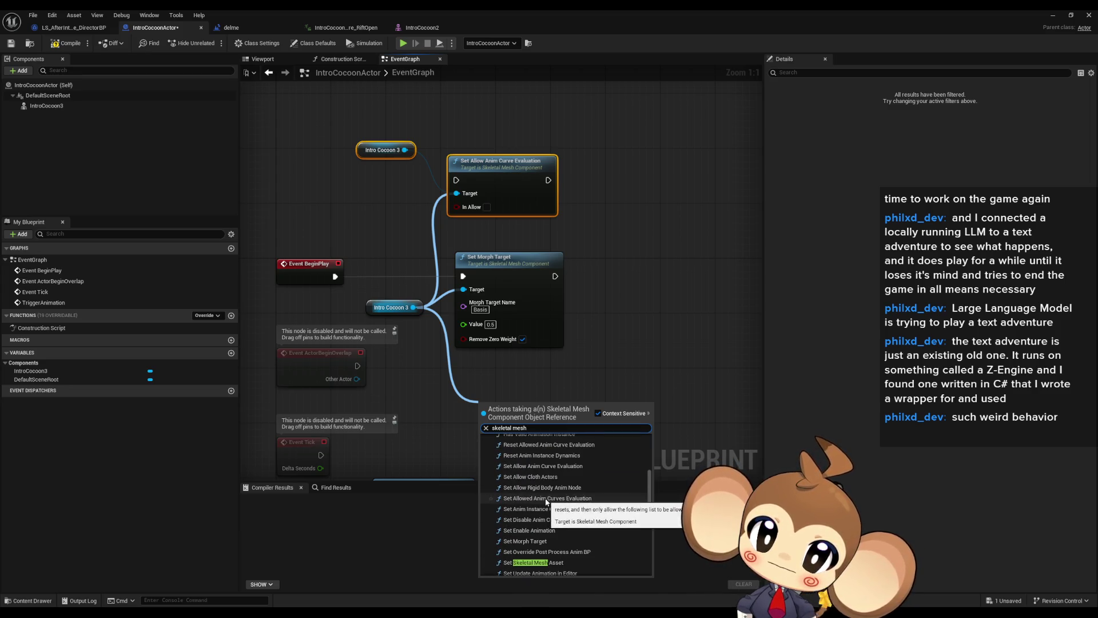
click(547, 498)
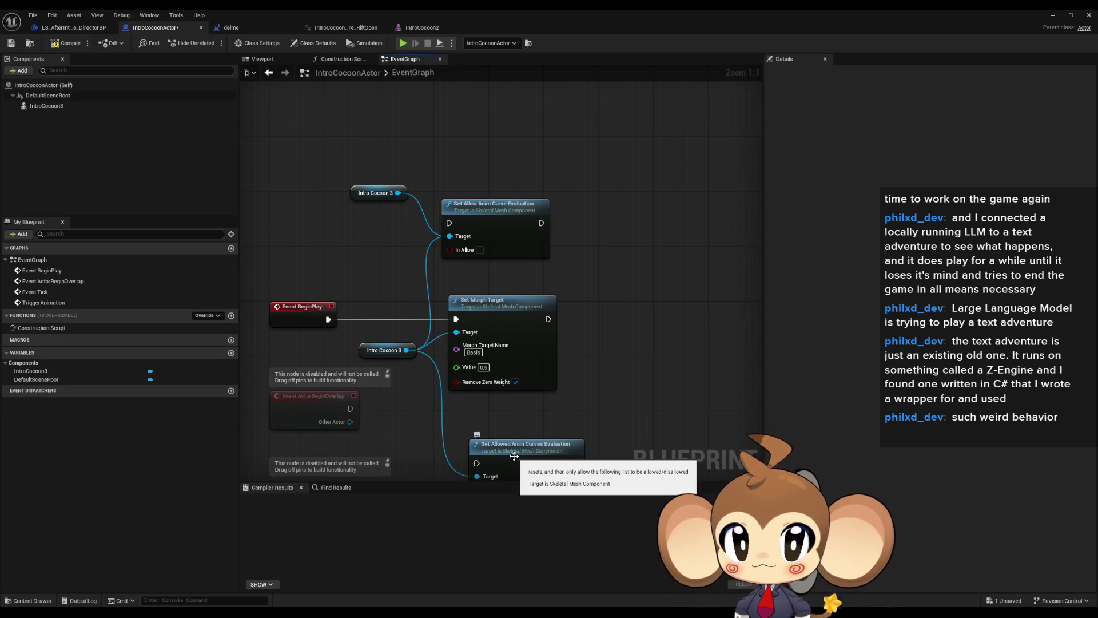
click(479, 251)
Step: Place the curve evaluation node beside Set Morph Target and restore the window to show the level editor
mouse_move(493, 218)
mouse_down()
mouse_move(609, 257)
mouse_move(633, 307)
mouse_move(549, 319)
mouse_up()
click(584, 244)
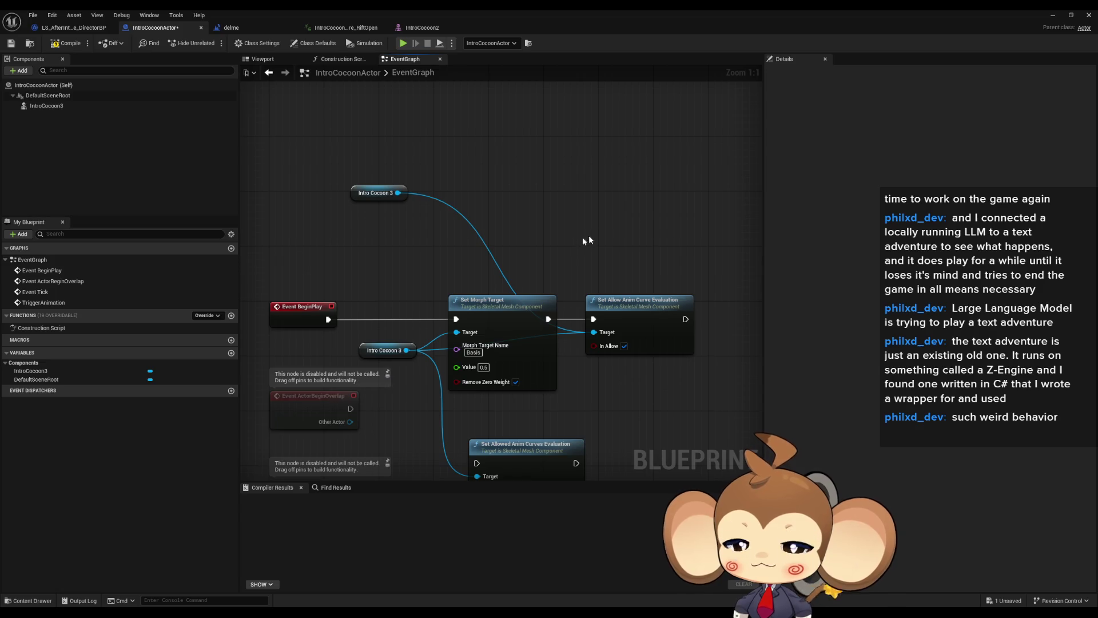
click(1073, 15)
click(211, 46)
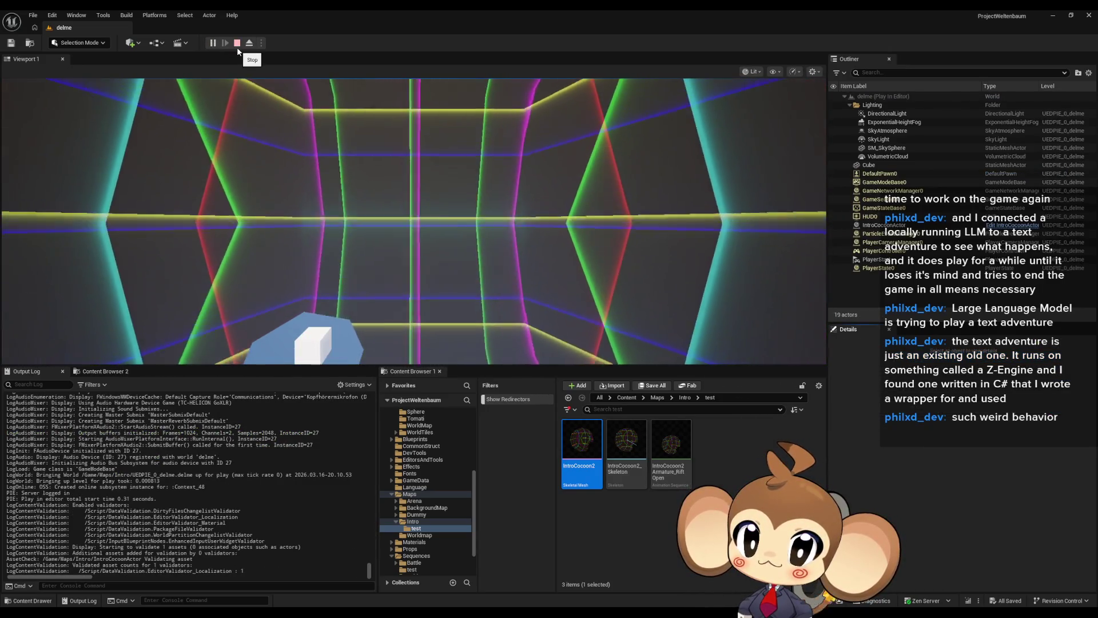
Step: Stop the play session, open the delme level blueprint, and play-test the level once
click(237, 43)
click(150, 45)
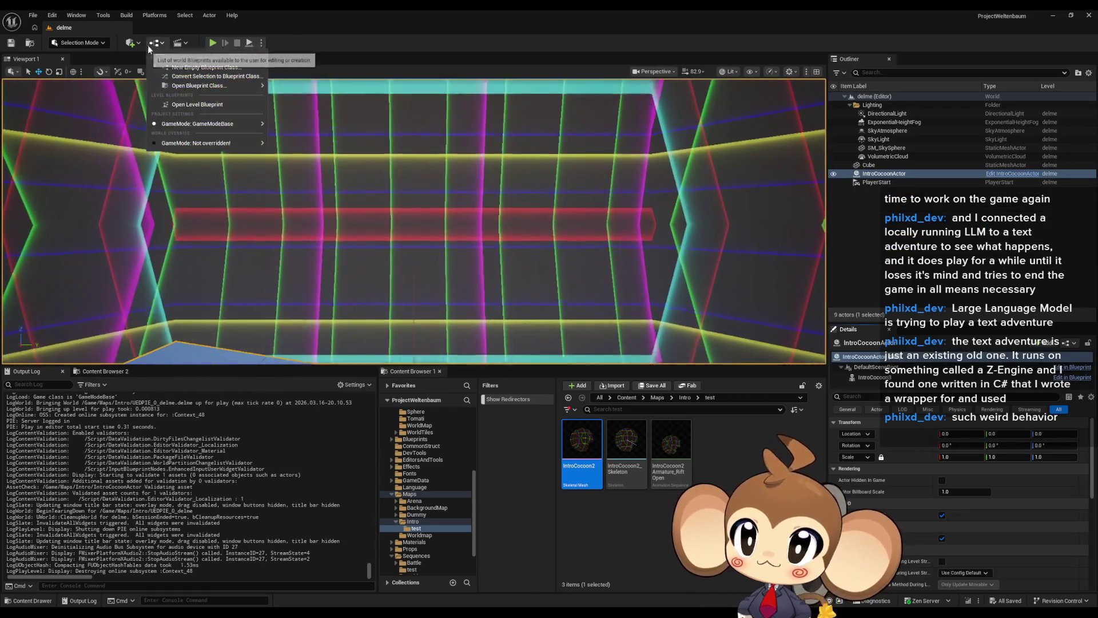
click(181, 104)
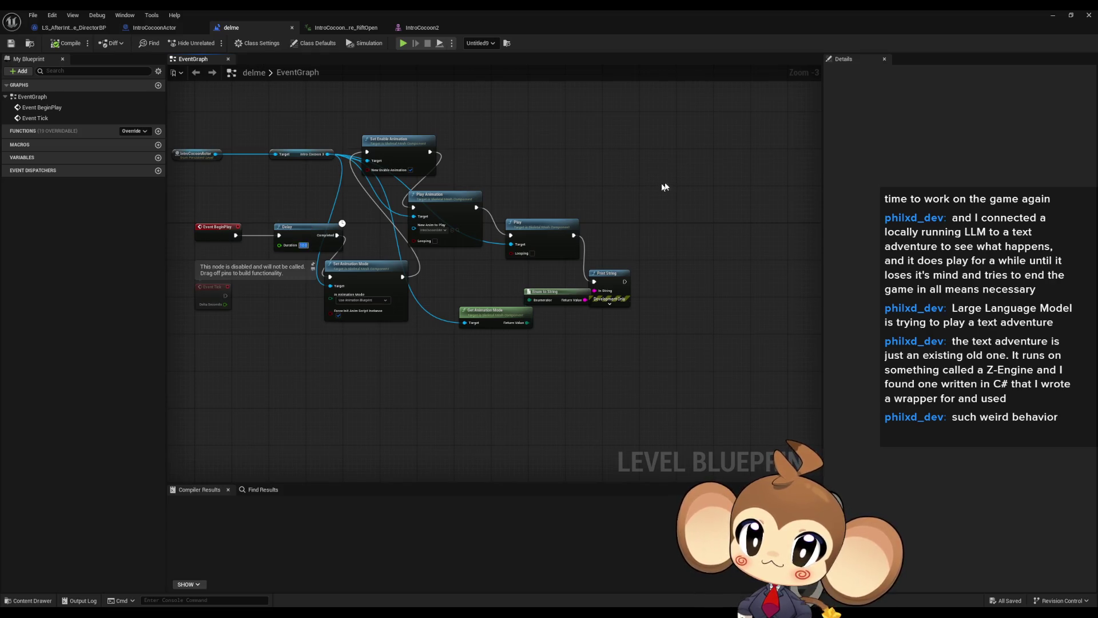
mouse_move(1021, 19)
mouse_down()
mouse_move(573, 153)
mouse_move(571, 394)
mouse_up()
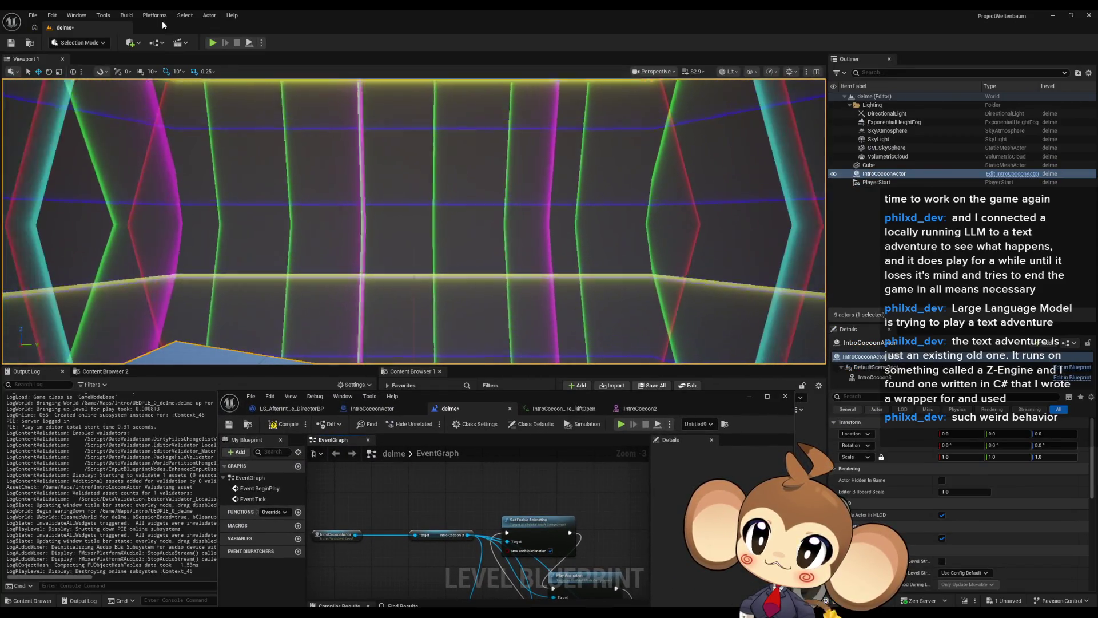
click(621, 423)
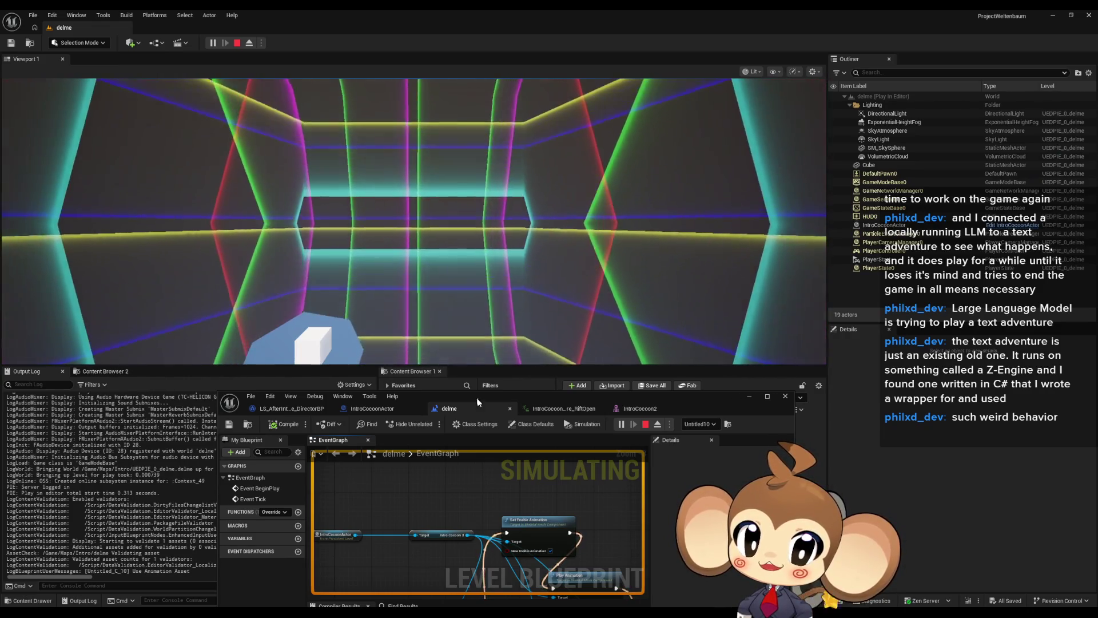
key(Escape)
Step: In the level blueprint, disconnect Play Animation's exec wire from the Play node
mouse_move(517, 507)
mouse_down()
mouse_move(593, 576)
mouse_move(525, 587)
mouse_up()
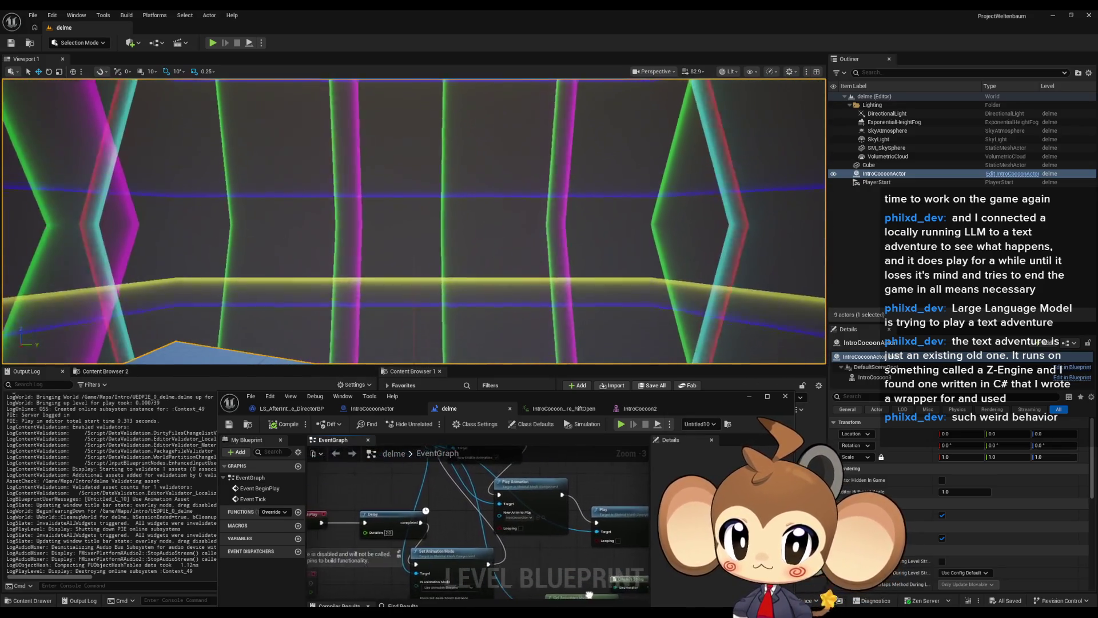
click(372, 409)
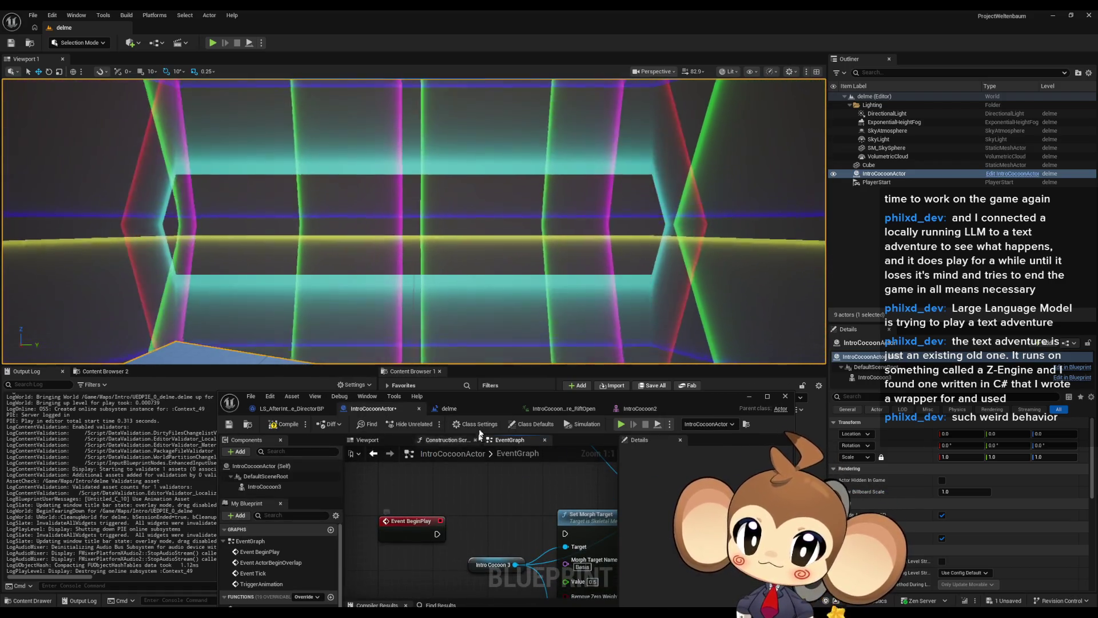
click(458, 410)
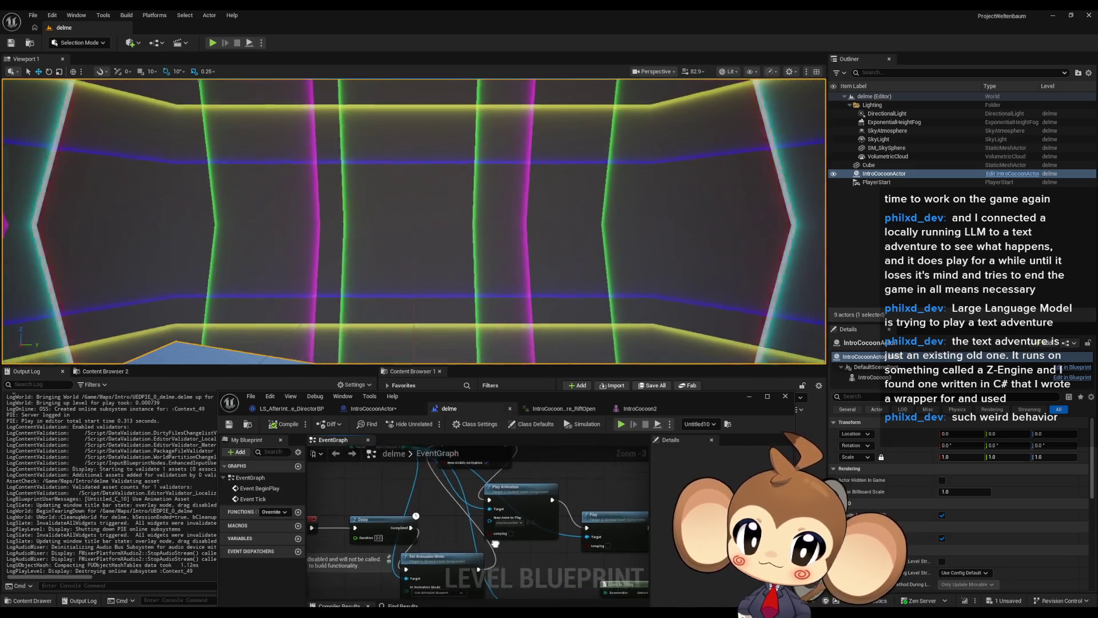
drag(492, 500, 449, 523)
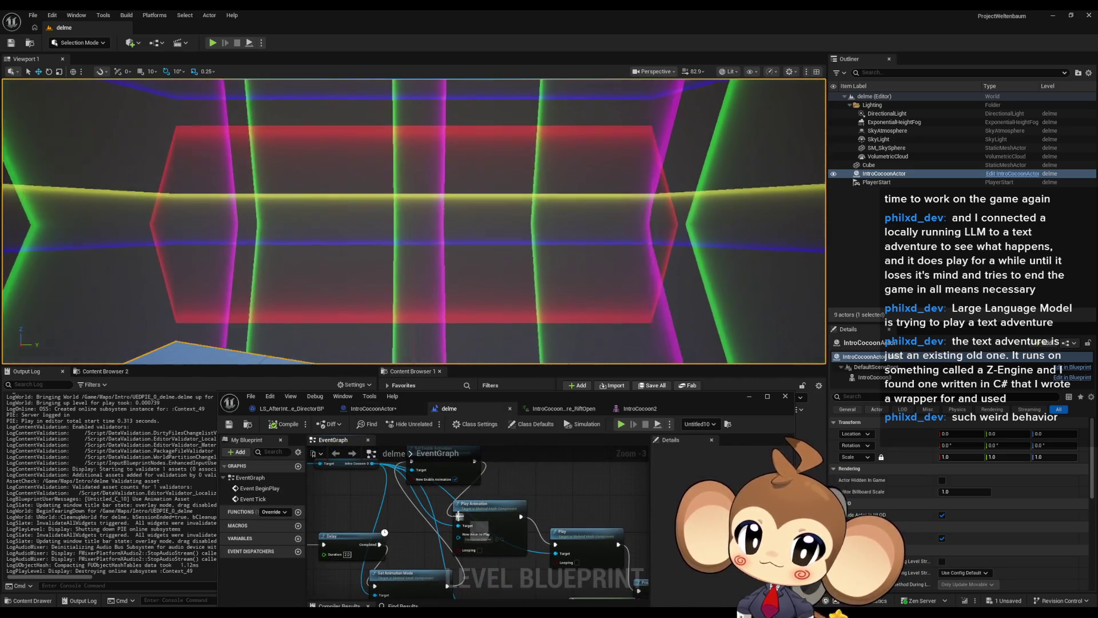
drag(548, 549, 539, 522)
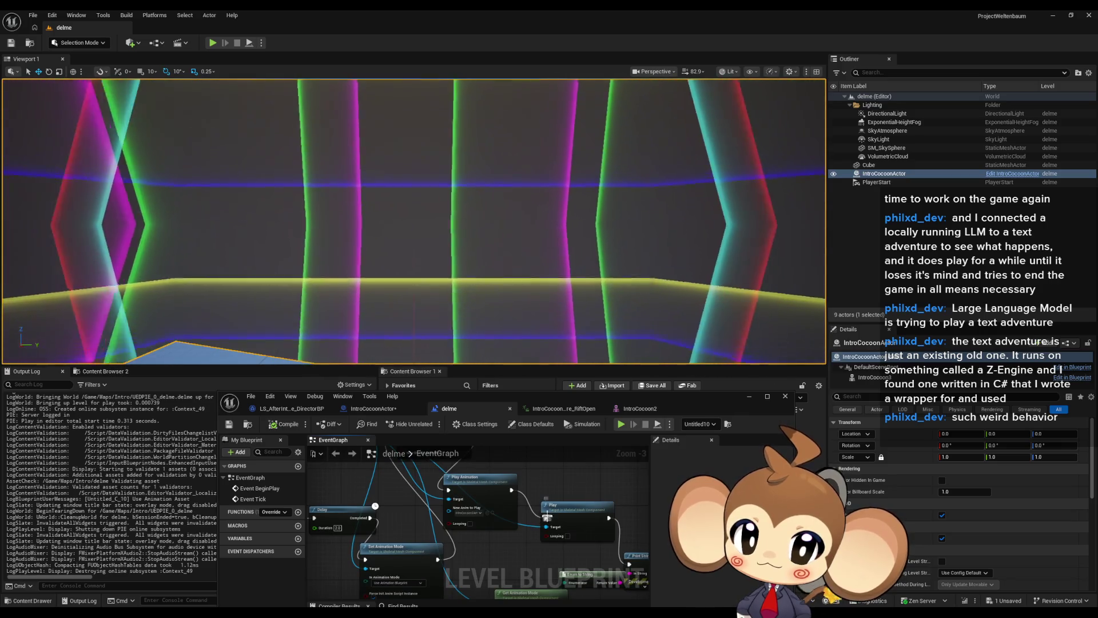
alt+click(547, 518)
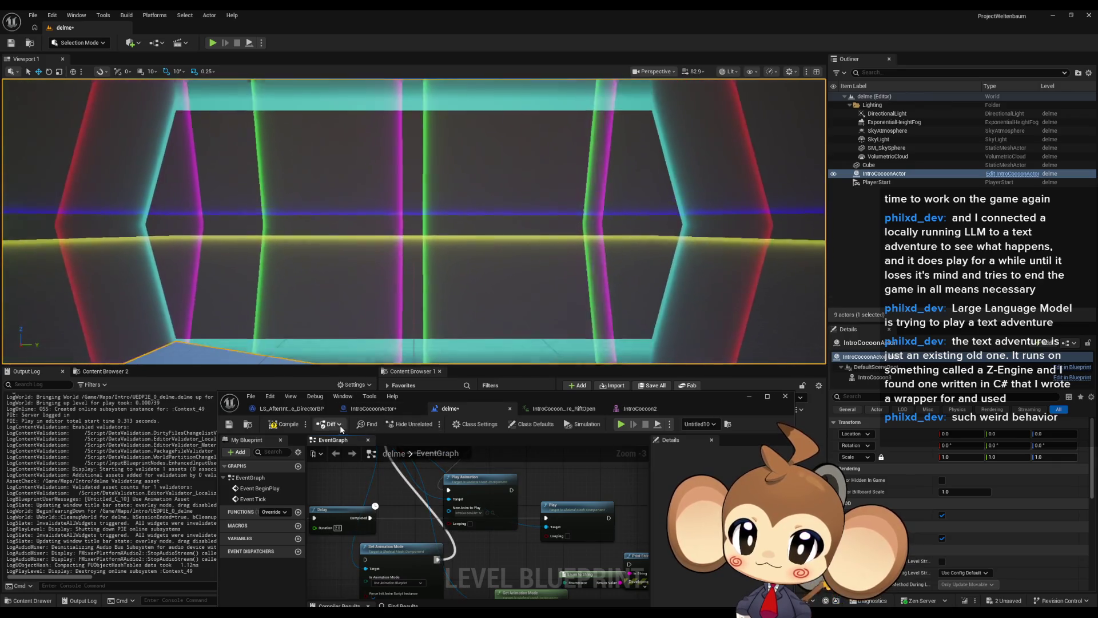
Step: Play-test and simulate the level, then return to the IntroCocoonActor blueprint
click(622, 425)
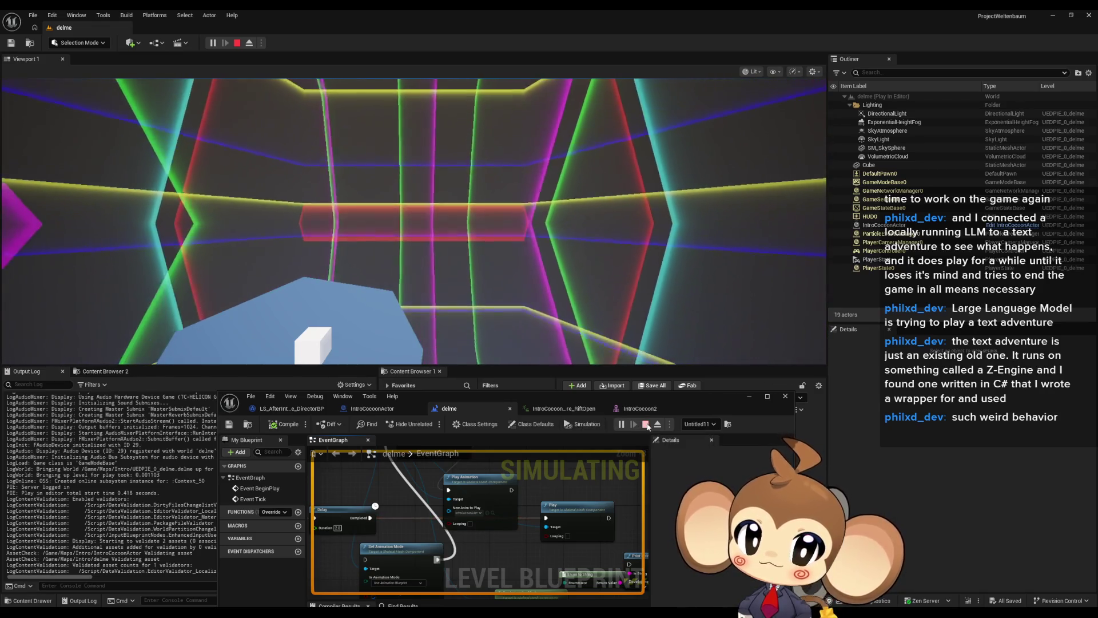
click(646, 425)
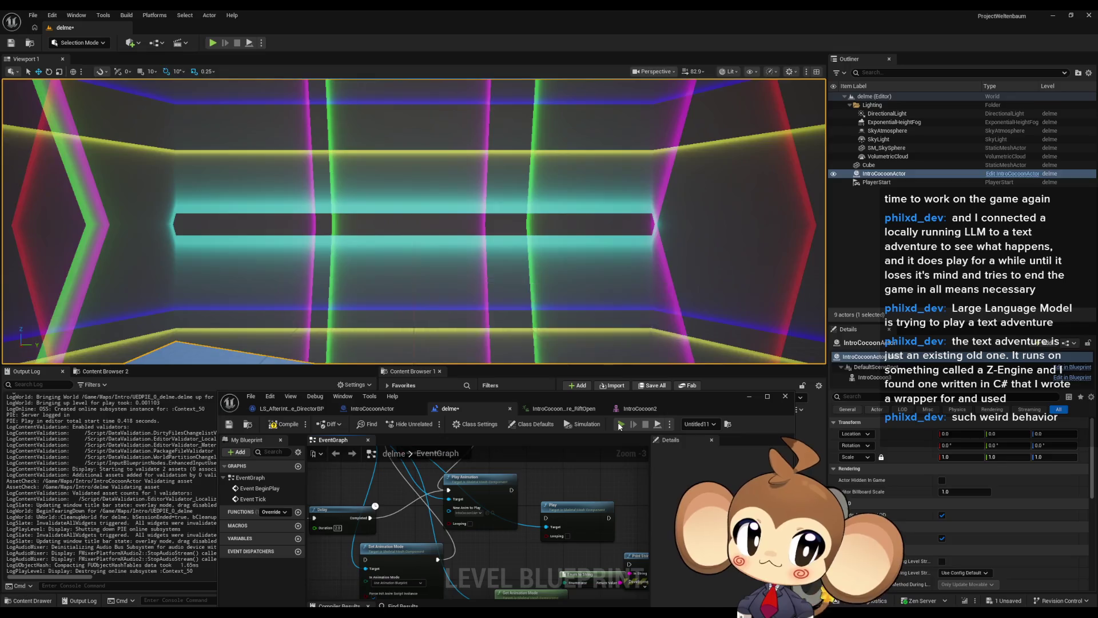
click(619, 424)
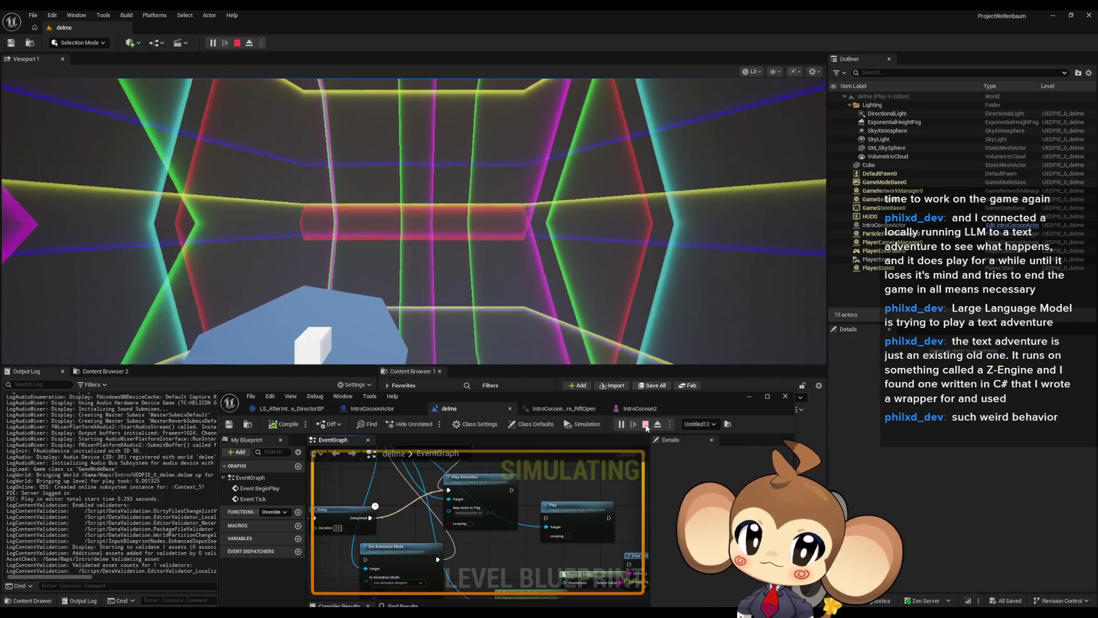
click(646, 425)
click(364, 409)
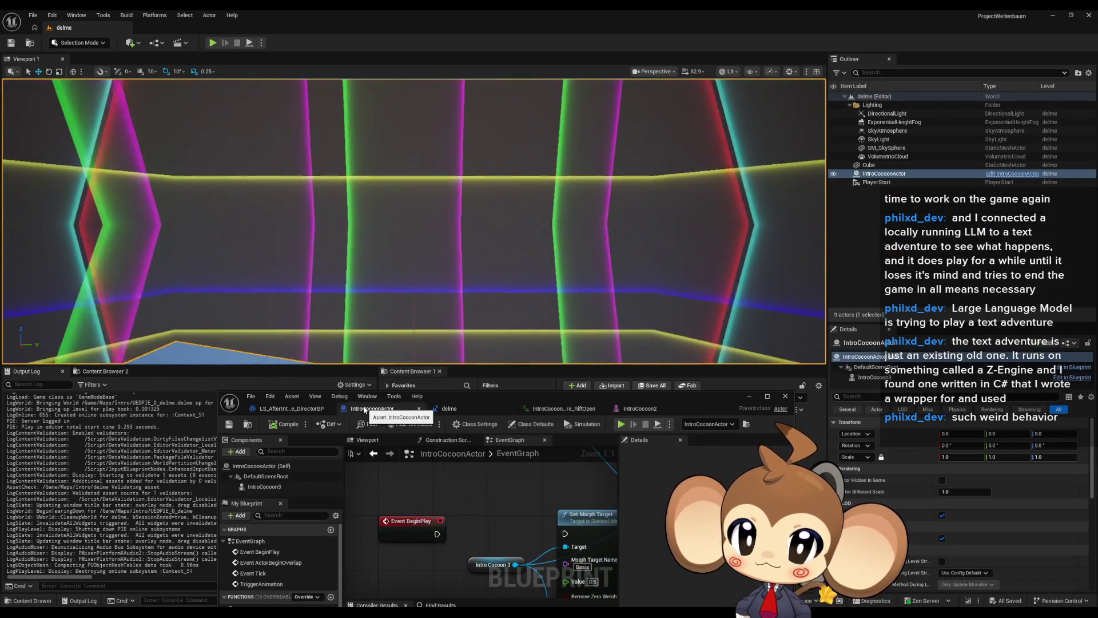
Step: Wire Event BeginPlay into Set Morph Target and run a quick play-test
drag(572, 536, 438, 529)
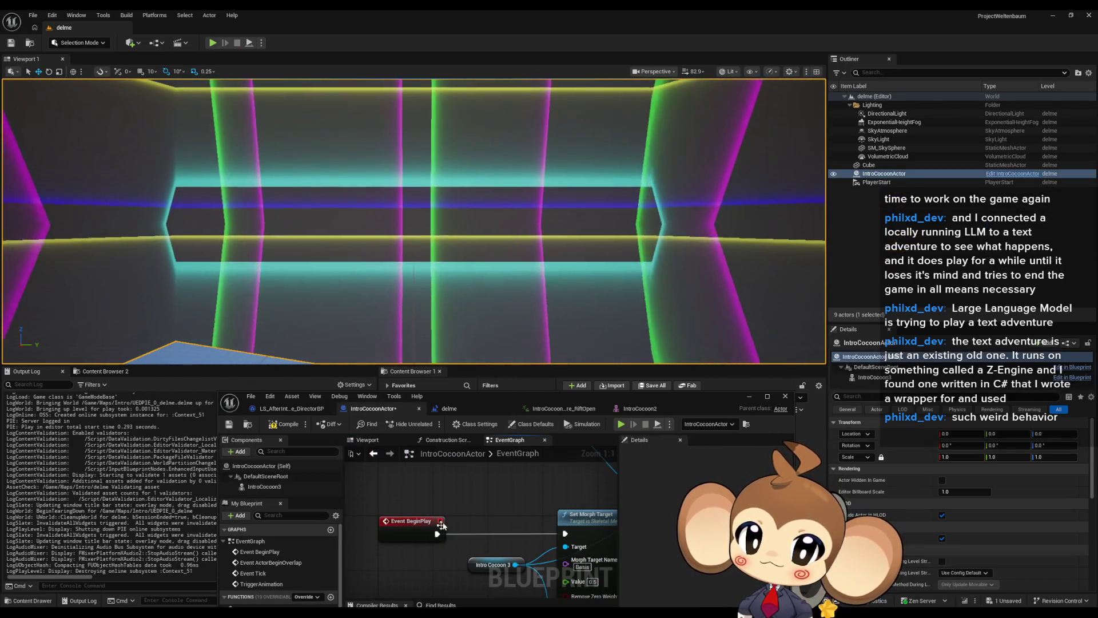
click(620, 424)
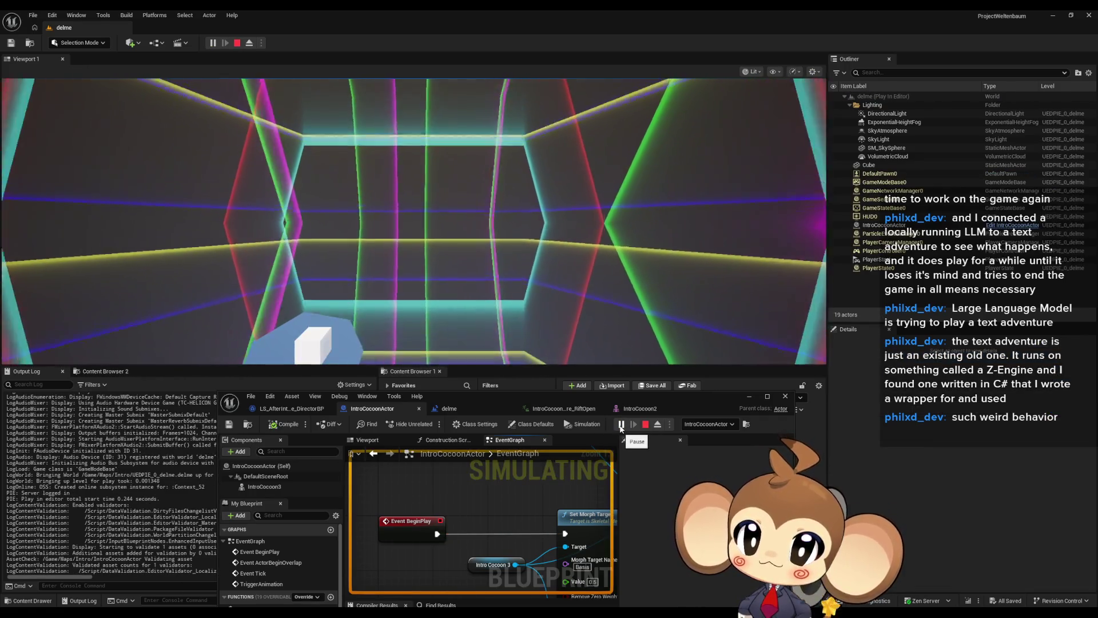
click(649, 425)
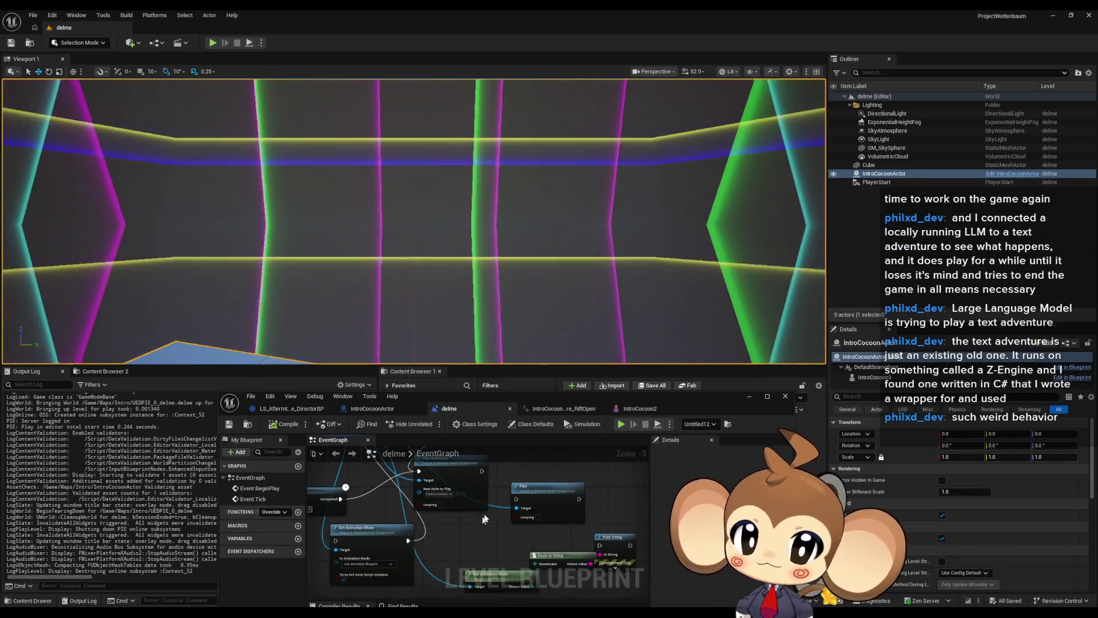
Step: Add a Print String reading 'EEEEEEEEEEEE' after the level's Play Animation and play-test it
mouse_move(481, 471)
mouse_down()
mouse_move(527, 455)
mouse_move(519, 492)
mouse_up()
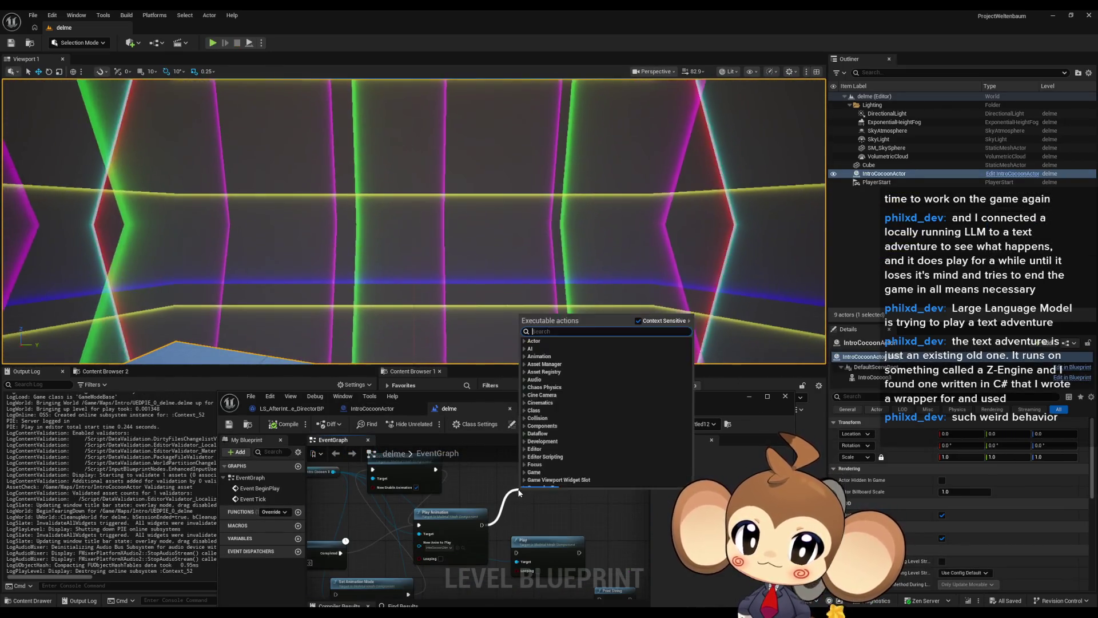
text(print)
key(Return)
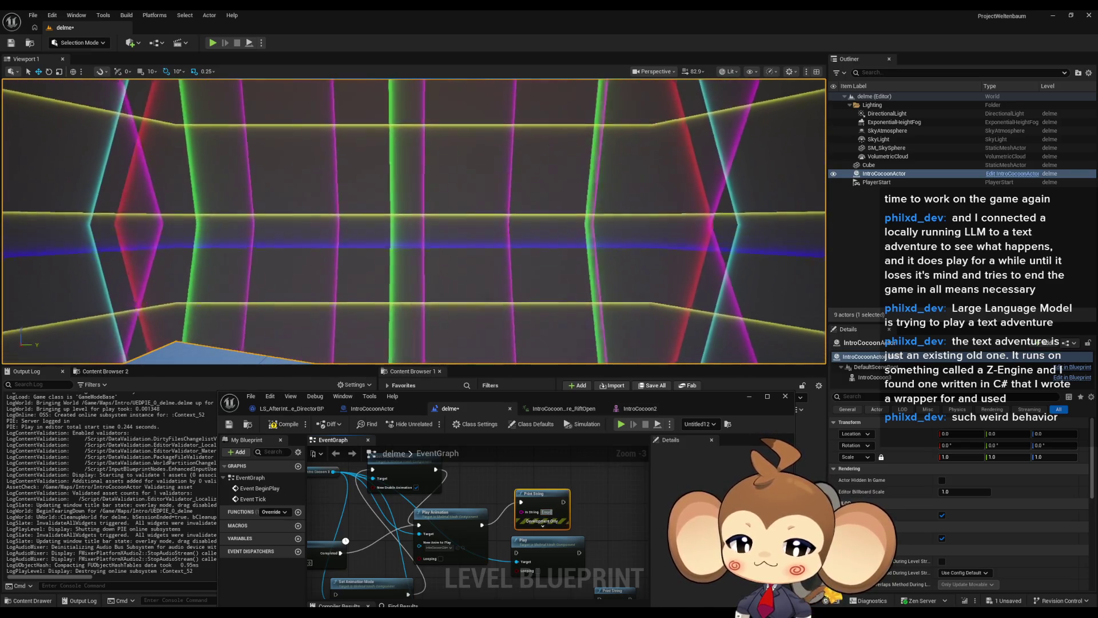
text(: HEEEEEEEEEEEE)
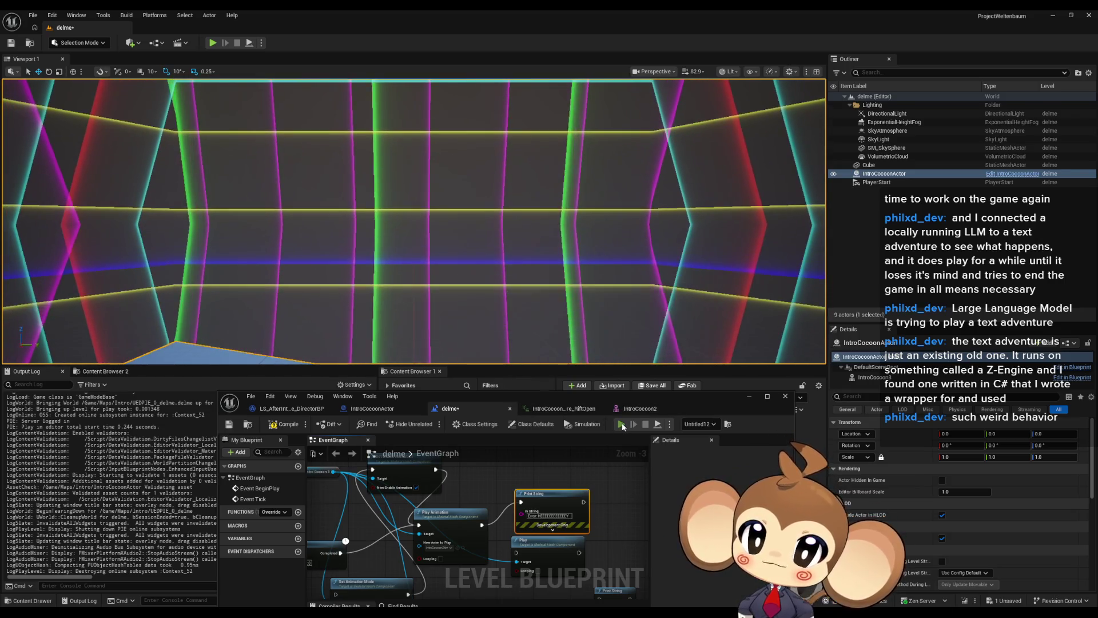
click(622, 424)
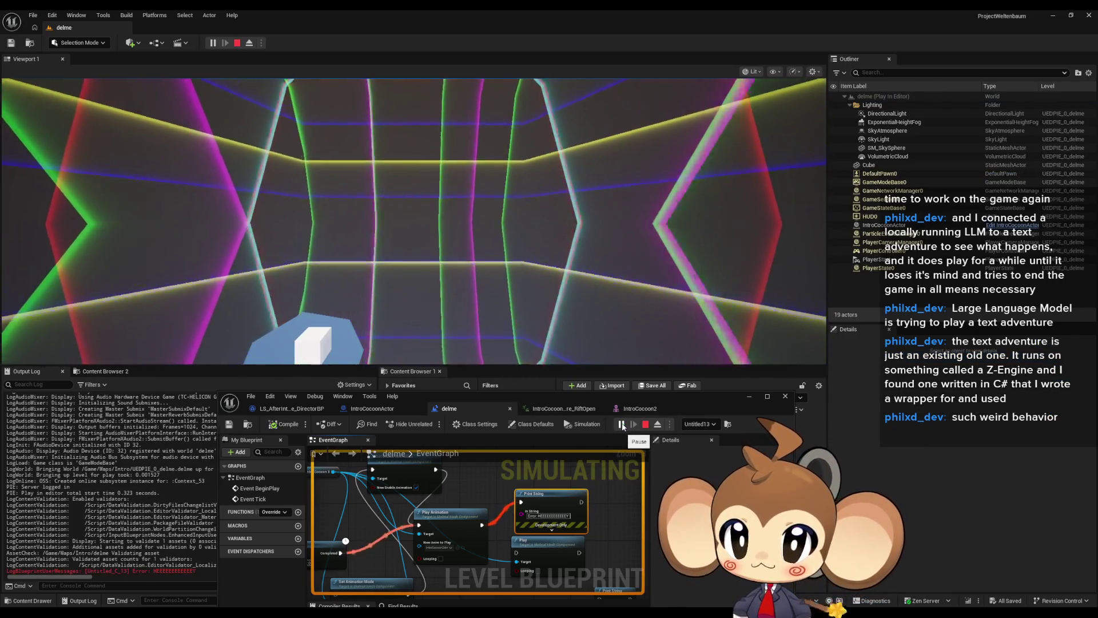
key(Escape)
click(377, 409)
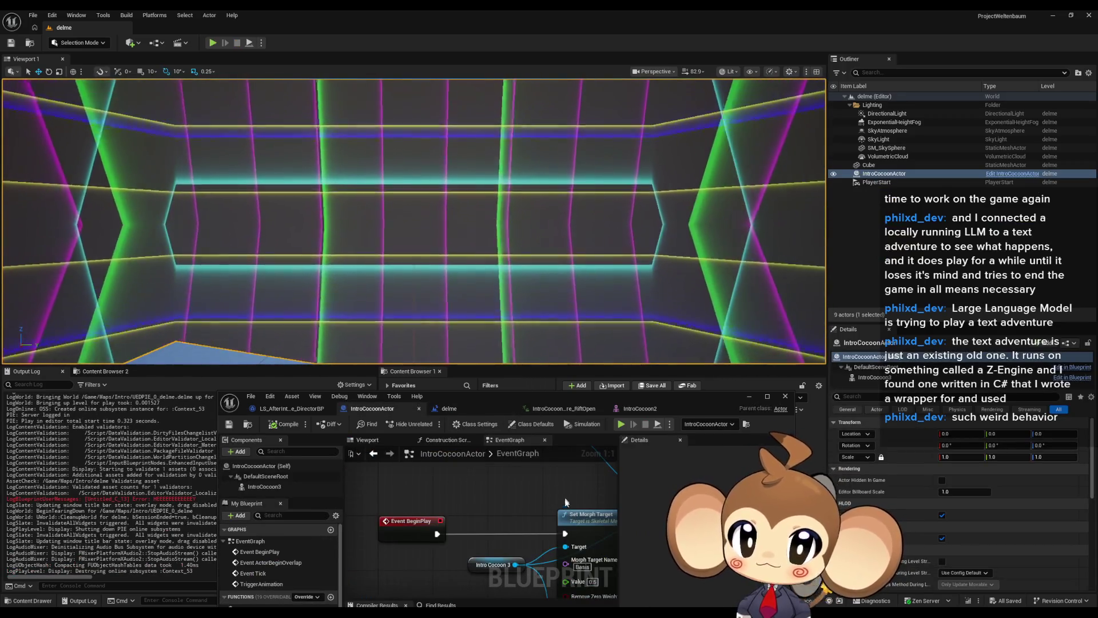
Step: Add a Reset Allowed Anim Curve Evaluation node off the Intro Cocoon 3 pin via a 'skeletal mesh' search
scroll(369, 494, down, 2)
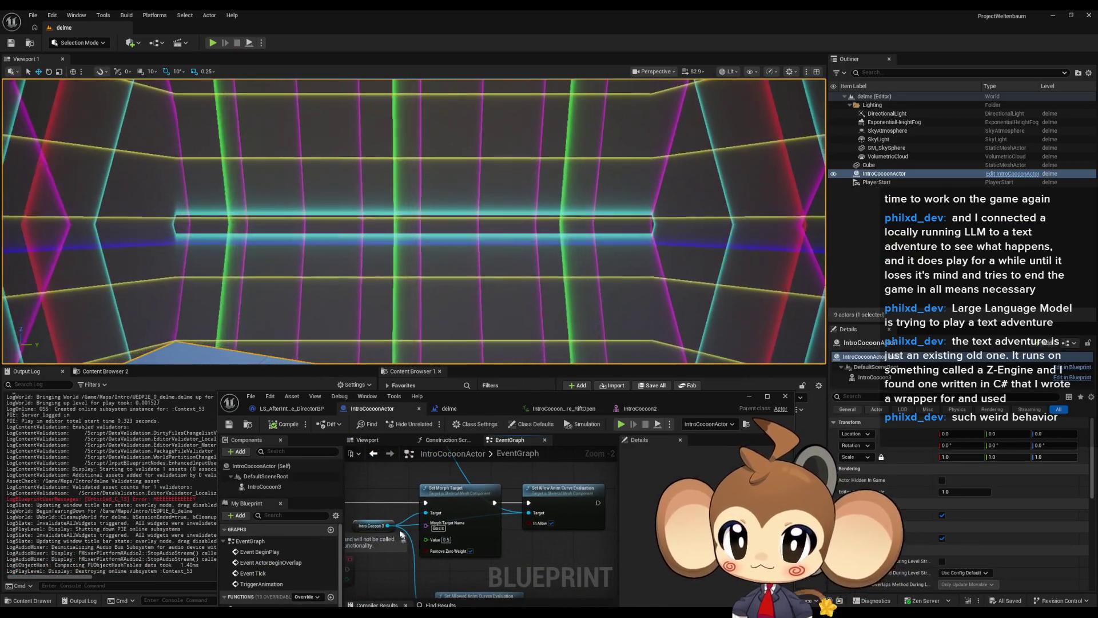
drag(511, 564, 538, 557)
text(skeletal mesh)
scroll(631, 508, down, 10)
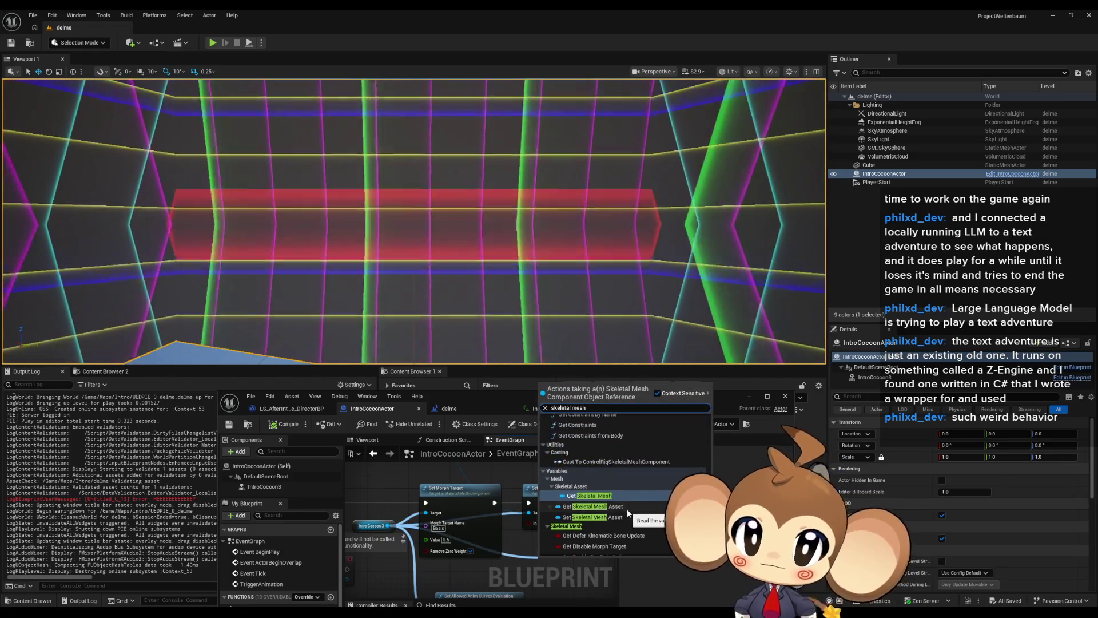
scroll(646, 508, up, 5)
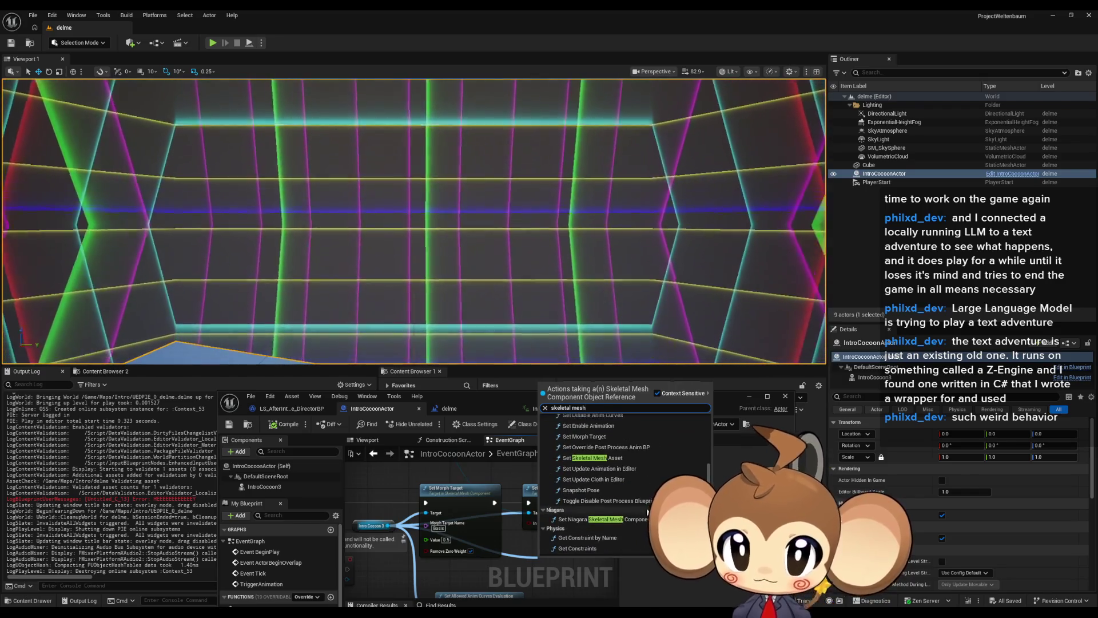
scroll(648, 502, up, 3)
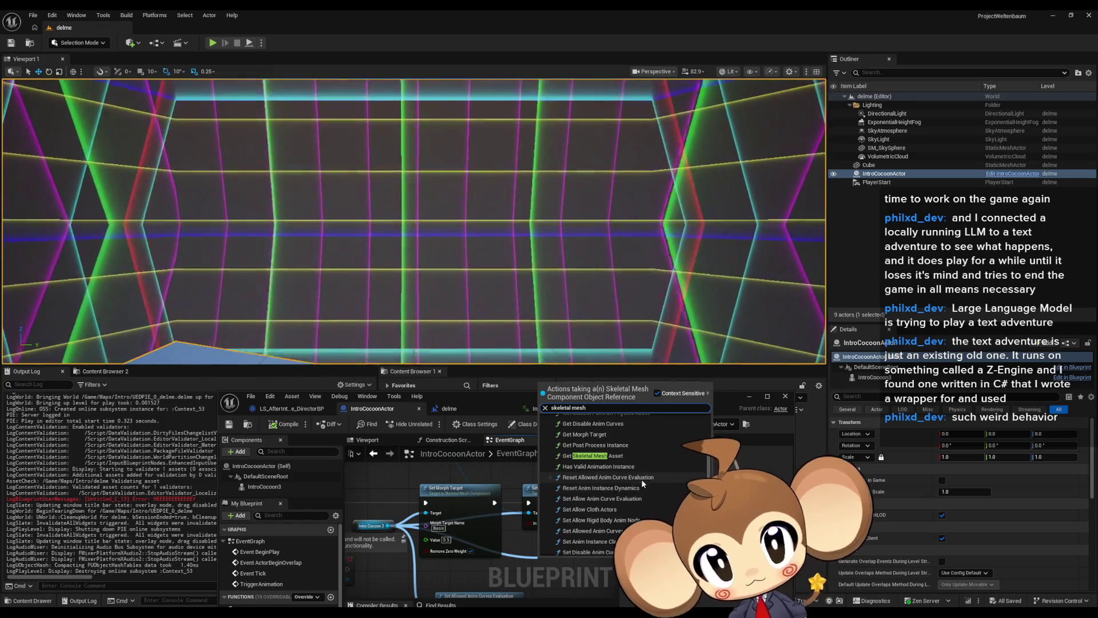
click(648, 478)
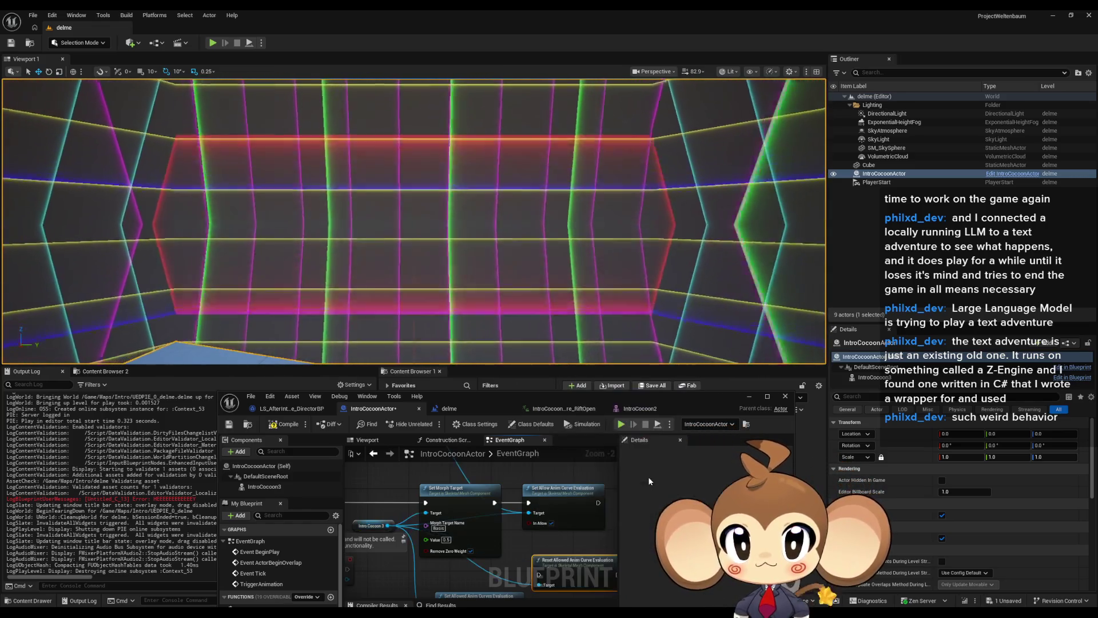
Step: Frame the morph nodes and play-test the level with the reset node in place
drag(518, 465, 517, 539)
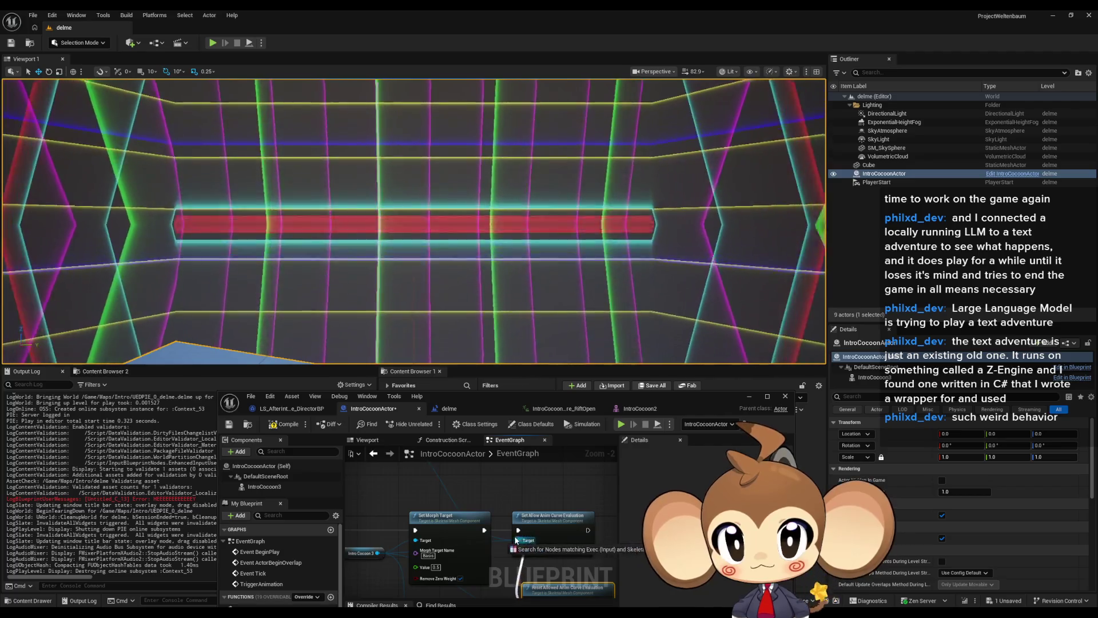
drag(513, 502, 498, 474)
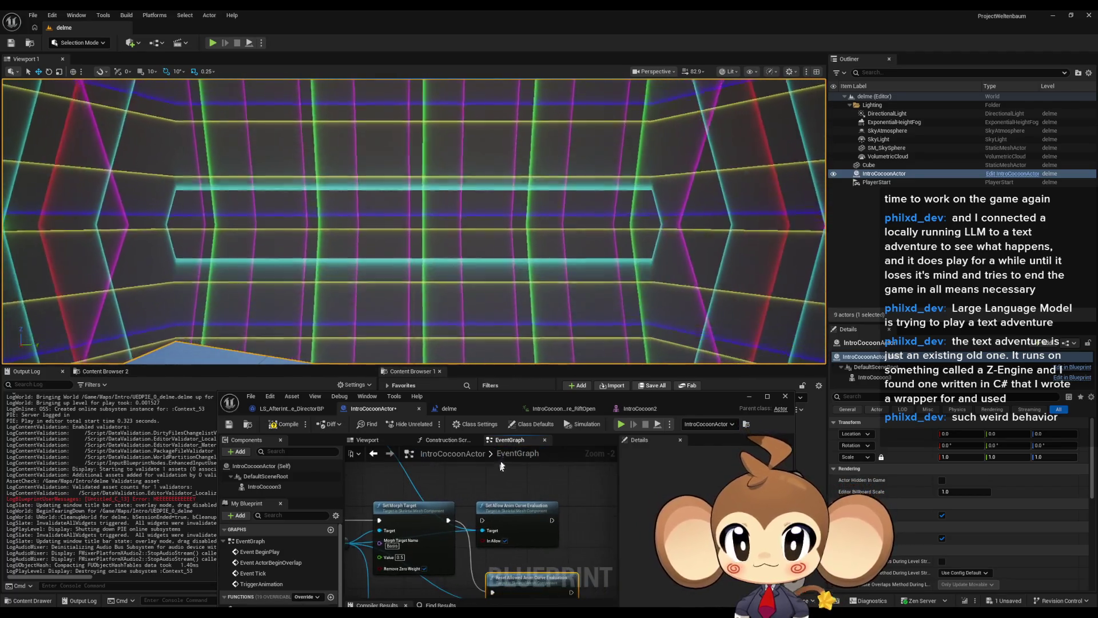
click(626, 425)
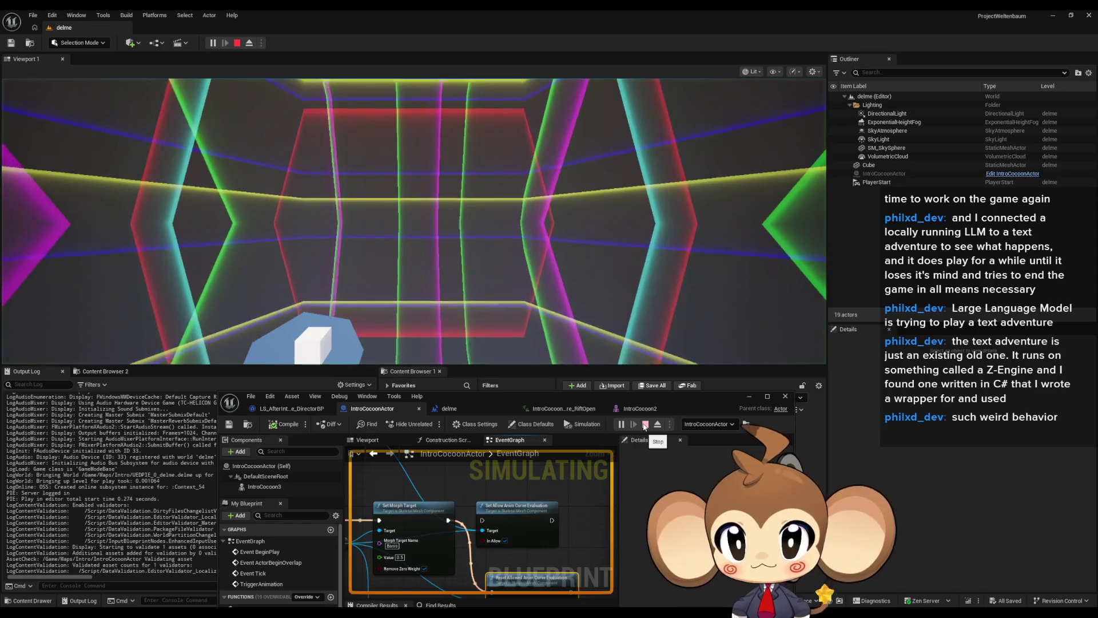
click(645, 426)
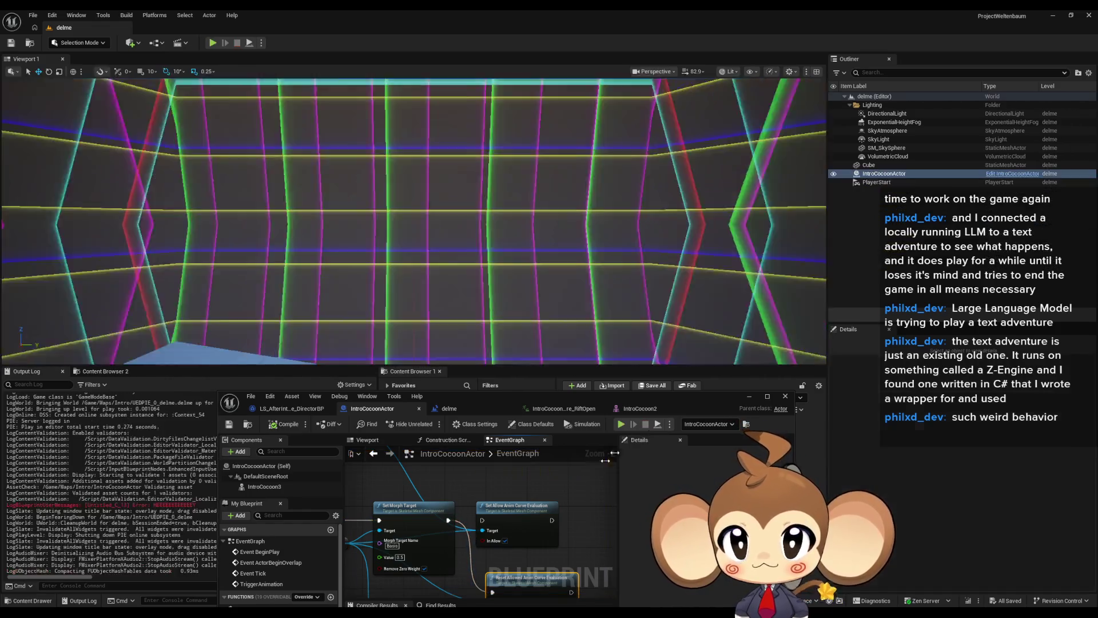
Step: Remove the Get Cloth Max Distance Scale node that was added off Intro Cocoon 3 by mistake
drag(384, 493, 543, 506)
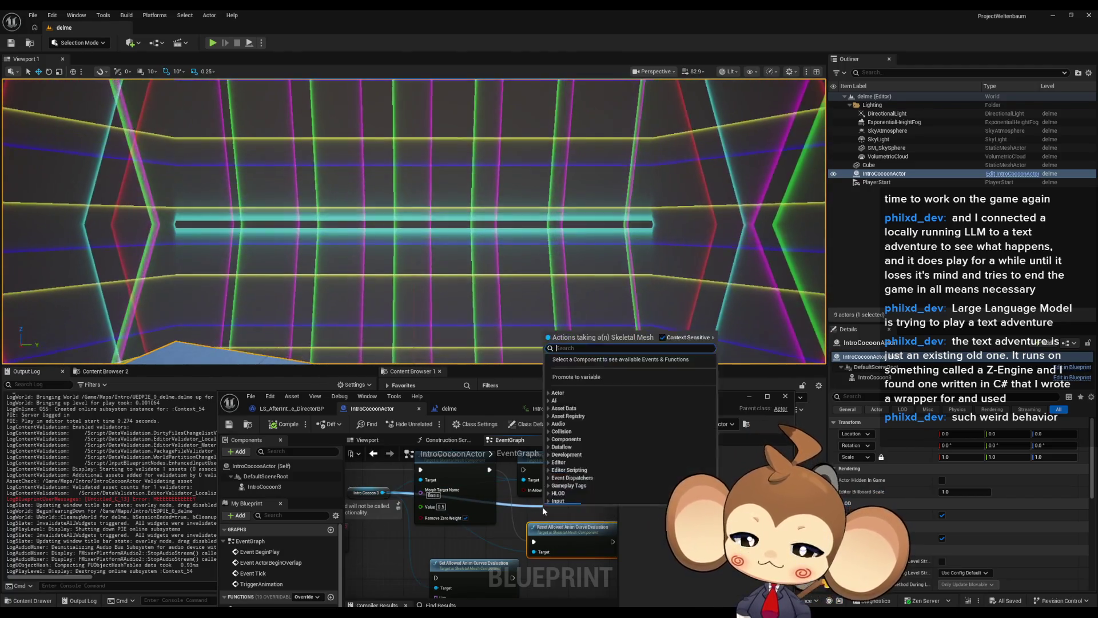
text(get)
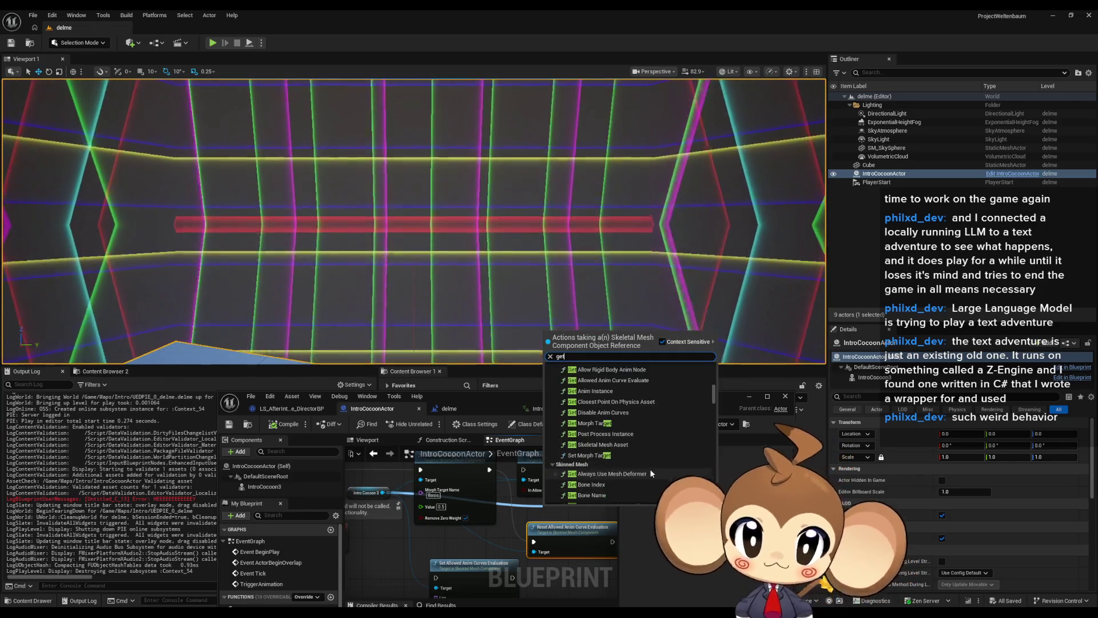
scroll(661, 475, up, 5)
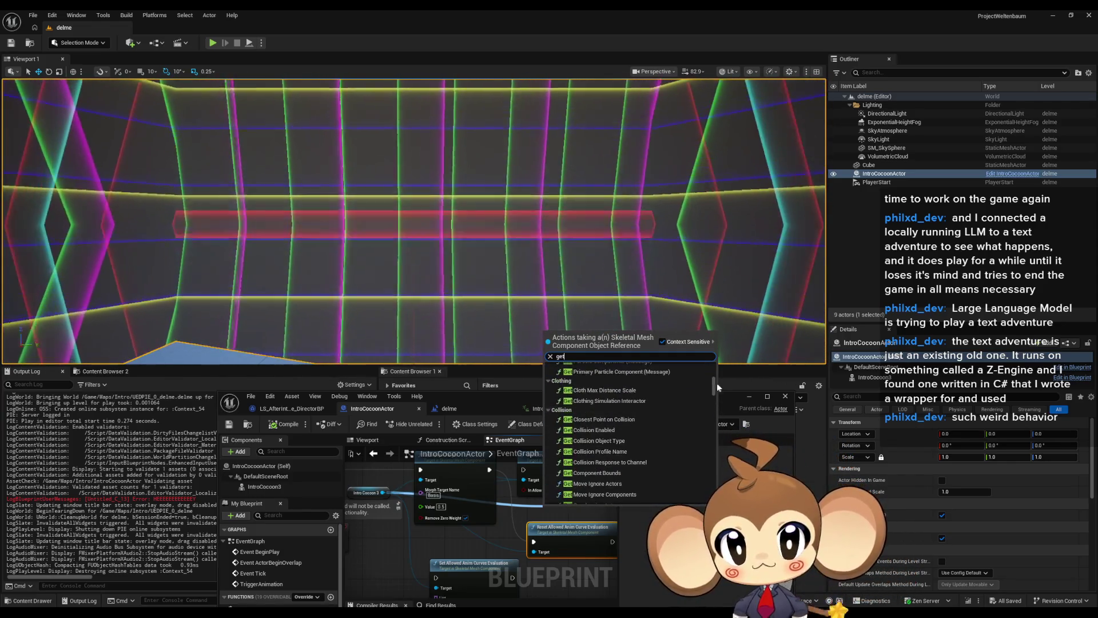
click(582, 494)
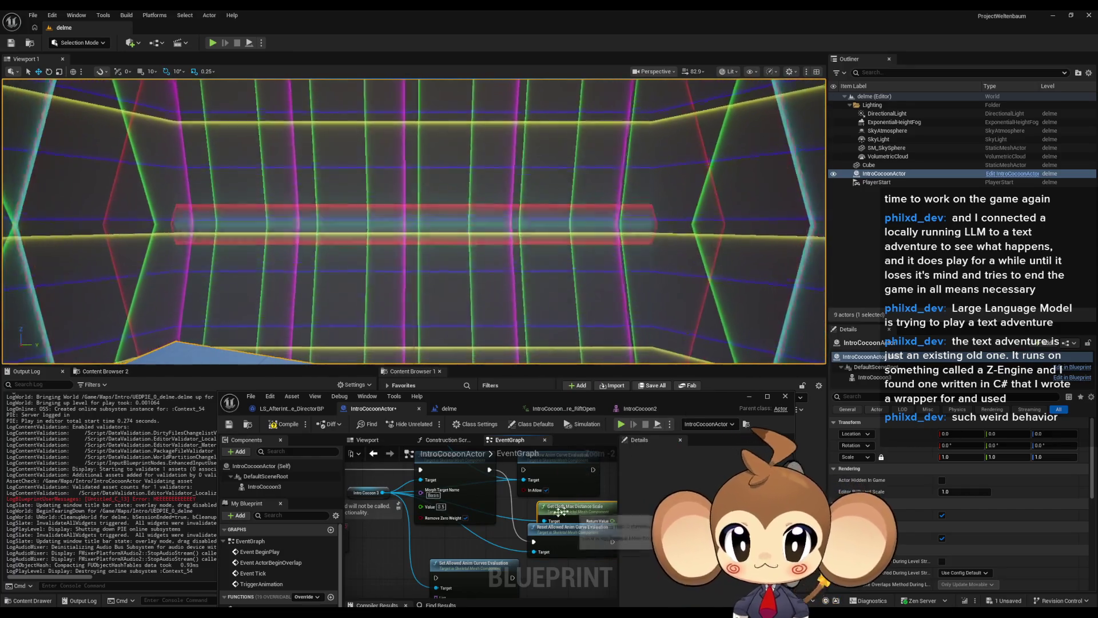
key(Delete)
Step: Maximize the blueprint editor and duplicate the Intro Cocoon 3 reference node
click(379, 492)
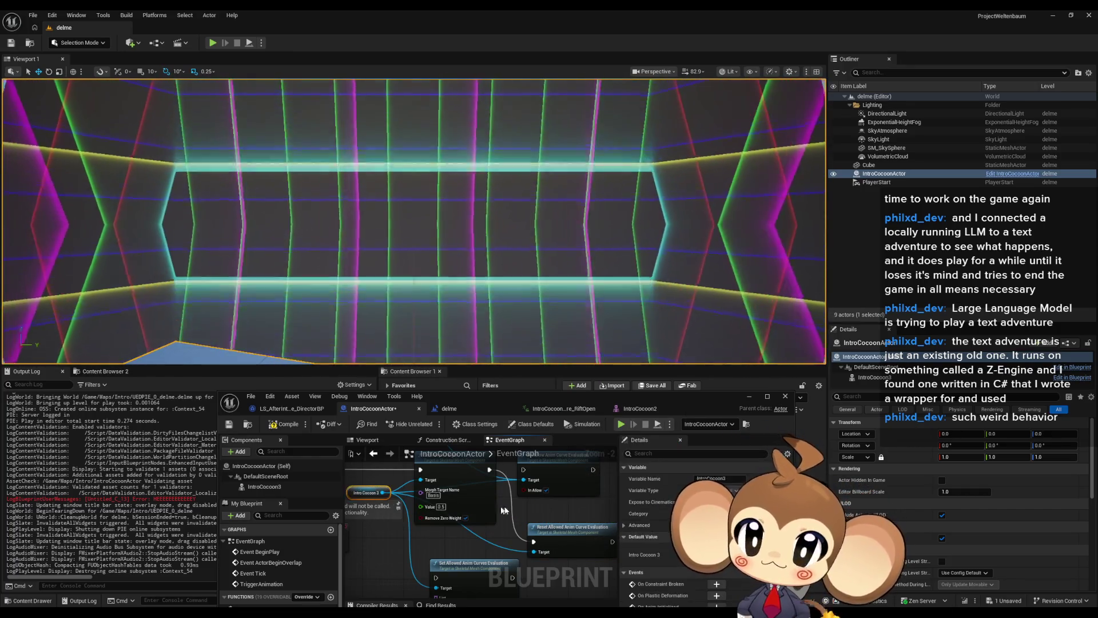
double_click(507, 394)
scroll(455, 300, up, 3)
key(ctrl+c)
key(ctrl+v)
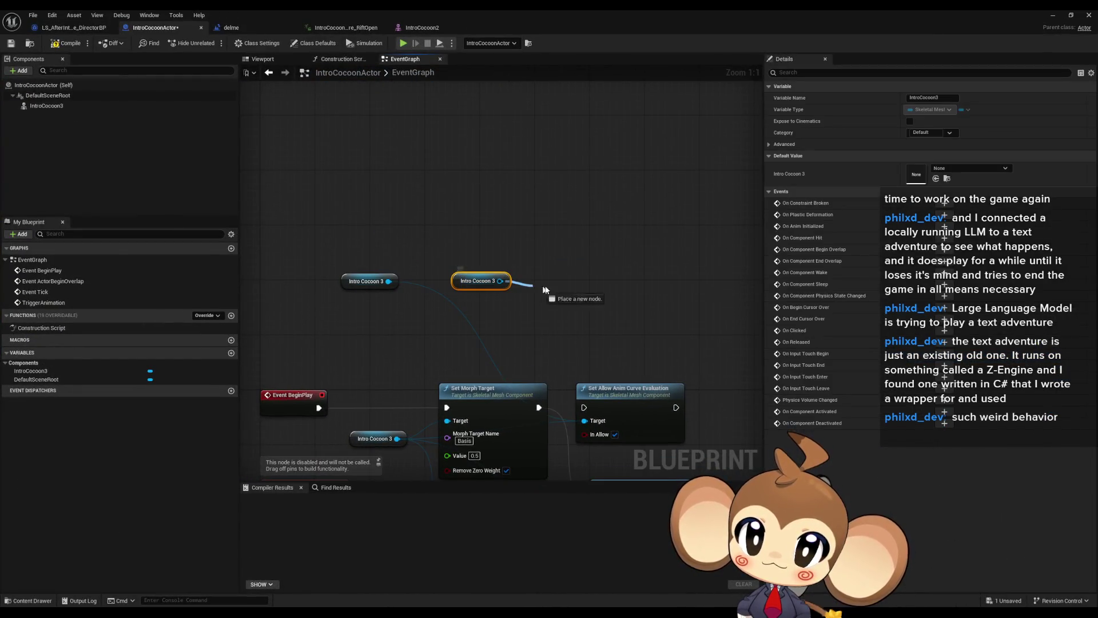
Step: Search 'get' actions off the new Intro Cocoon 3, collapsing the AI, Animation and Animation Data Model categories
drag(543, 290, 544, 293)
text(getz)
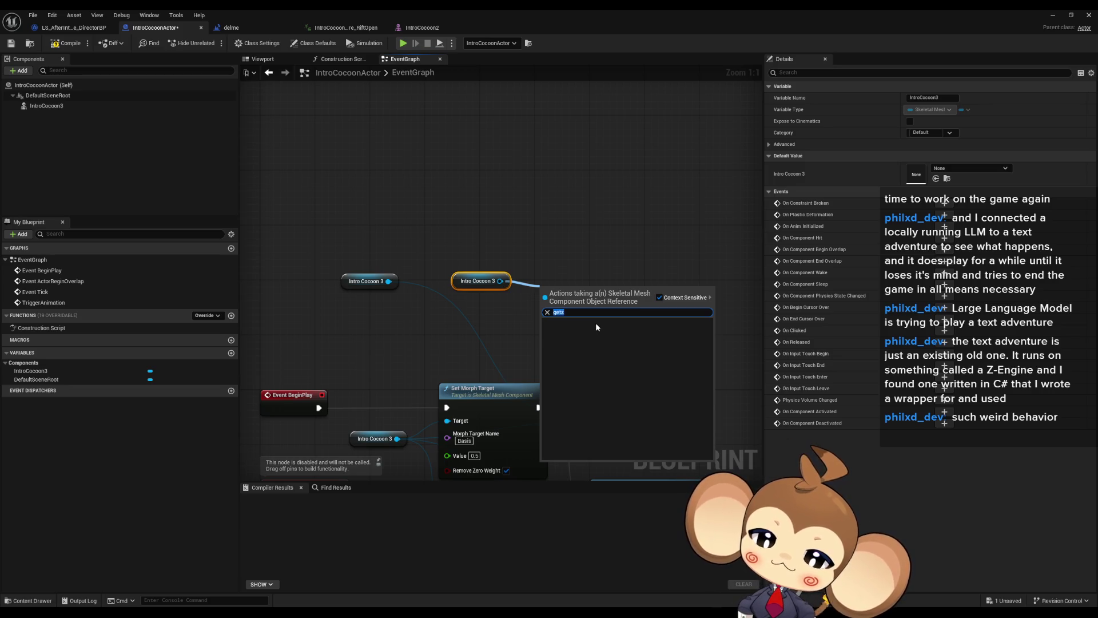
key(BackSpace)
scroll(663, 358, up, 5)
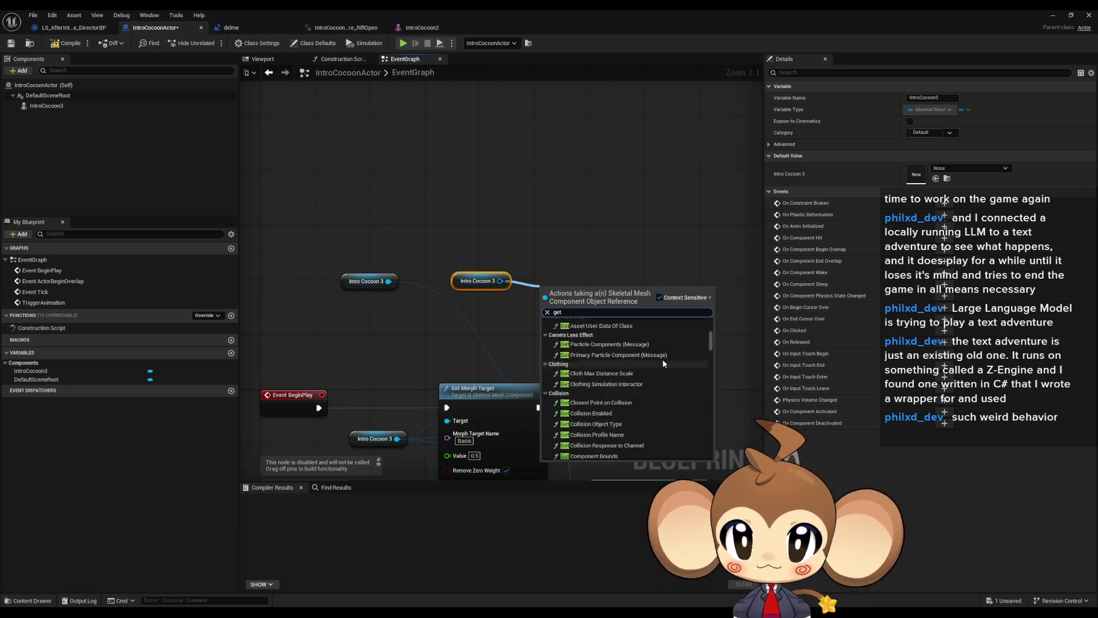
scroll(690, 350, up, 5)
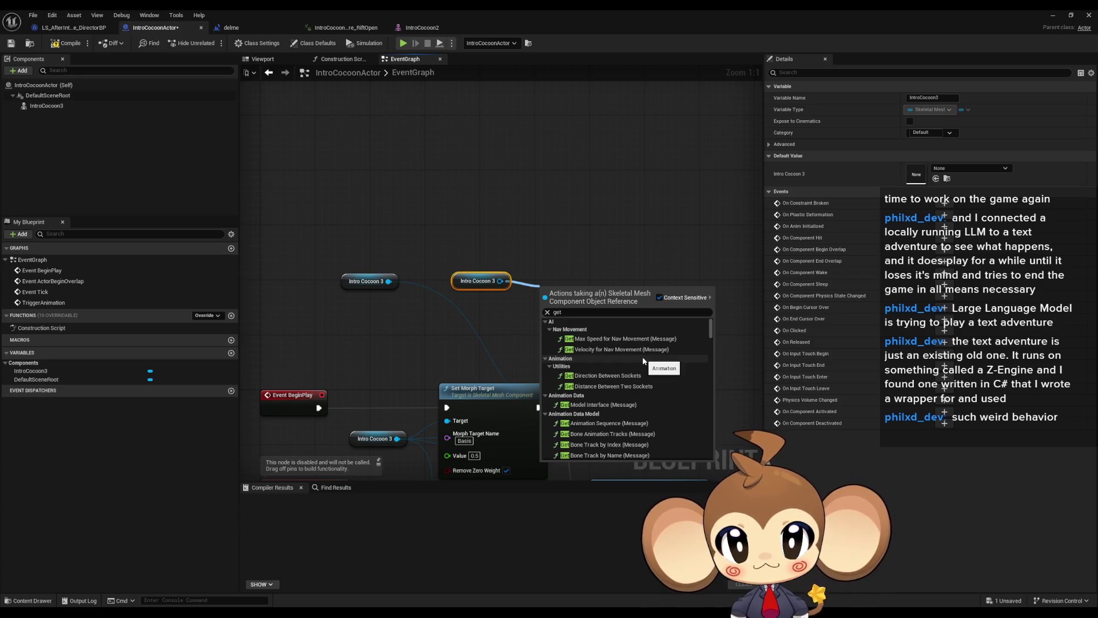
click(546, 322)
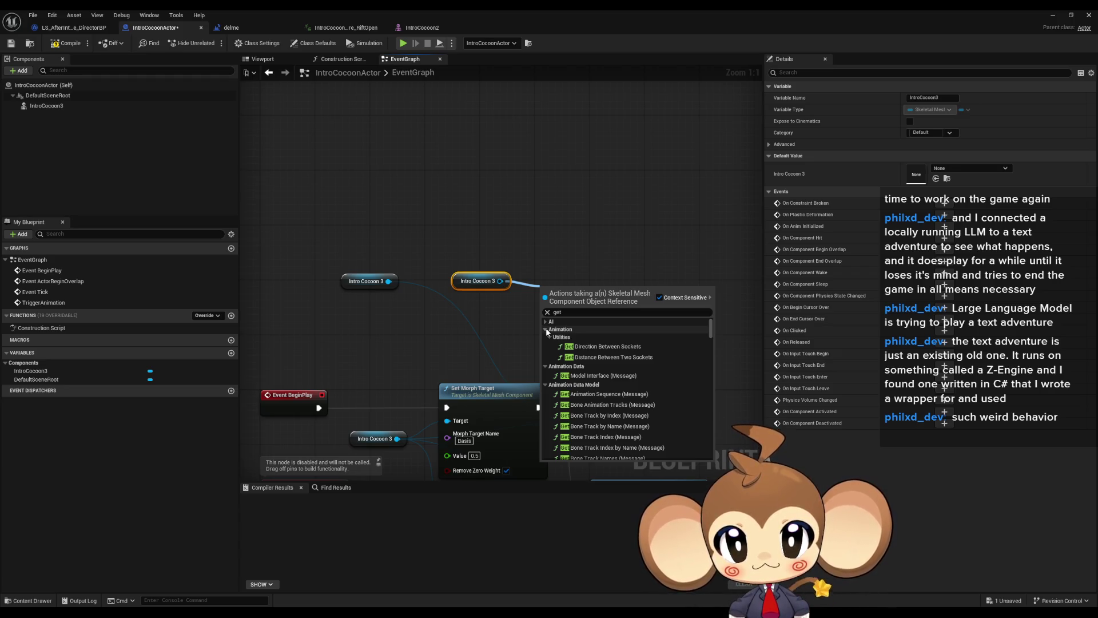
click(546, 329)
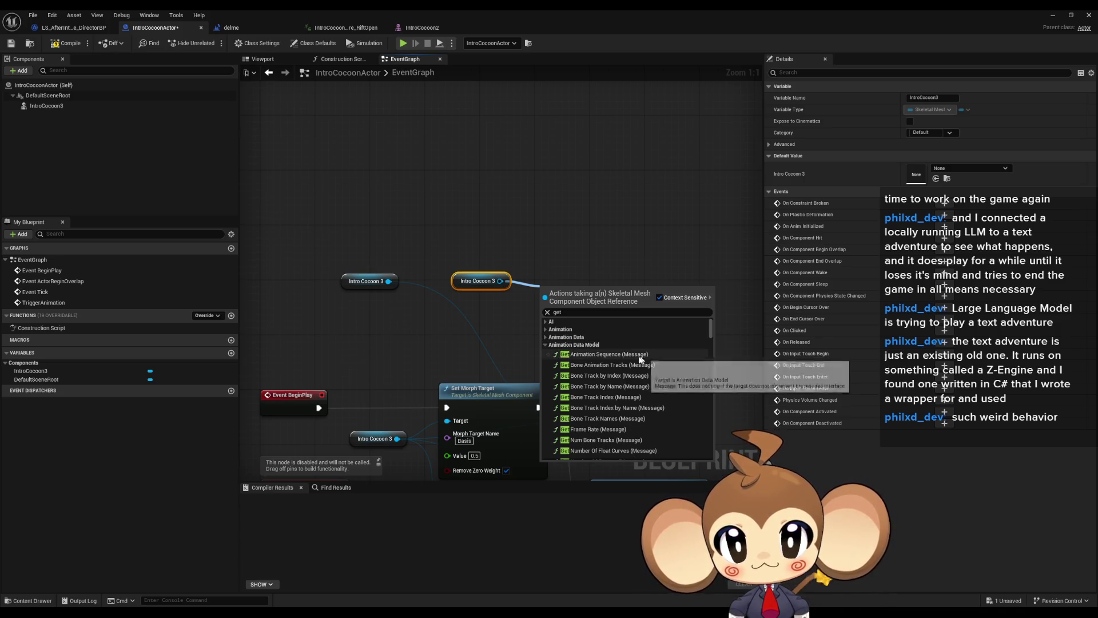
click(545, 345)
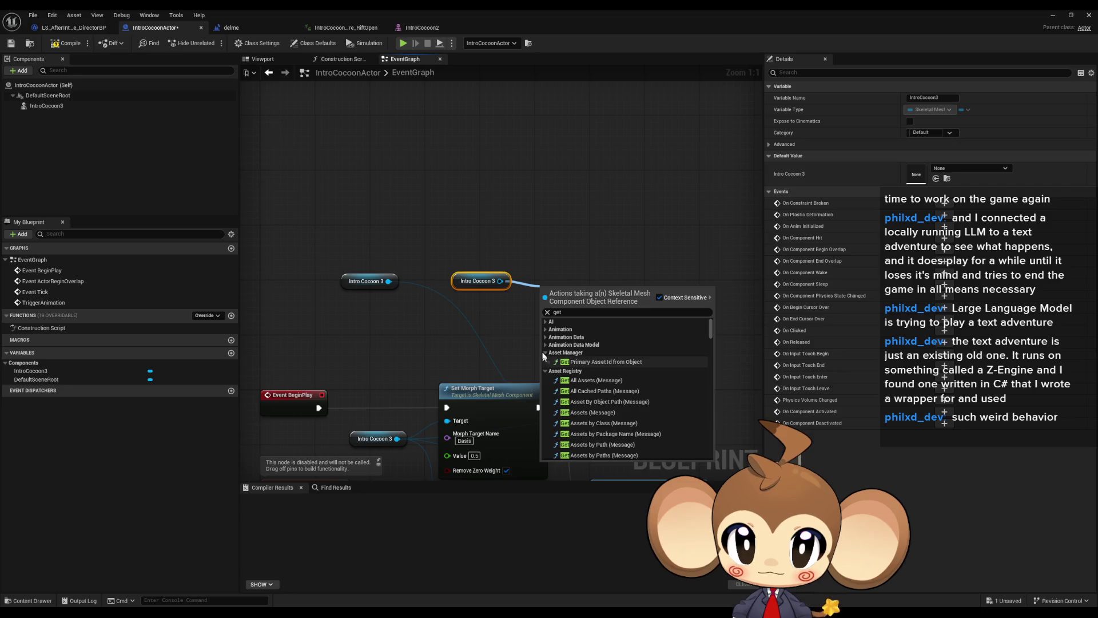
scroll(576, 349, down, 1)
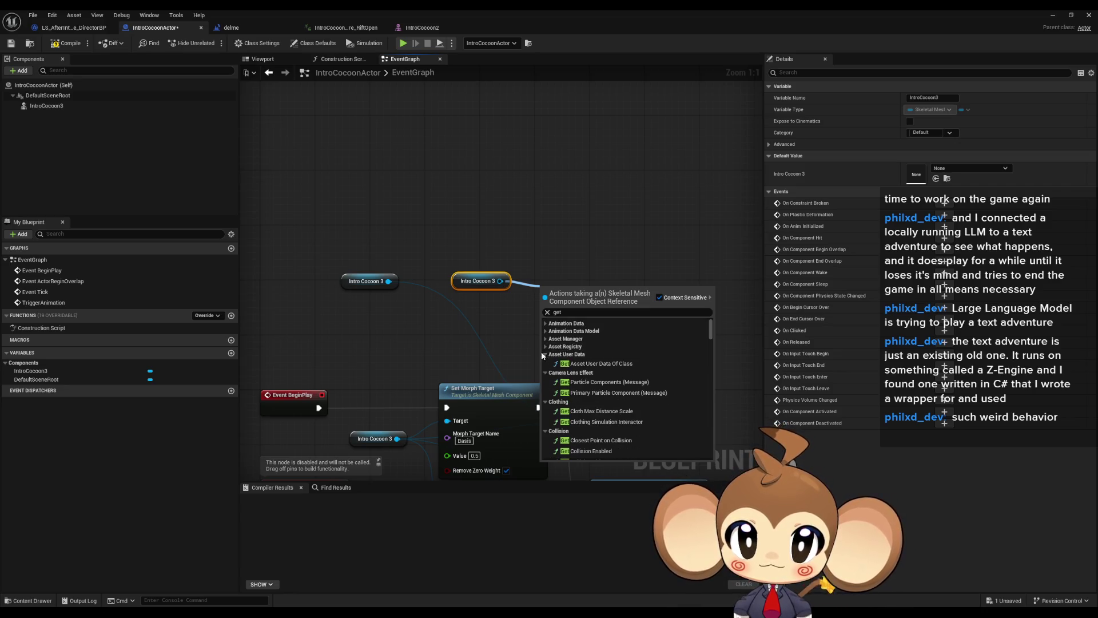
click(546, 361)
Step: Add a Get Animation Mode node for Intro Cocoon 3 and move both nodes up-left
click(545, 370)
click(546, 377)
scroll(564, 364, down, 2)
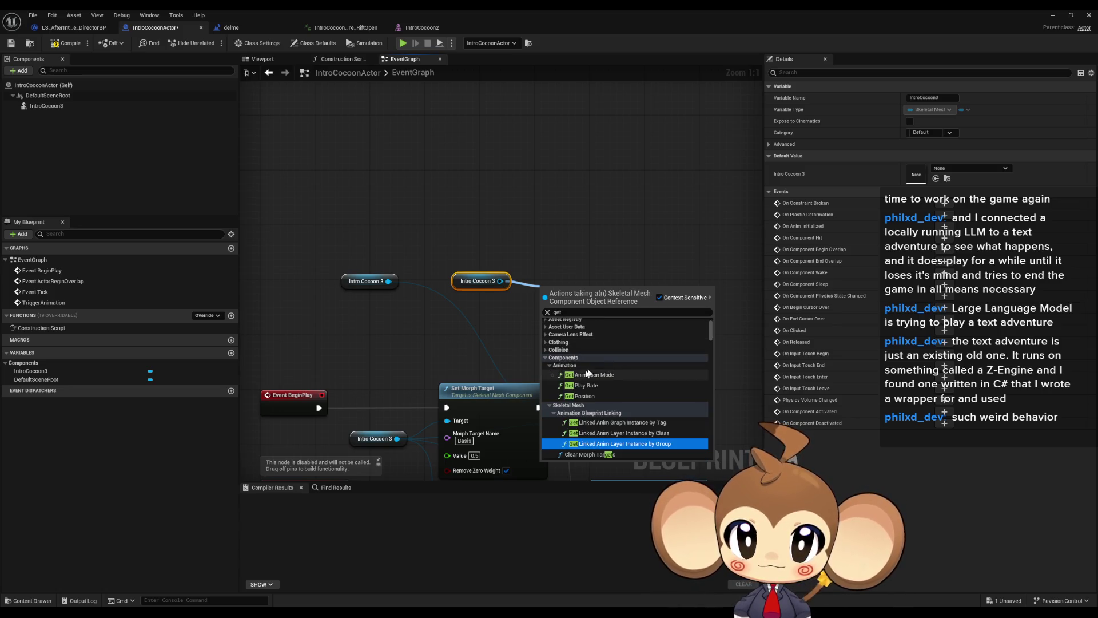
scroll(584, 373, down, 1)
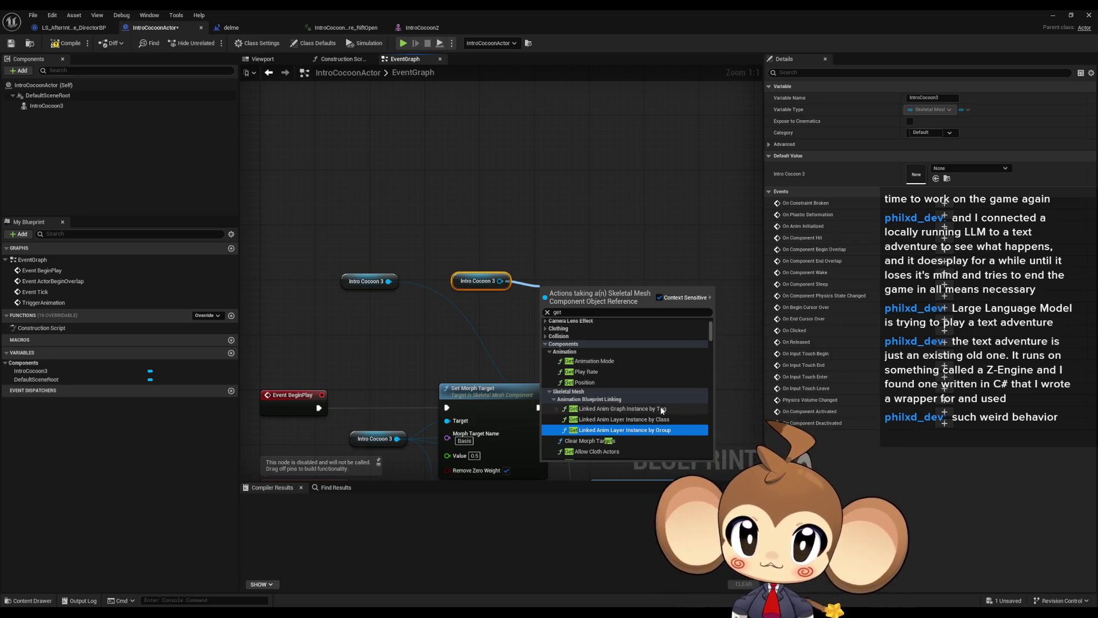
click(618, 364)
mouse_move(555, 287)
mouse_down()
mouse_move(397, 206)
mouse_move(501, 227)
mouse_up()
Step: Place a Print String node and duplicate it into a second Print String
text(print)
key(Escape)
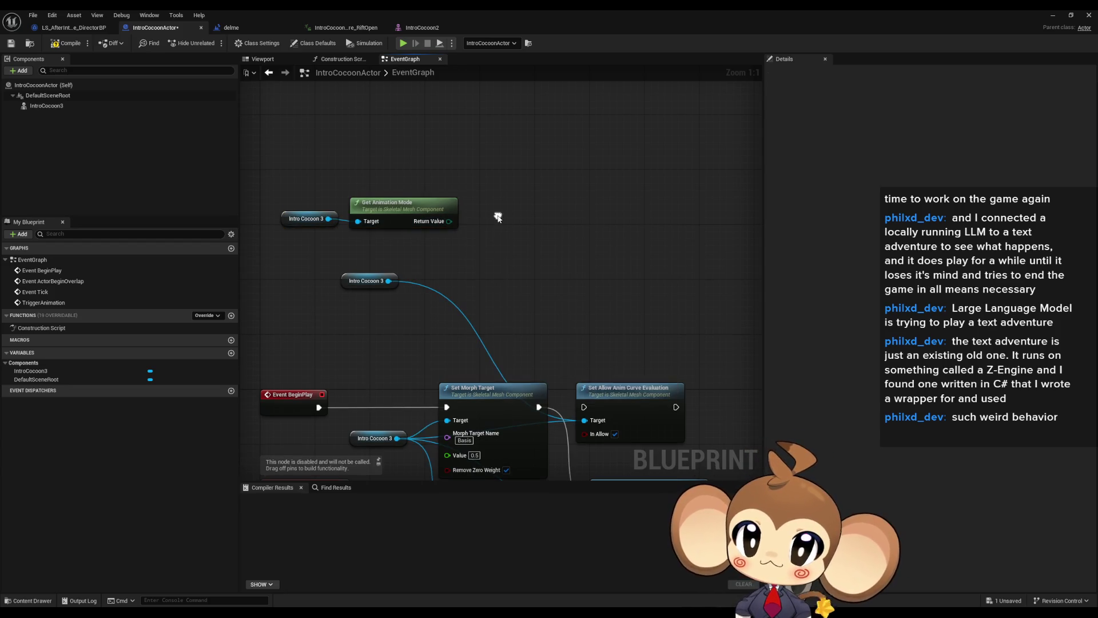
right_click(496, 213)
text(print)
key(Return)
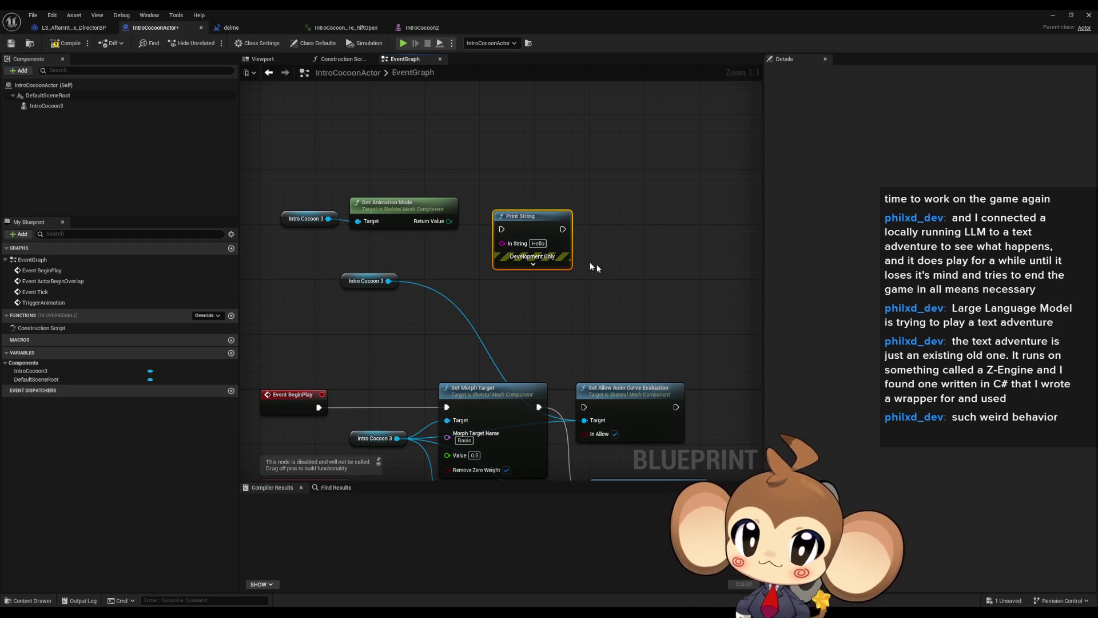
key(ctrl+c)
key(ctrl+v)
Step: Feed Get Animation Mode's Return Value into both Print Strings' In String pins
drag(609, 402, 513, 411)
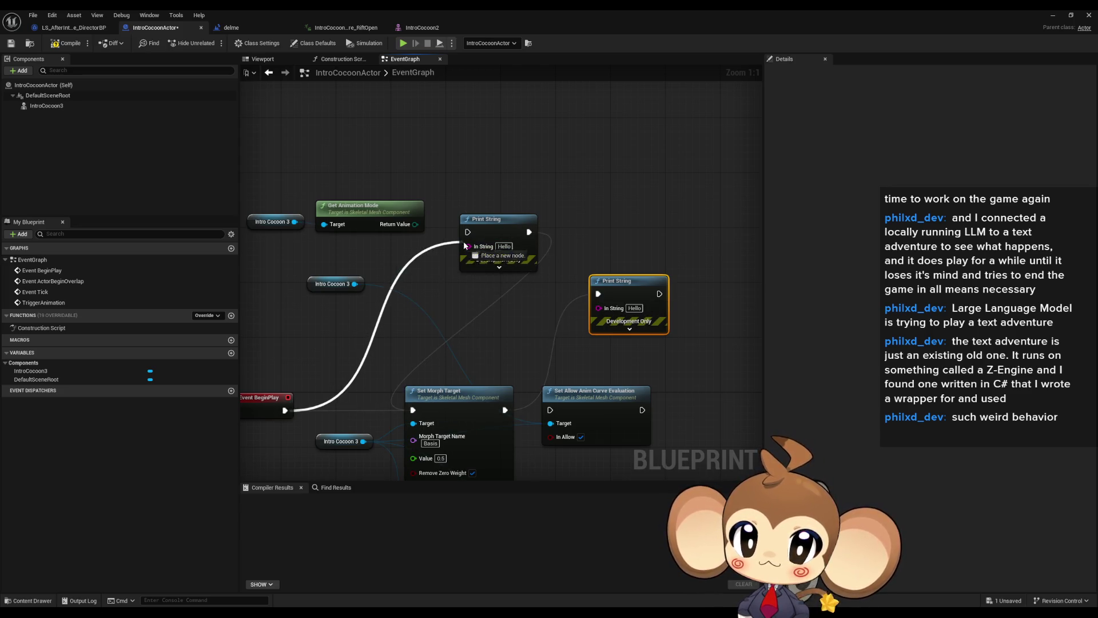
drag(470, 247, 471, 246)
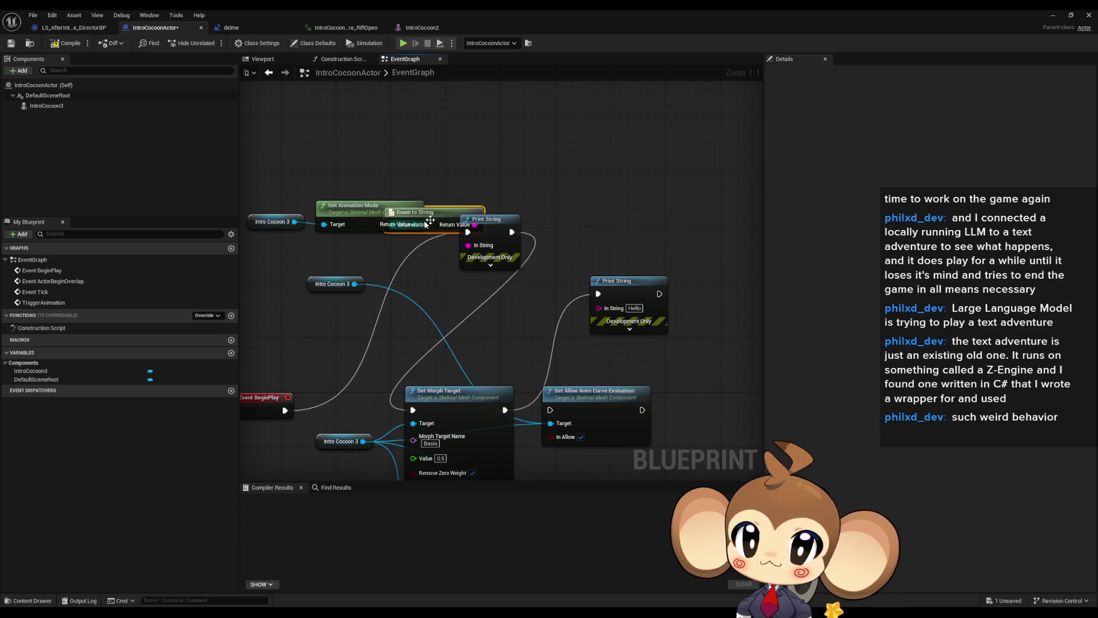
drag(624, 318, 623, 311)
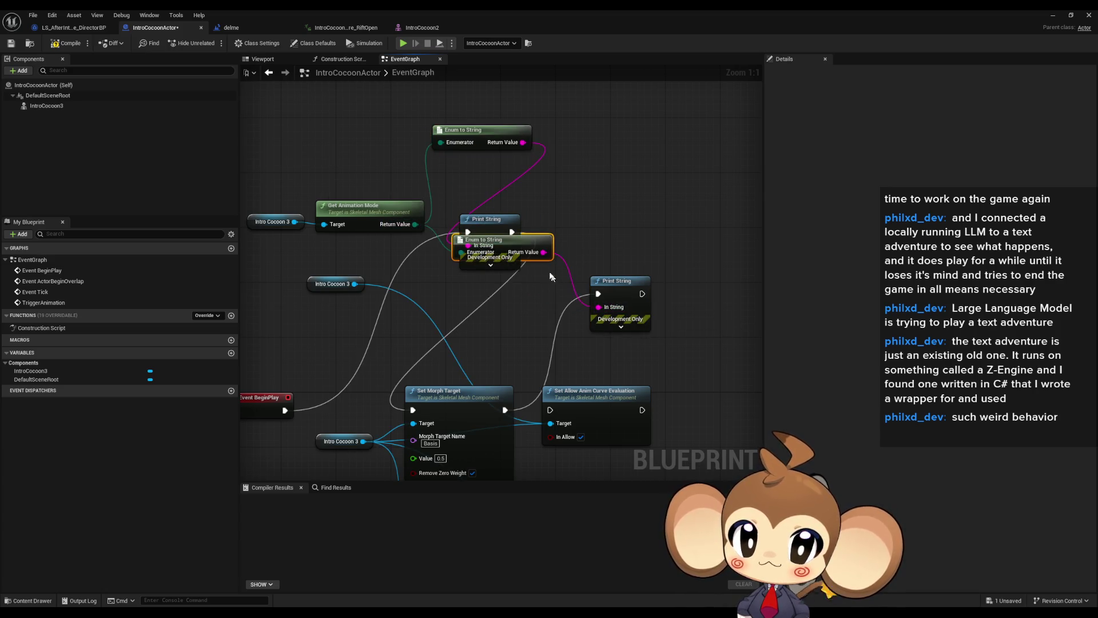
click(404, 43)
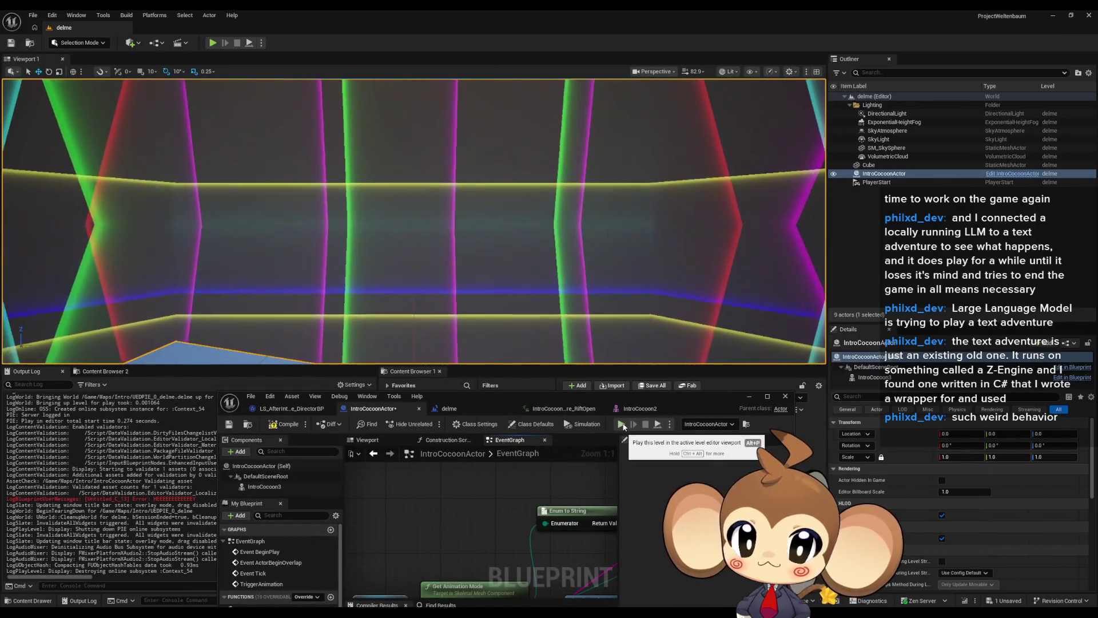
click(624, 423)
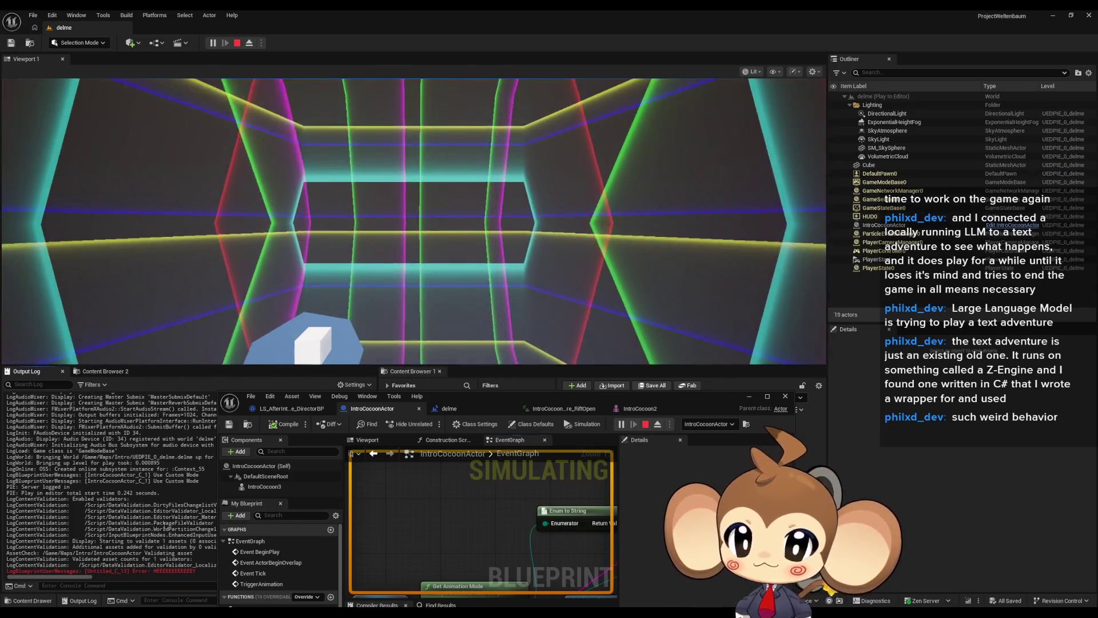
click(181, 520)
drag(524, 397, 644, 308)
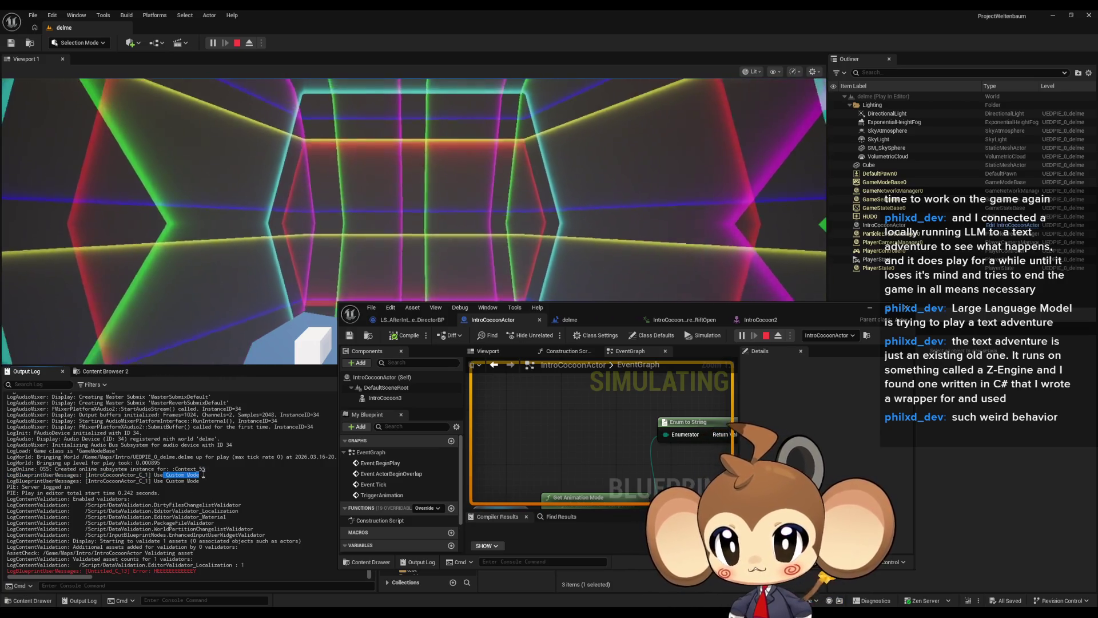
drag(154, 481, 199, 481)
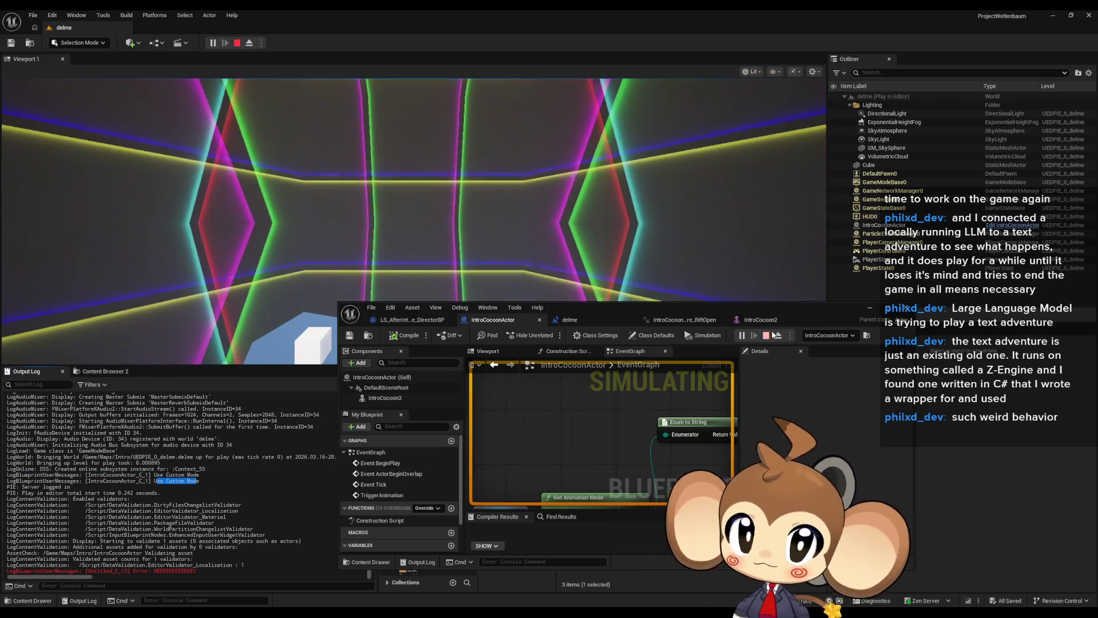
click(766, 337)
drag(736, 319, 662, 330)
double_click(661, 326)
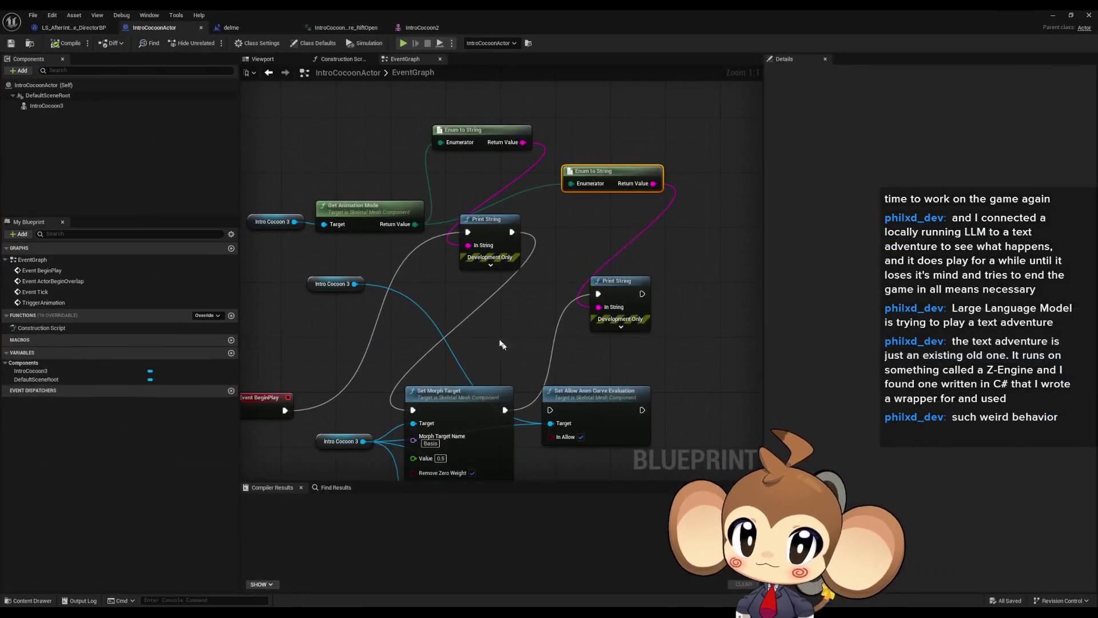
Step: List 'get' actions for Intro Cocoon 3, collapsing AI, Animation, Asset, Clothing, Collision and similar categories
drag(319, 281, 363, 318)
text(get)
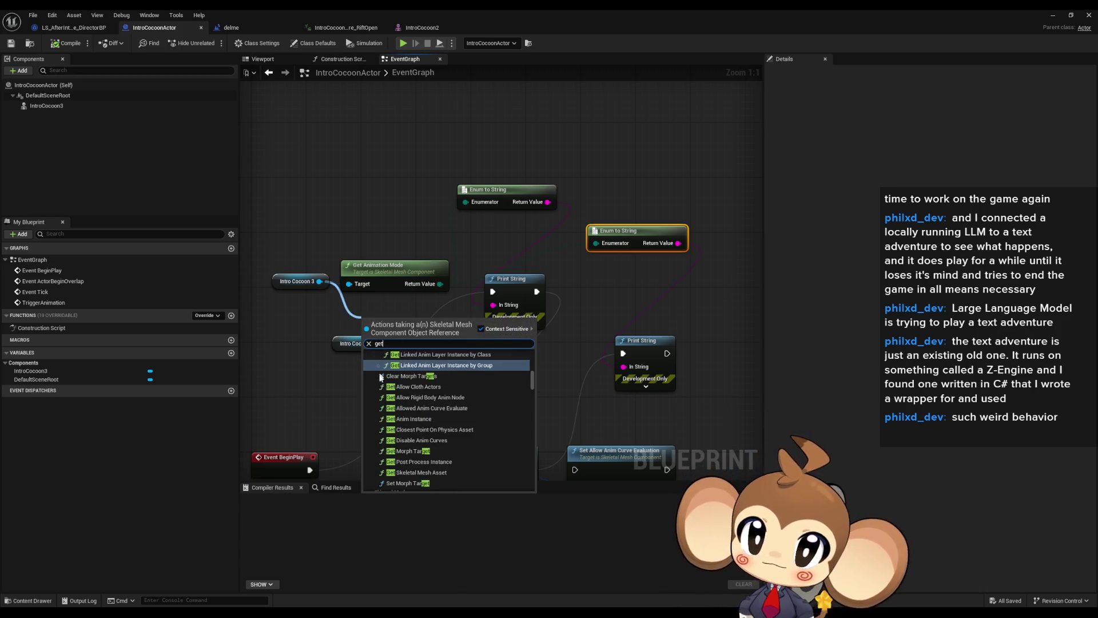
scroll(527, 383, up, 3)
scroll(532, 371, up, 3)
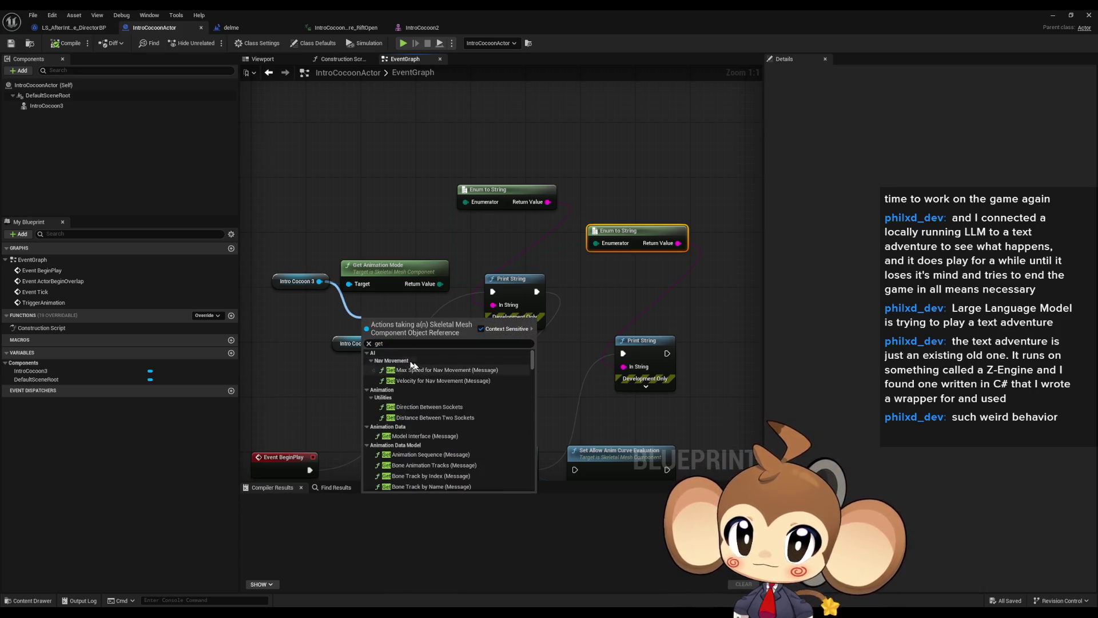
click(368, 353)
click(368, 361)
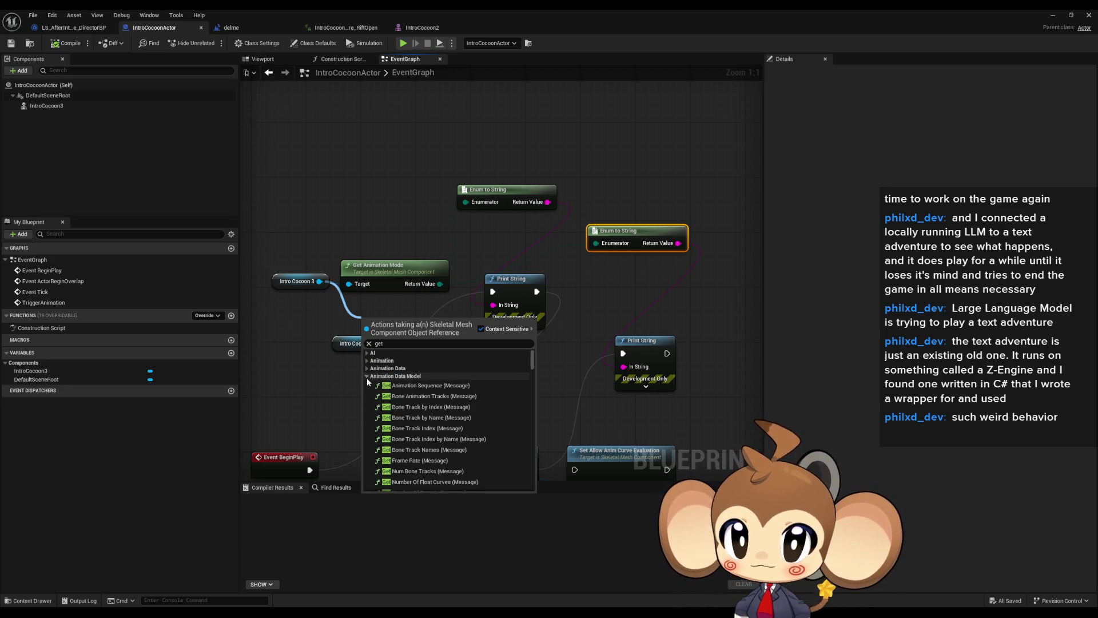
click(367, 376)
click(368, 392)
click(368, 400)
click(366, 407)
click(367, 415)
click(367, 422)
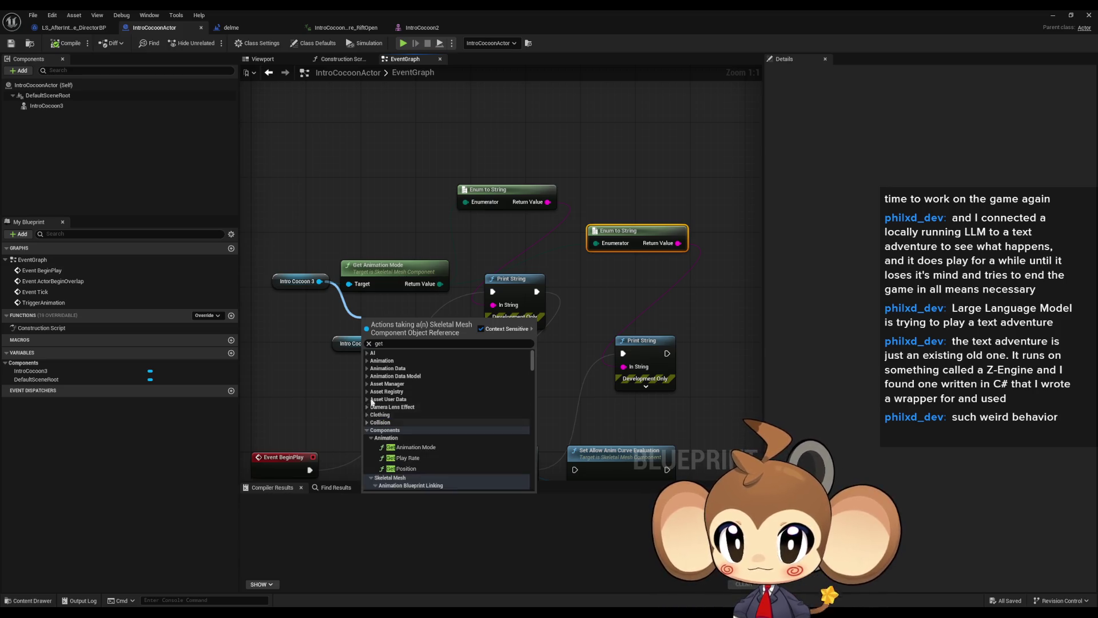
Step: Add Clear Morph Targets for Intro Cocoon 3 after the second Print String and view the running game
scroll(371, 403, down, 2)
scroll(373, 395, down, 2)
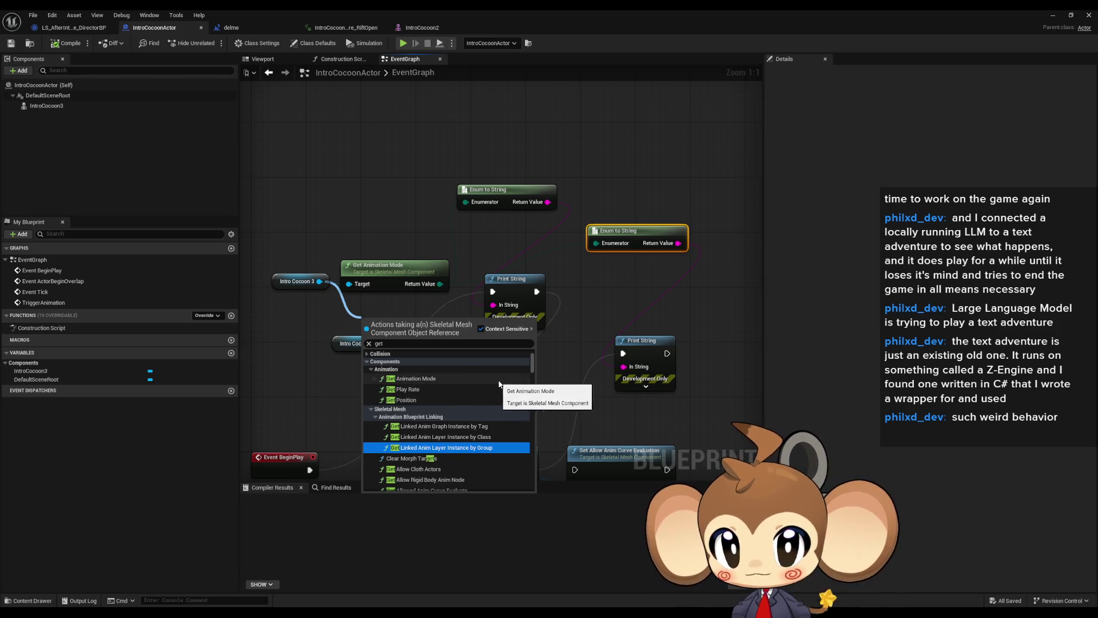
scroll(506, 386, down, 2)
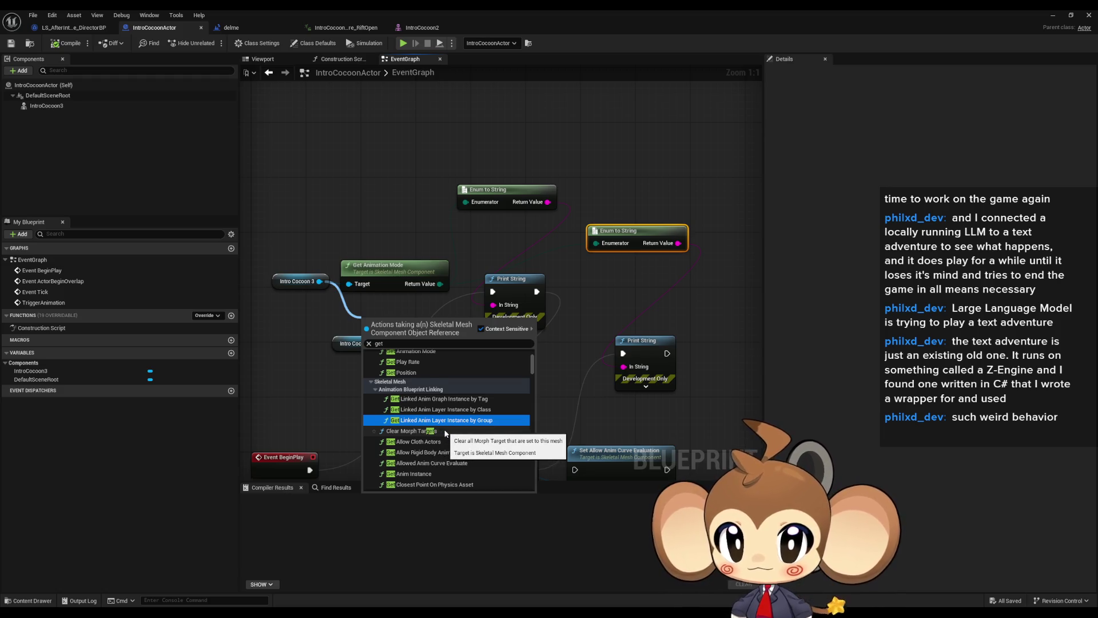
scroll(446, 433, down, 3)
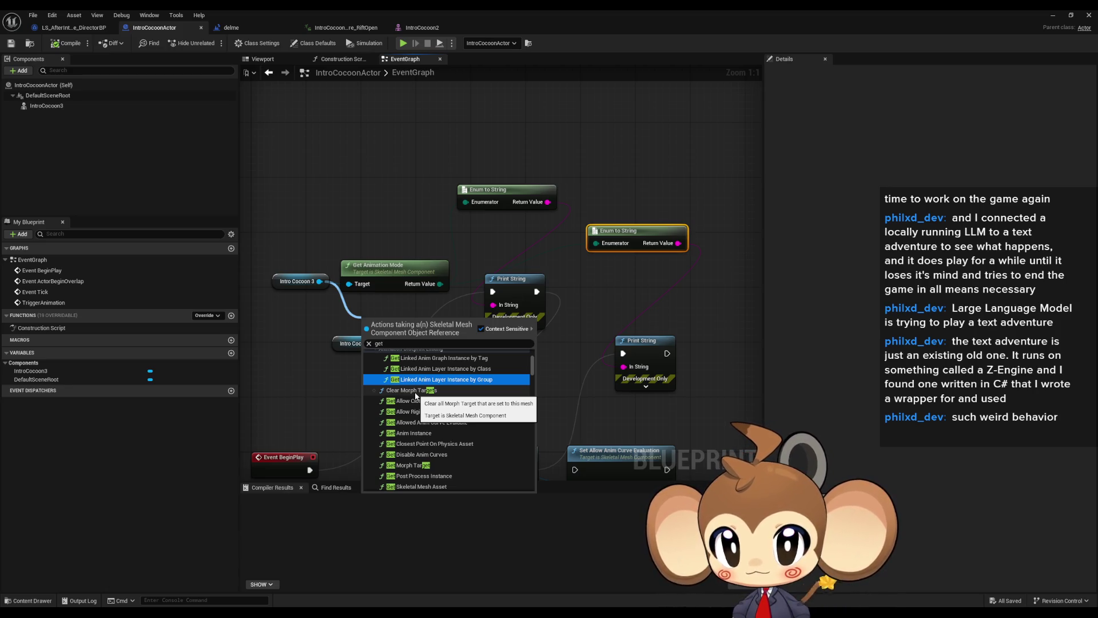
click(416, 390)
mouse_move(400, 328)
mouse_down()
mouse_move(496, 367)
mouse_move(493, 301)
mouse_move(589, 311)
mouse_move(715, 299)
mouse_move(655, 318)
mouse_up()
click(1053, 16)
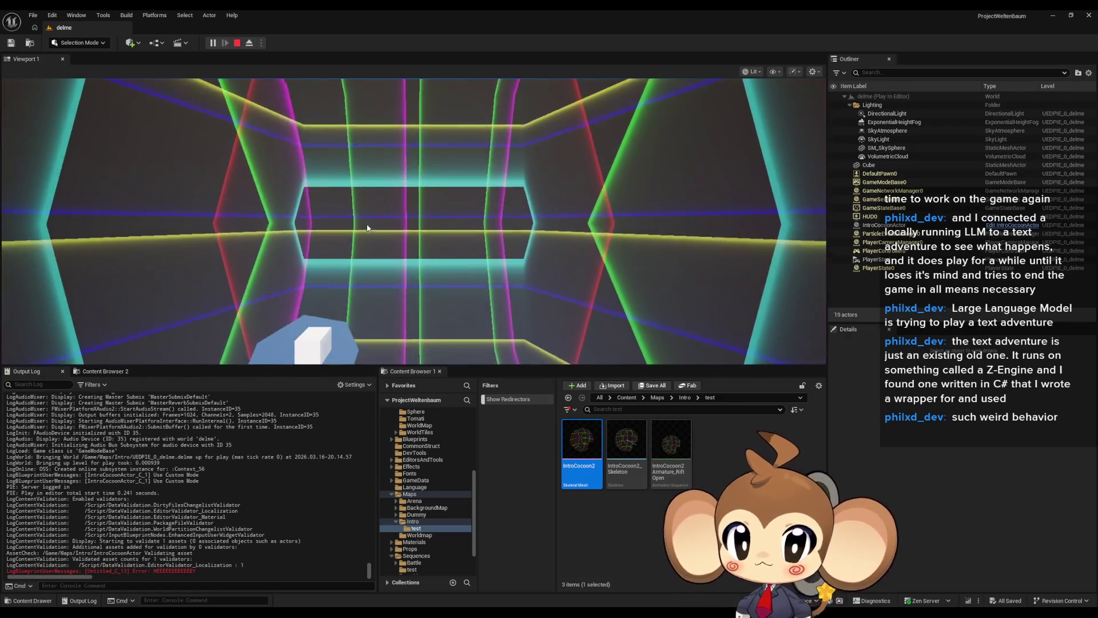
Step: Stop the play session, bring back the IntroCocoonActor editor, and save it
click(236, 43)
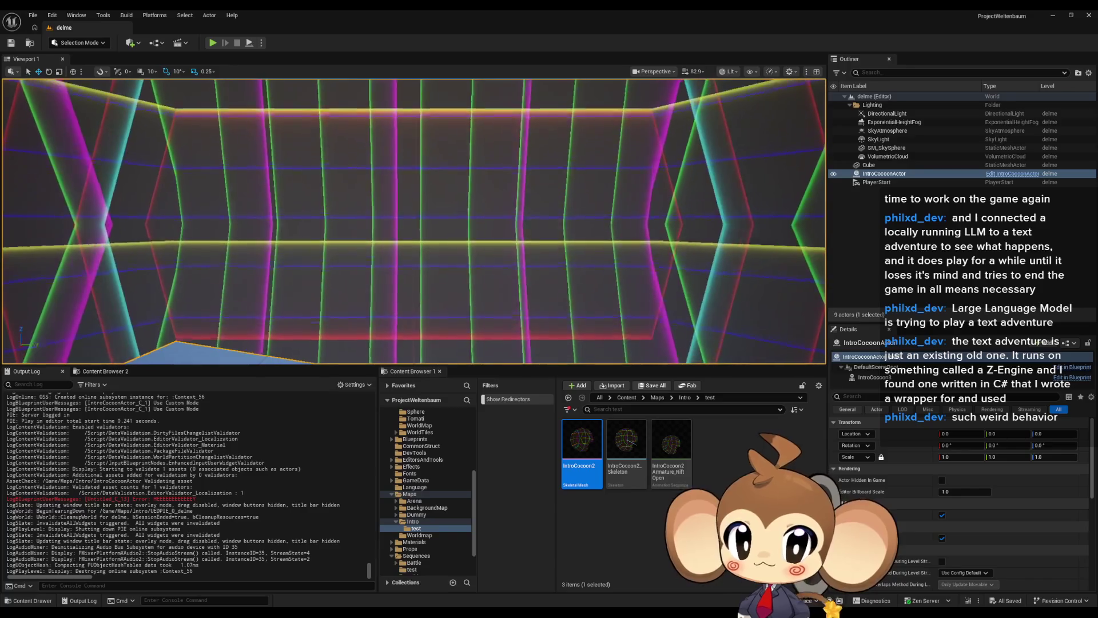
mouse_move(412, 608)
click(473, 581)
key(ctrl+s)
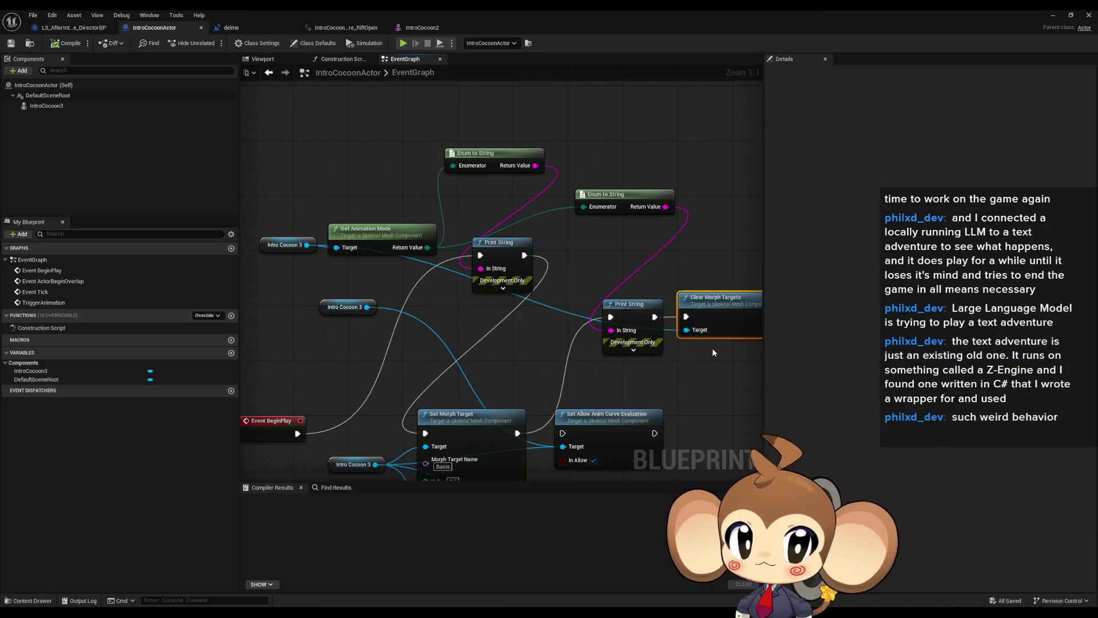
Step: At the TriggerAnimation event, add a Clear Morph Targets node on Intro Cocoon 3 via a 'clear' search
drag(757, 342, 671, 366)
drag(584, 347, 649, 327)
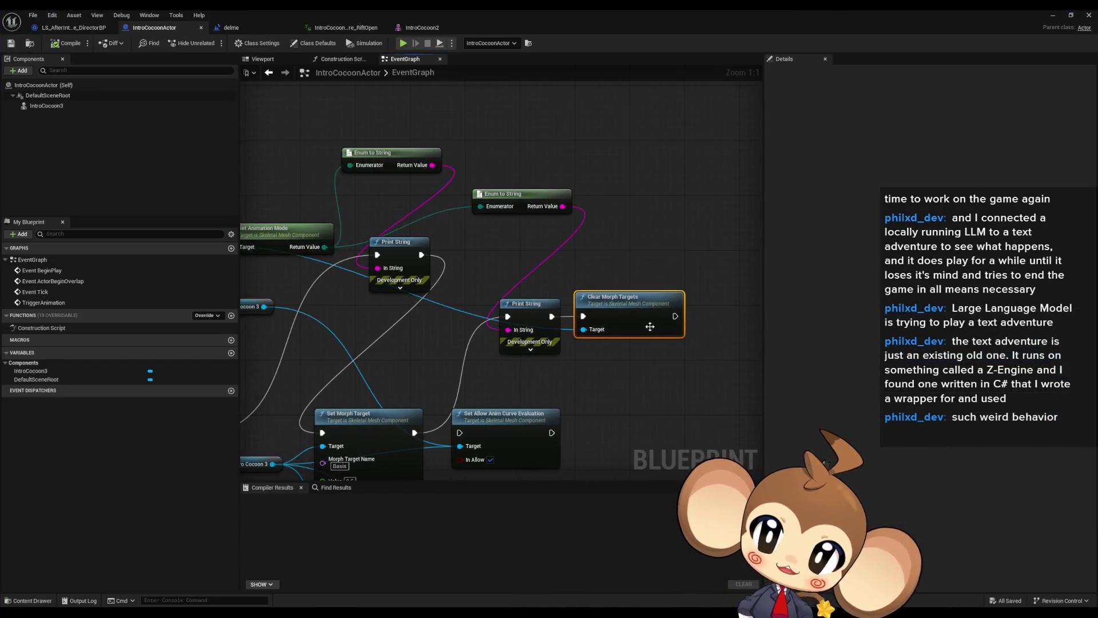
click(66, 30)
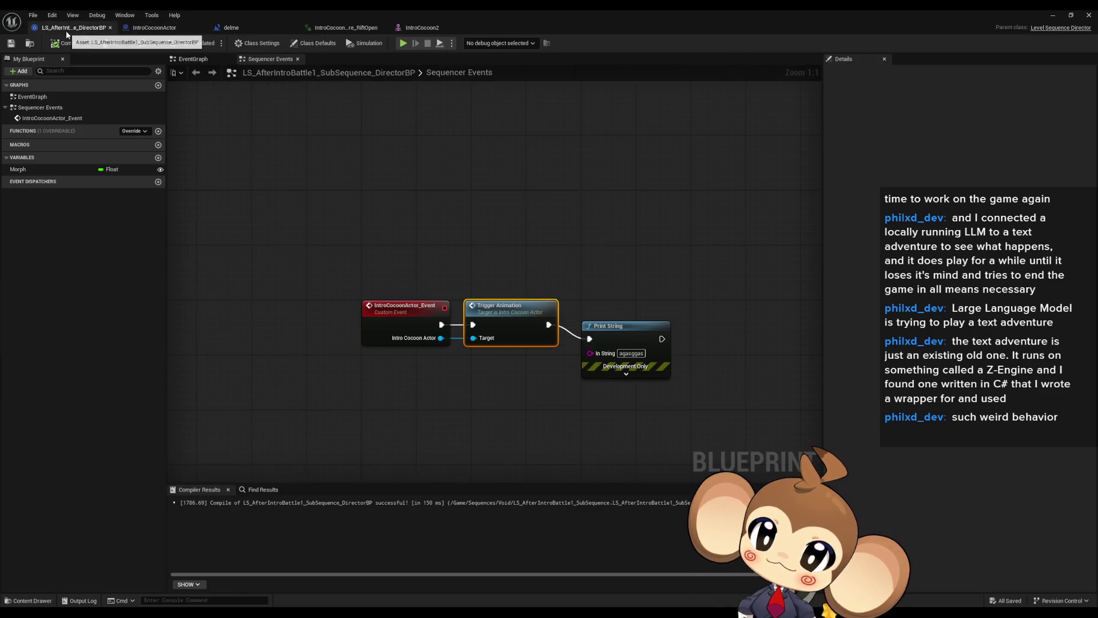
double_click(504, 307)
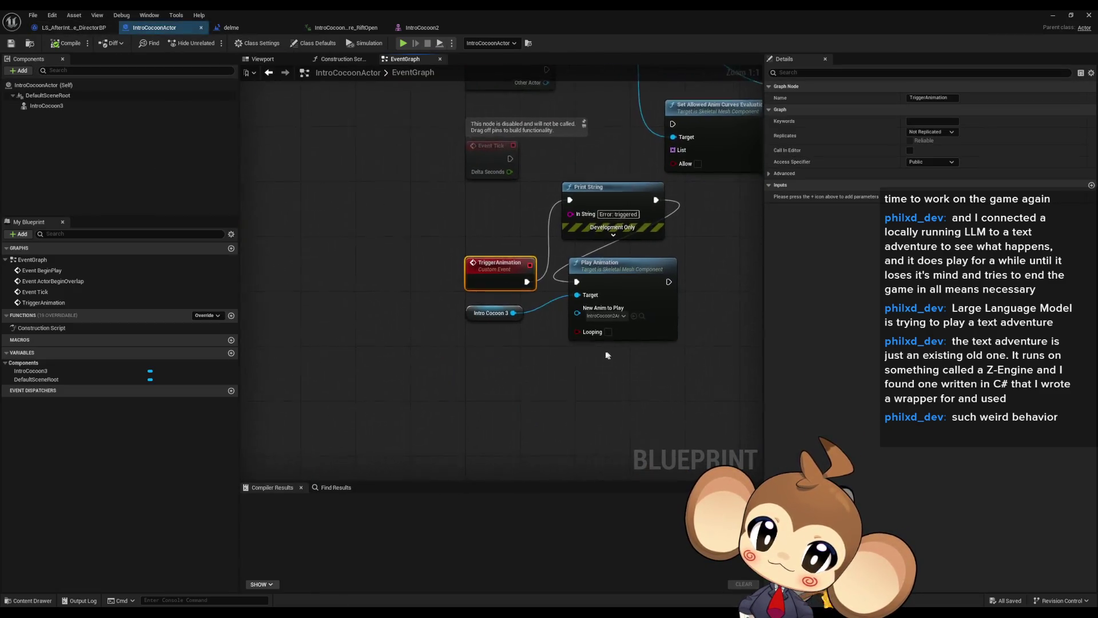
click(342, 327)
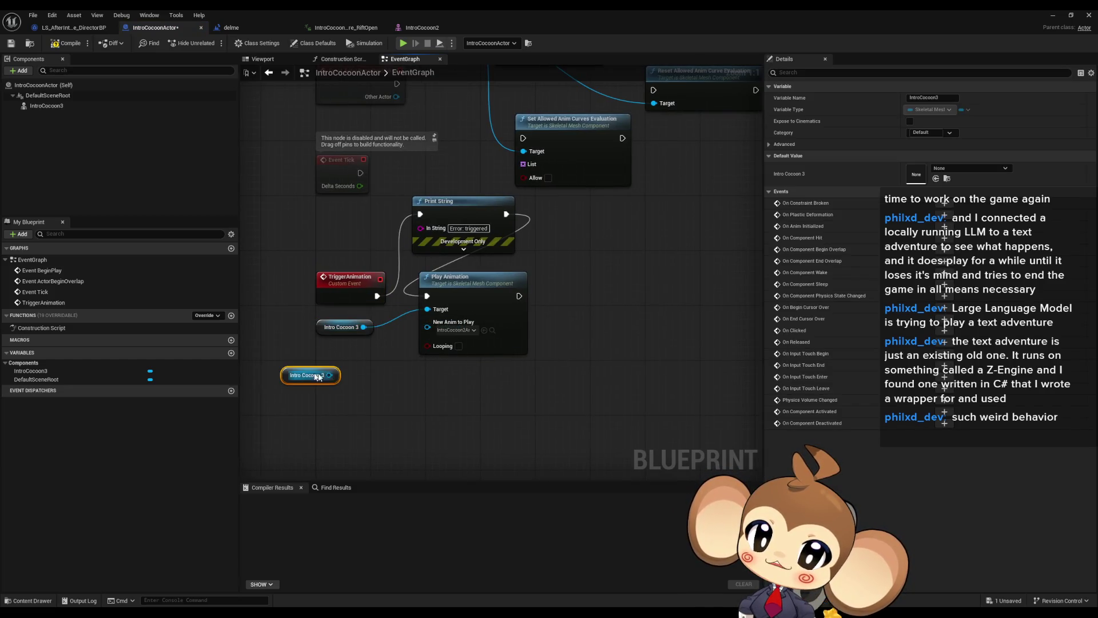
drag(340, 378, 346, 376)
text(clear)
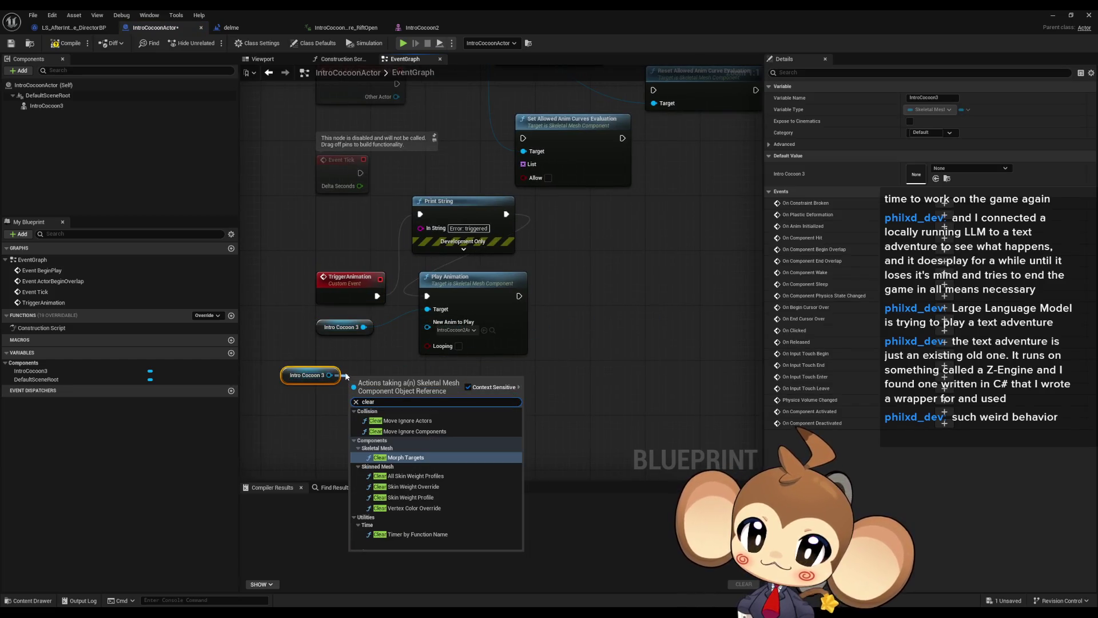
key(Return)
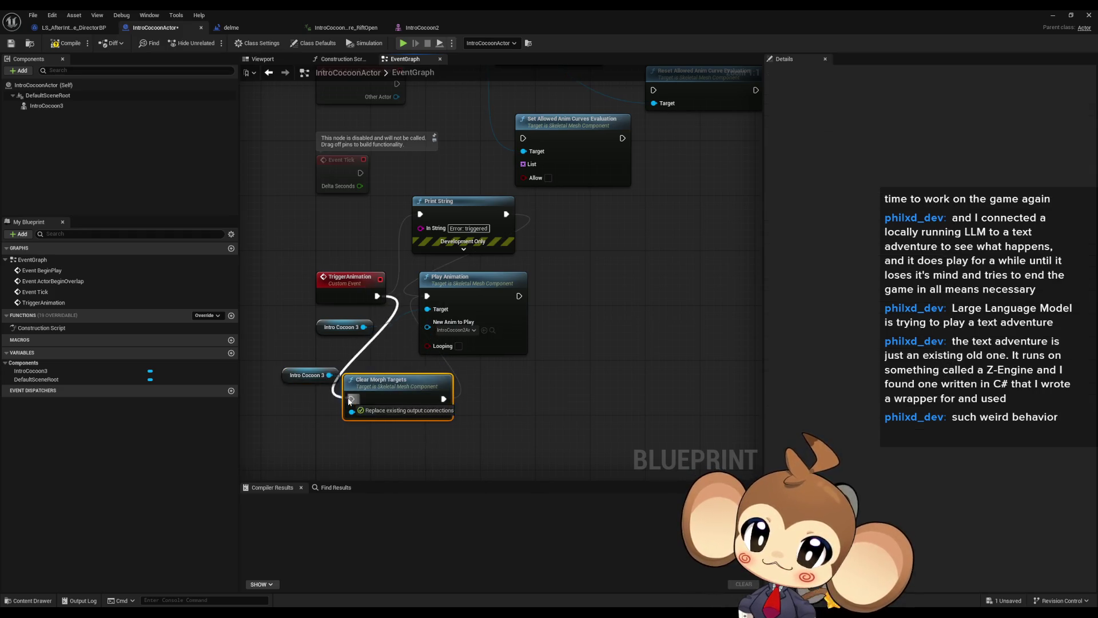
click(1051, 16)
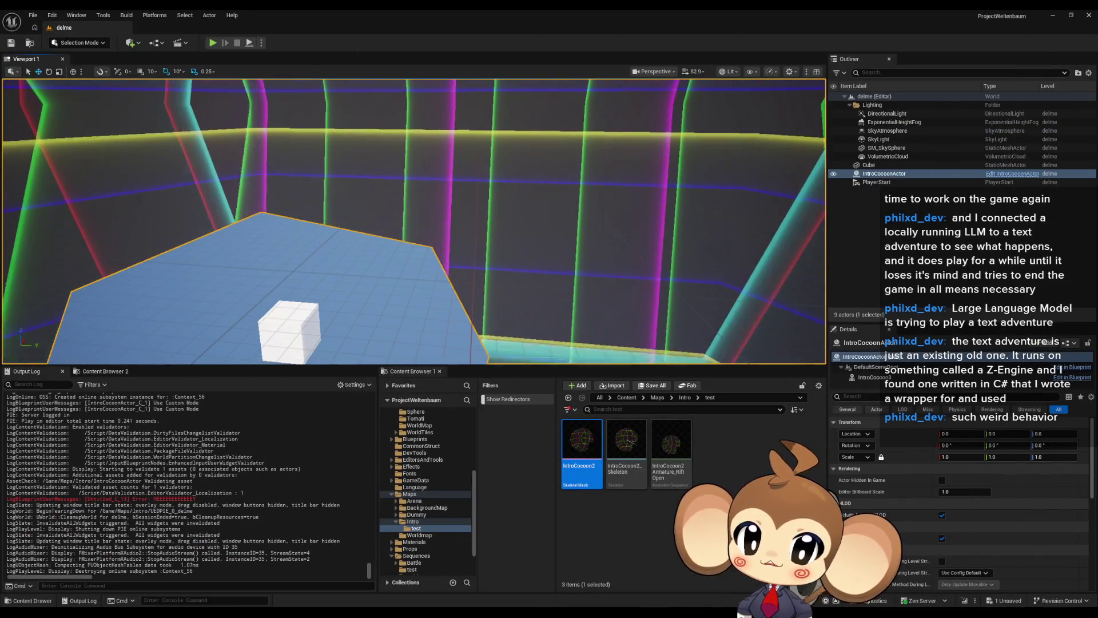
Step: Connect IntroCocoonActor's BeginPlay directly to Set Morph Target (value 1.0) and view the running level
key(alt+Tab)
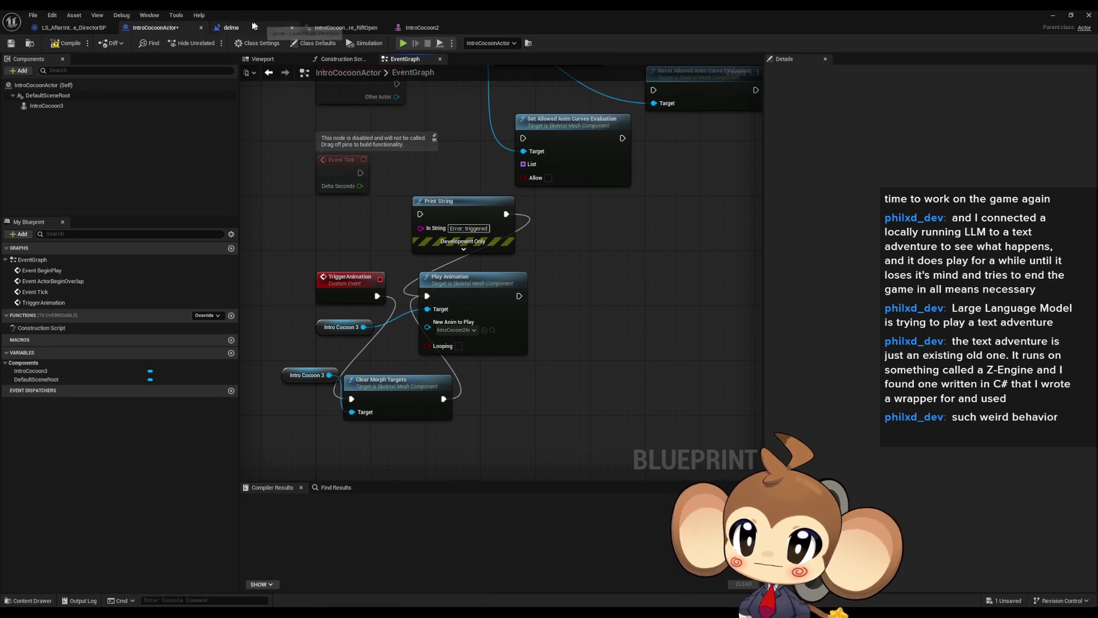
scroll(419, 399, down, 1)
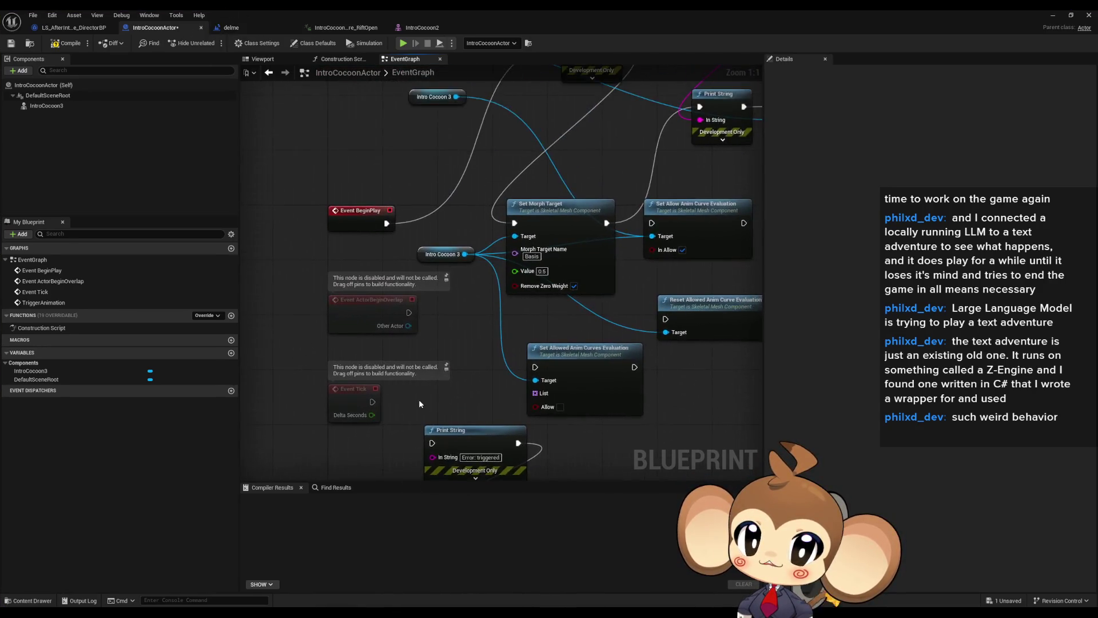
click(252, 29)
scroll(482, 375, up, 4)
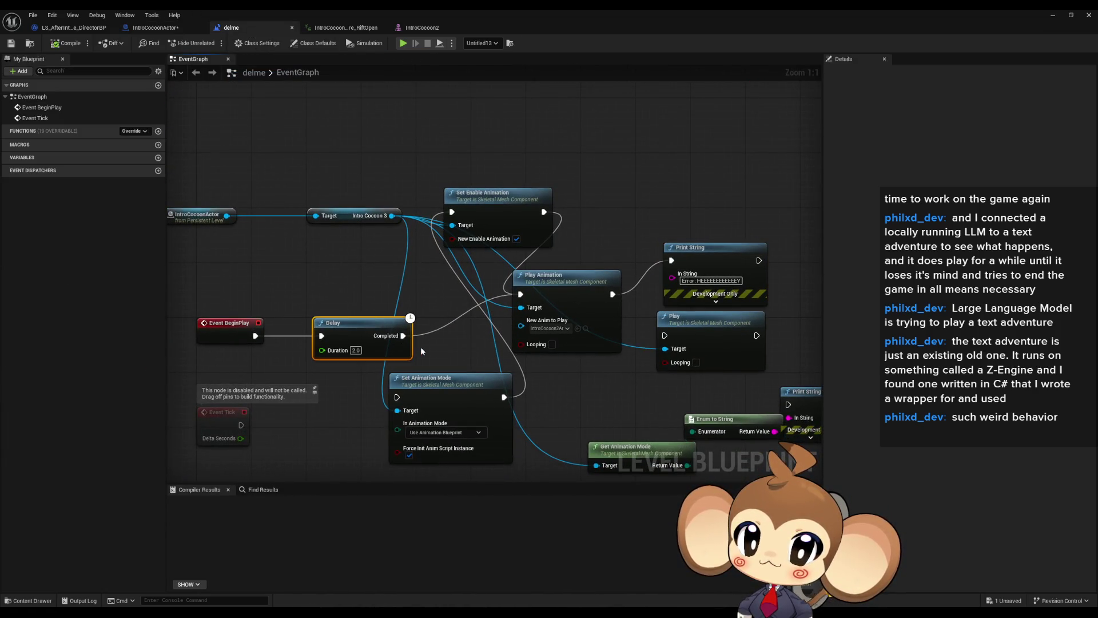
click(123, 28)
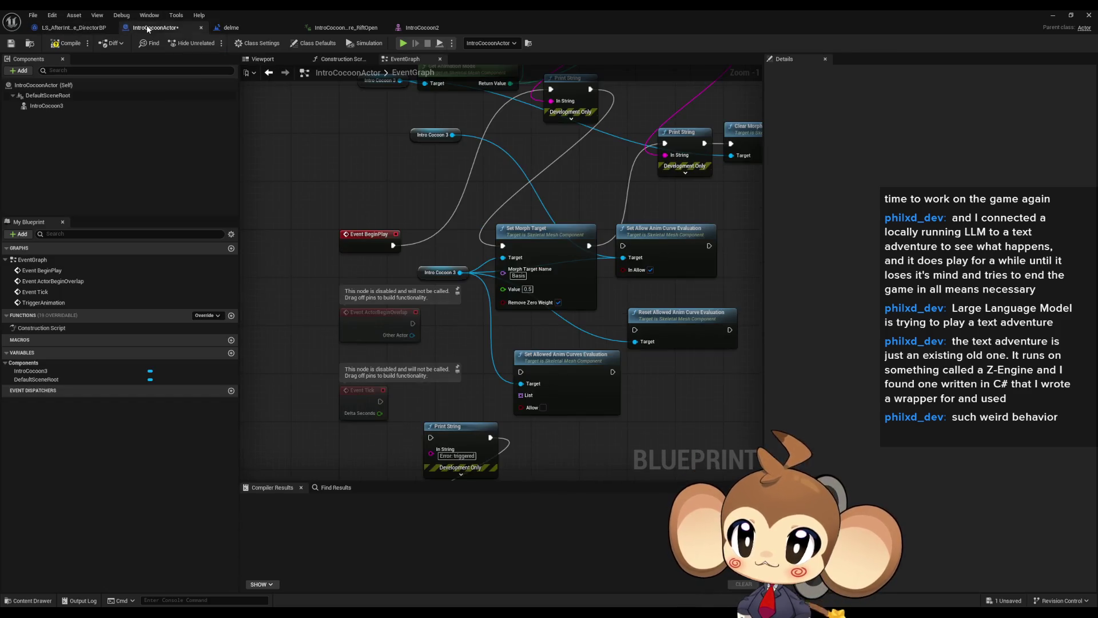
scroll(398, 265, up, 3)
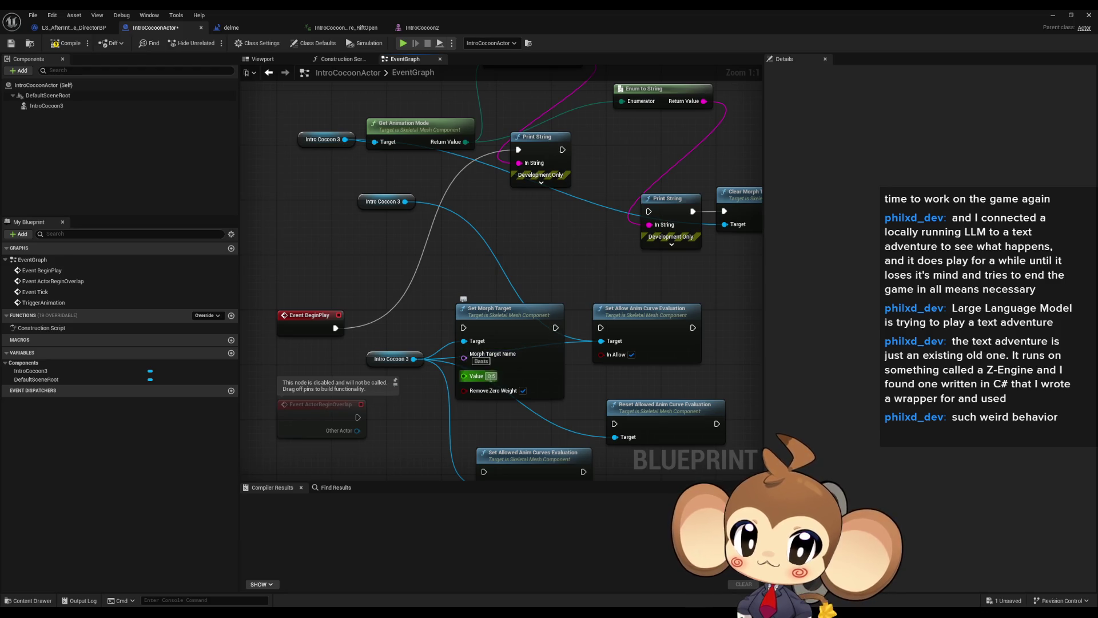
drag(464, 326, 336, 328)
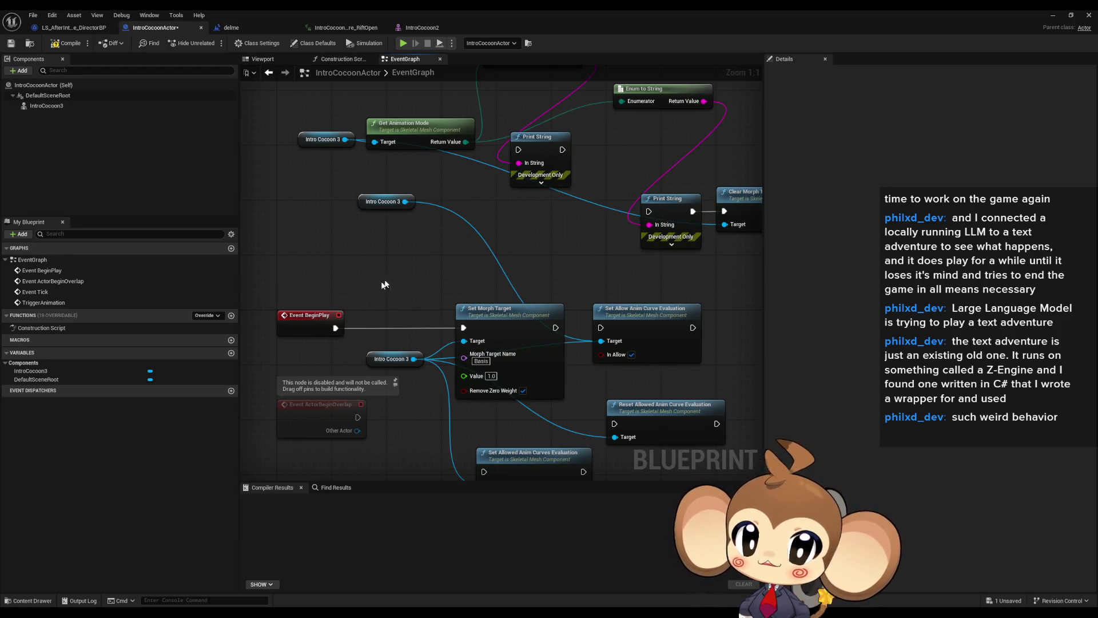
click(1054, 19)
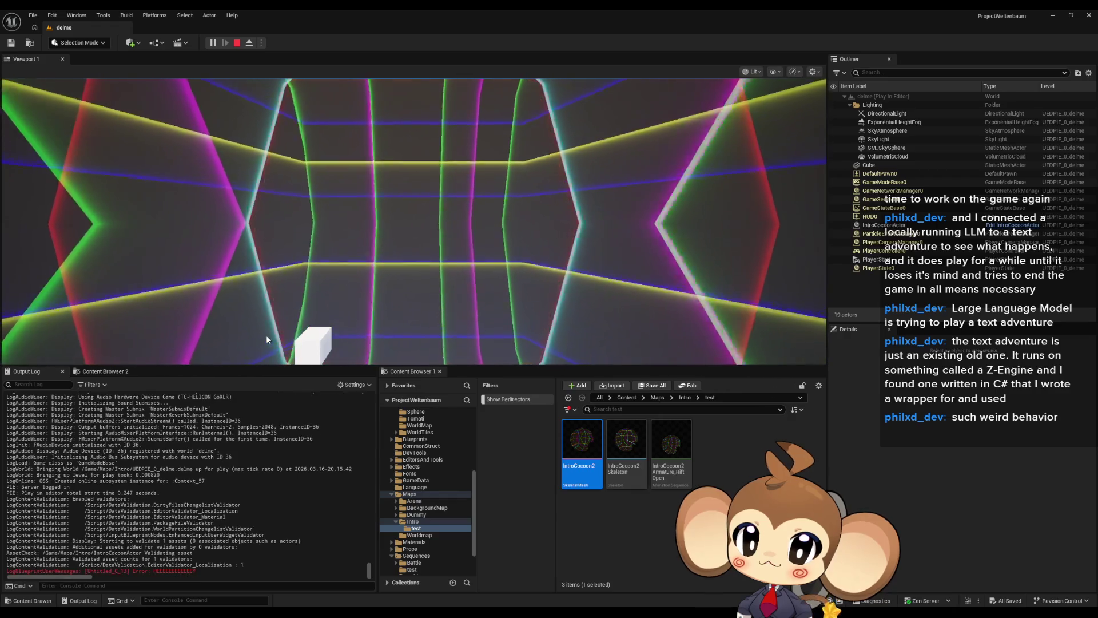
Step: Stop the running delme play-in-editor session
click(287, 307)
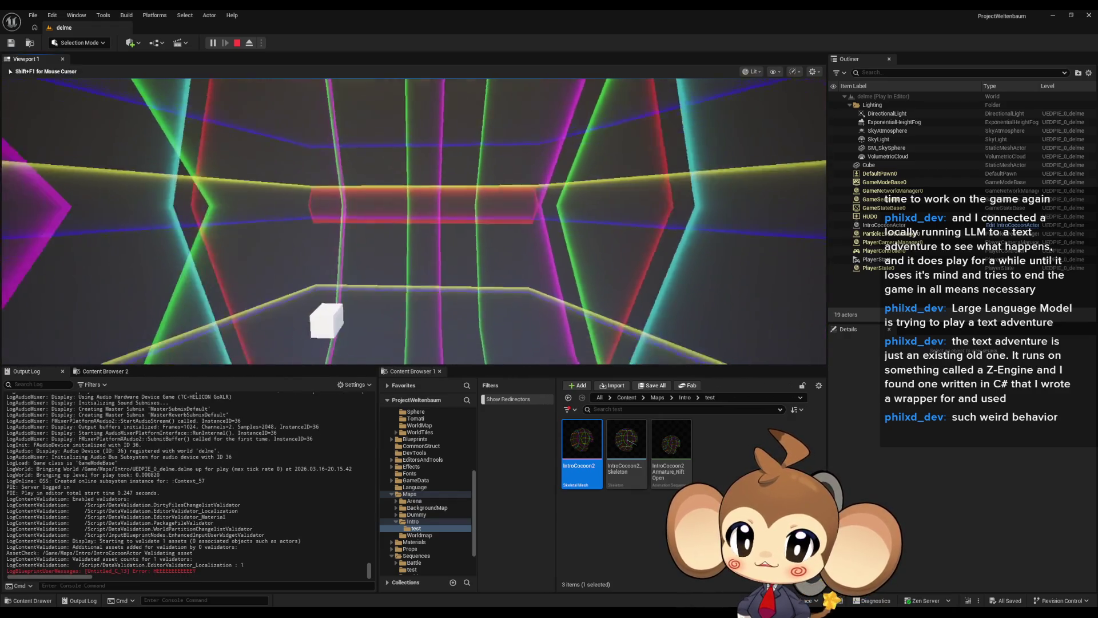
key(shift+F1)
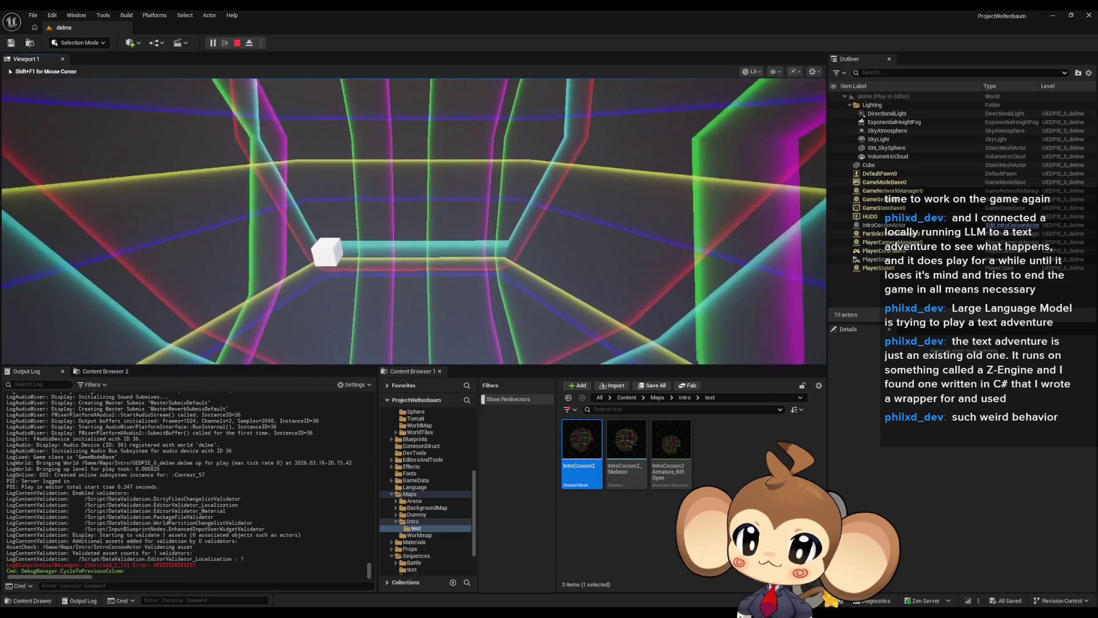
click(235, 43)
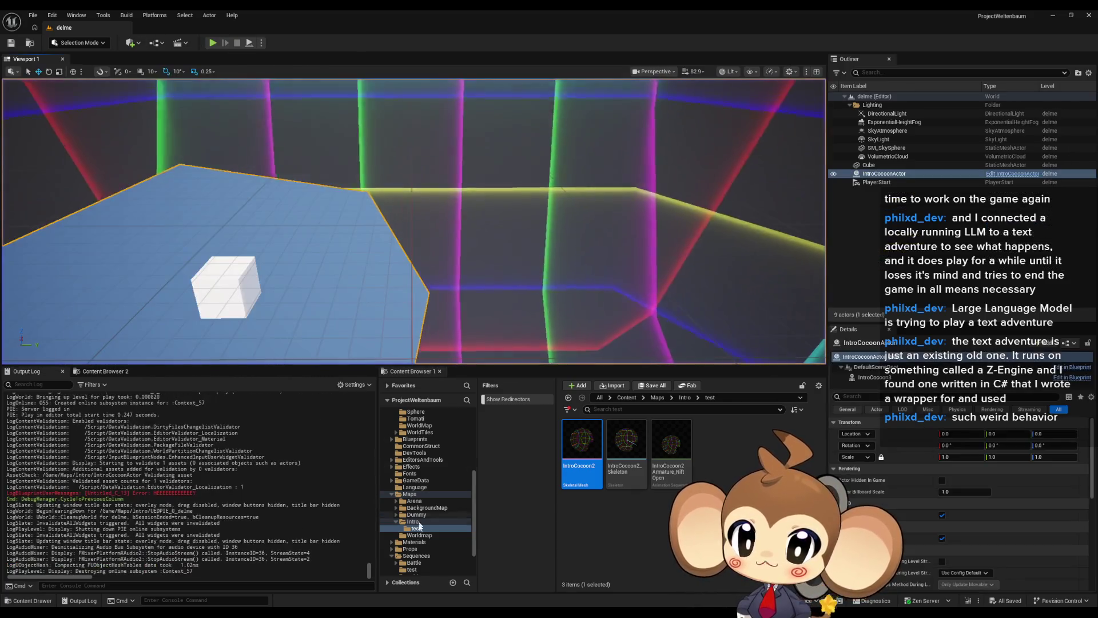
Step: Check the TriggerAnimation event in IntroCocoonActor, then go back to the delme level blueprint
click(1012, 173)
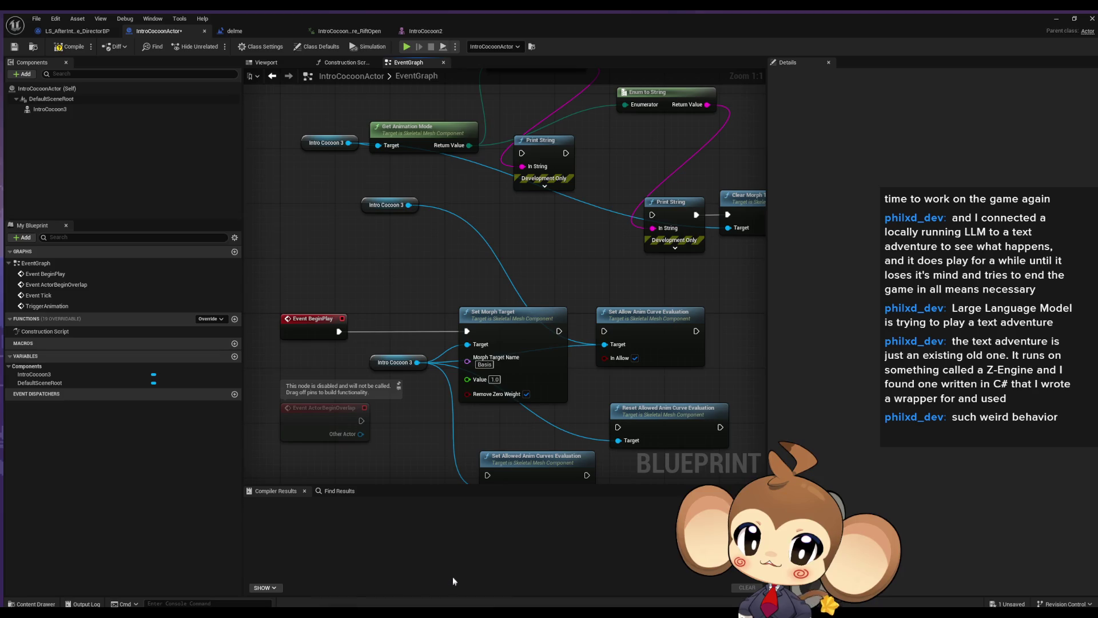
double_click(44, 303)
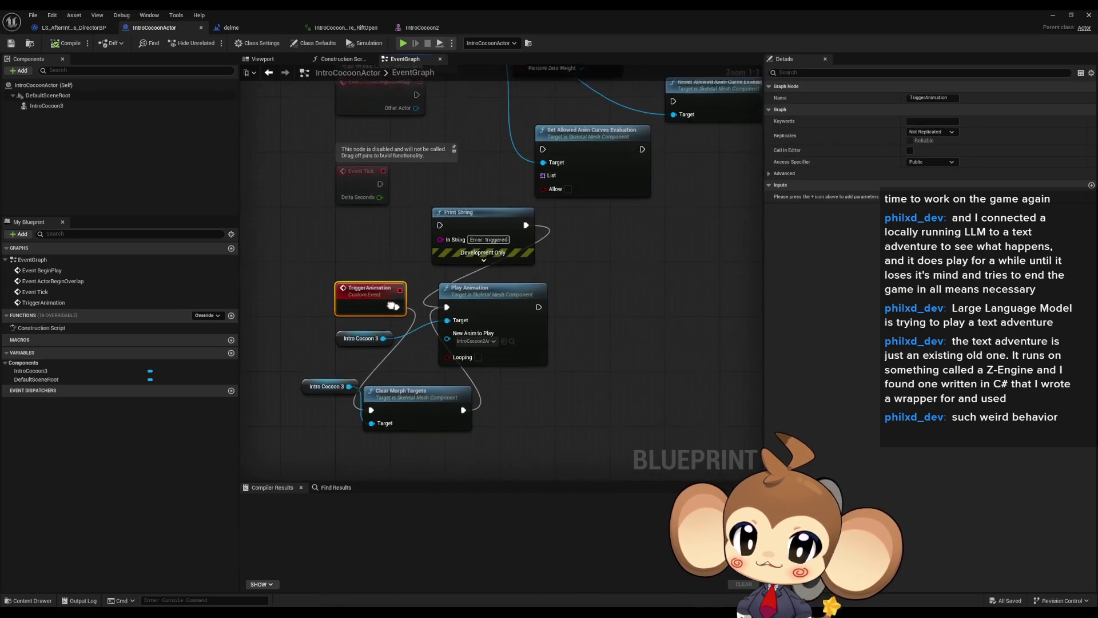
click(241, 29)
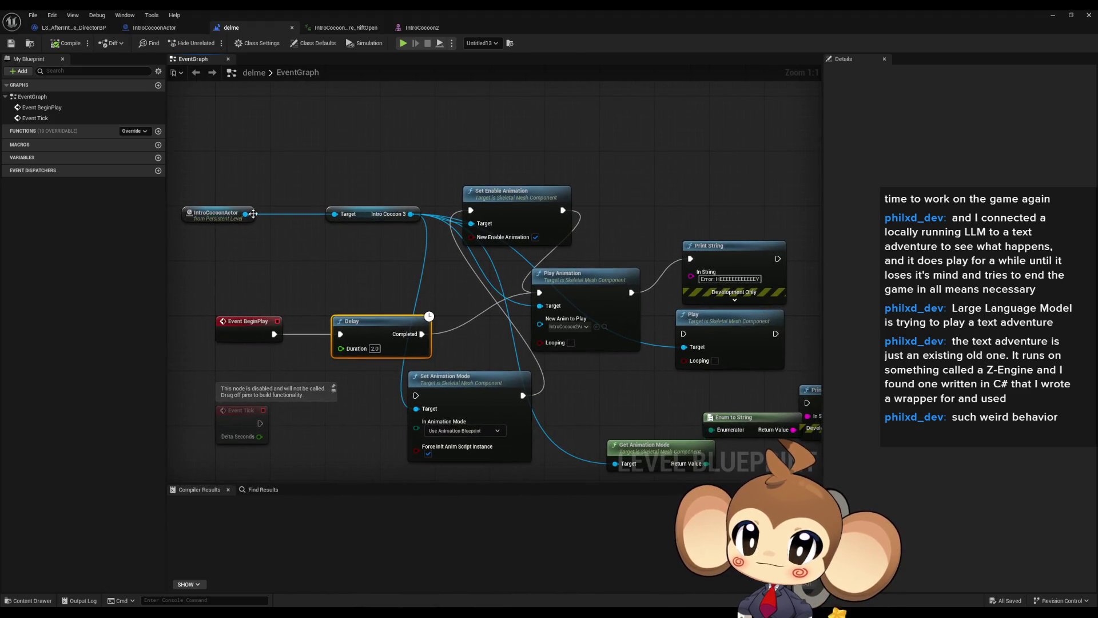
Step: Add a Trigger Animation call wired from the IntroCocoonActor reference in the delme level blueprint
drag(257, 227, 278, 255)
text(trig)
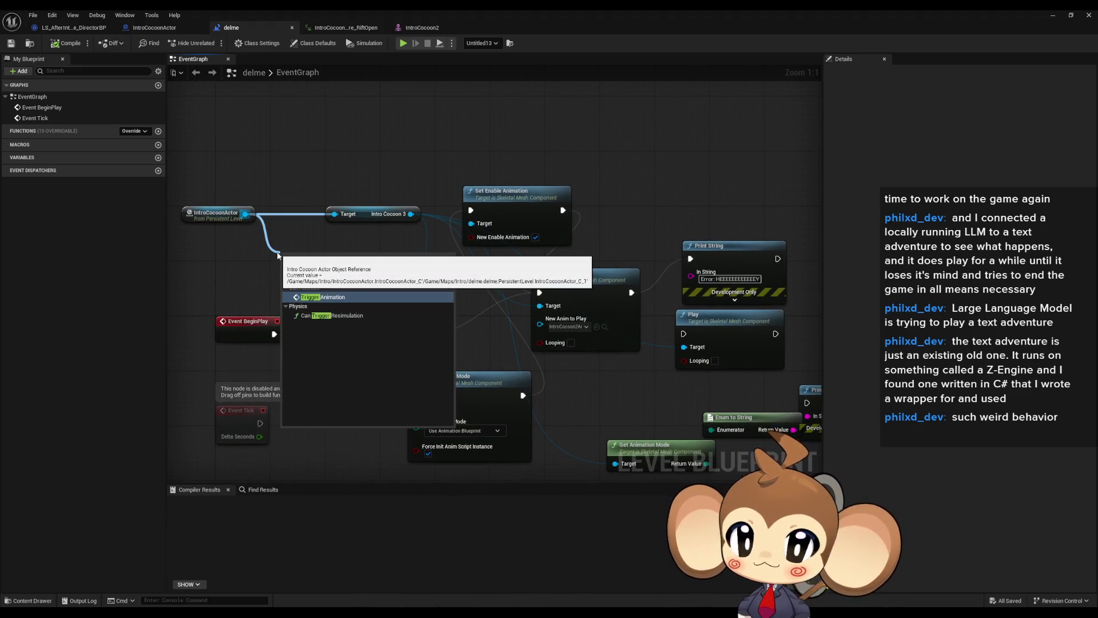
key(Return)
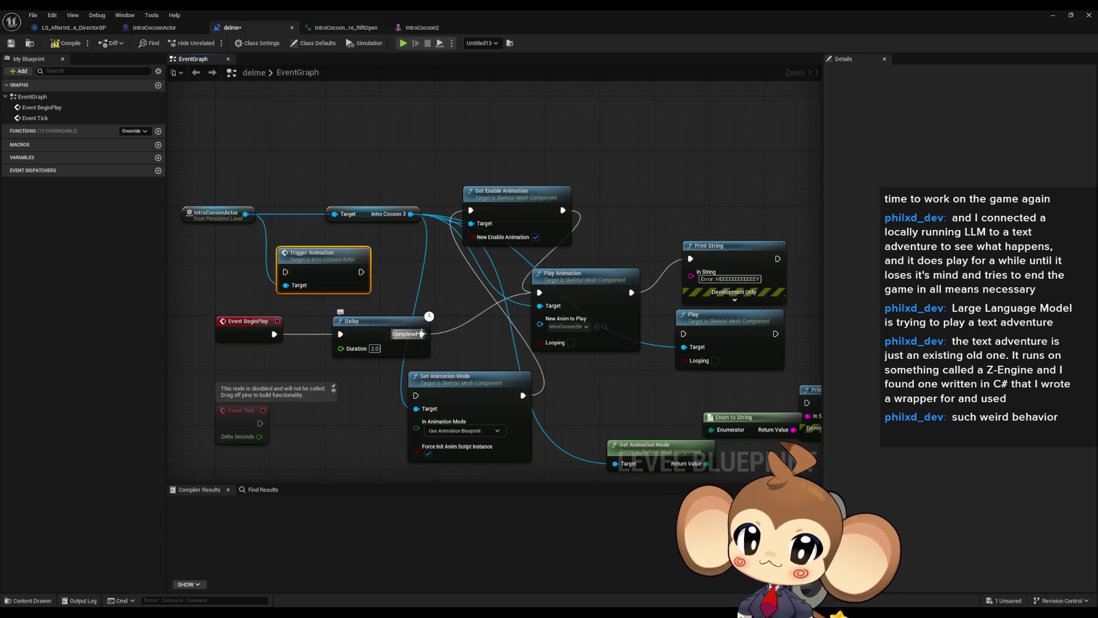
Step: Play-test the delme level several times, restarting between runs, then stop
click(1055, 16)
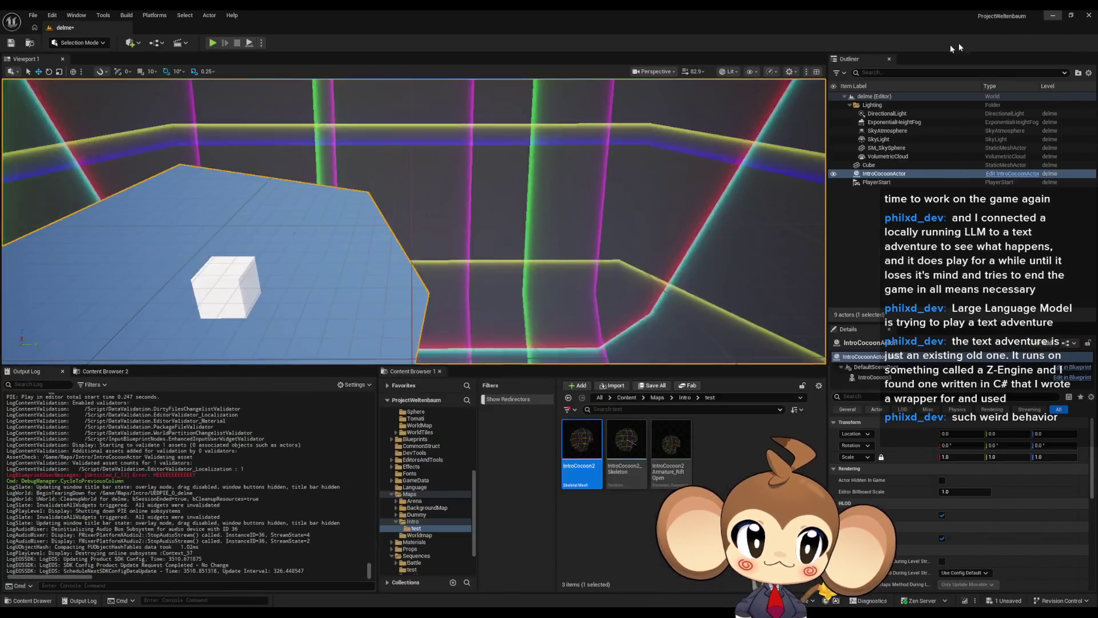
click(212, 43)
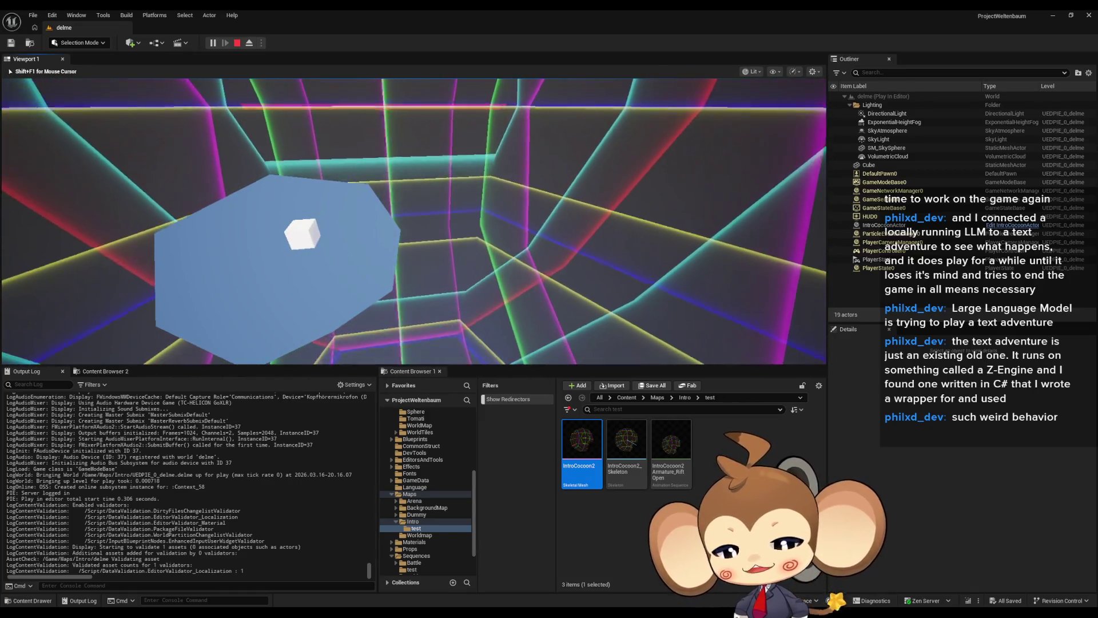
key(shift+F1)
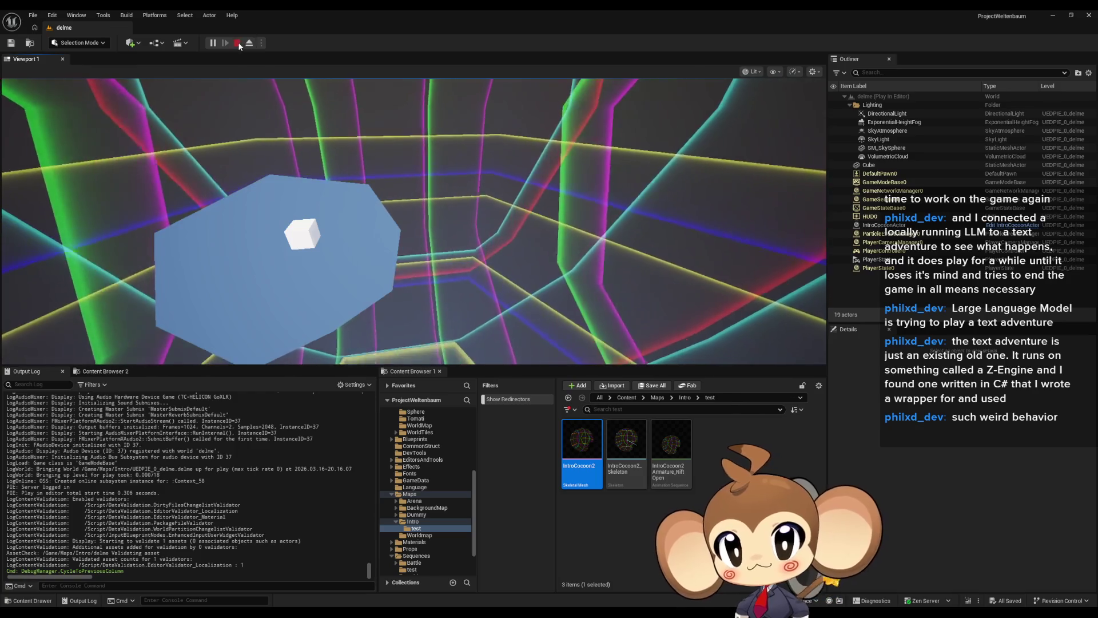
click(237, 43)
click(213, 43)
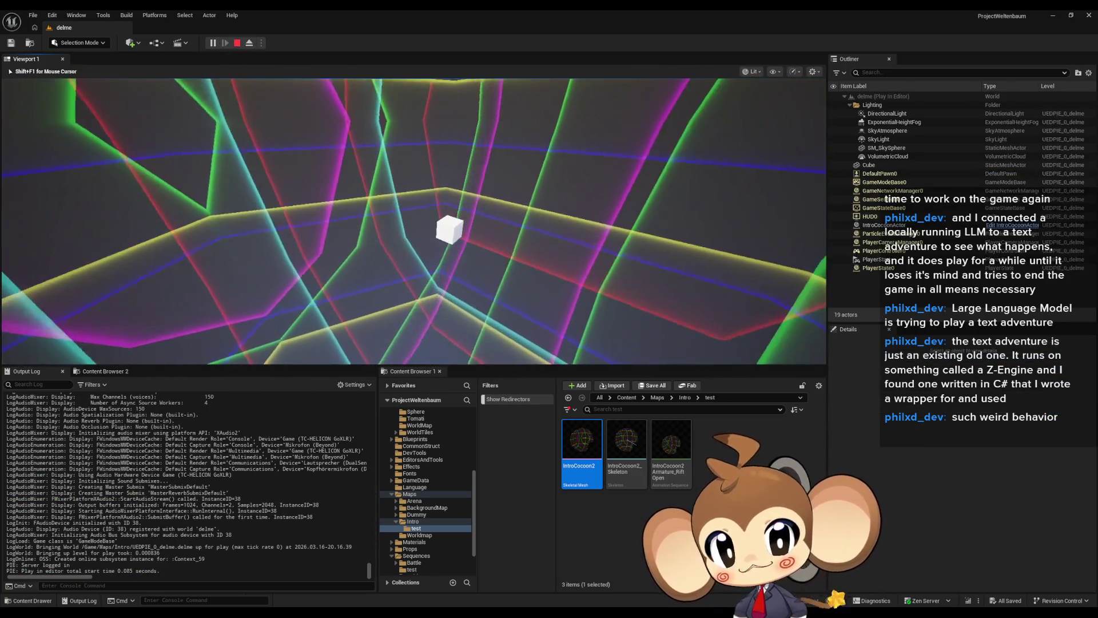
key(shift+F1)
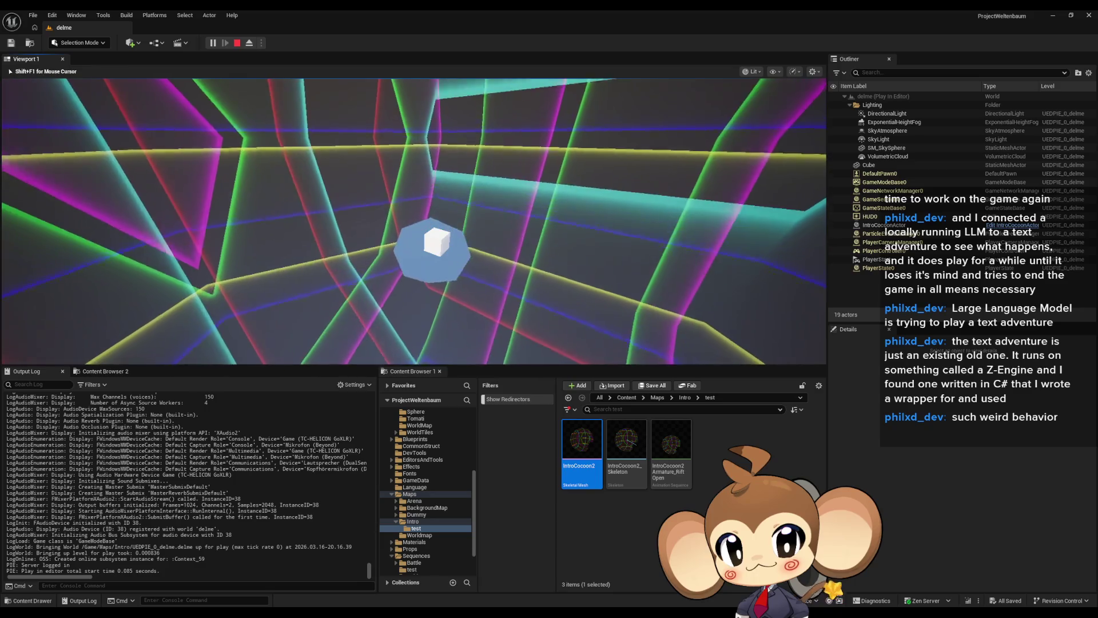
key(Escape)
key(alt+p)
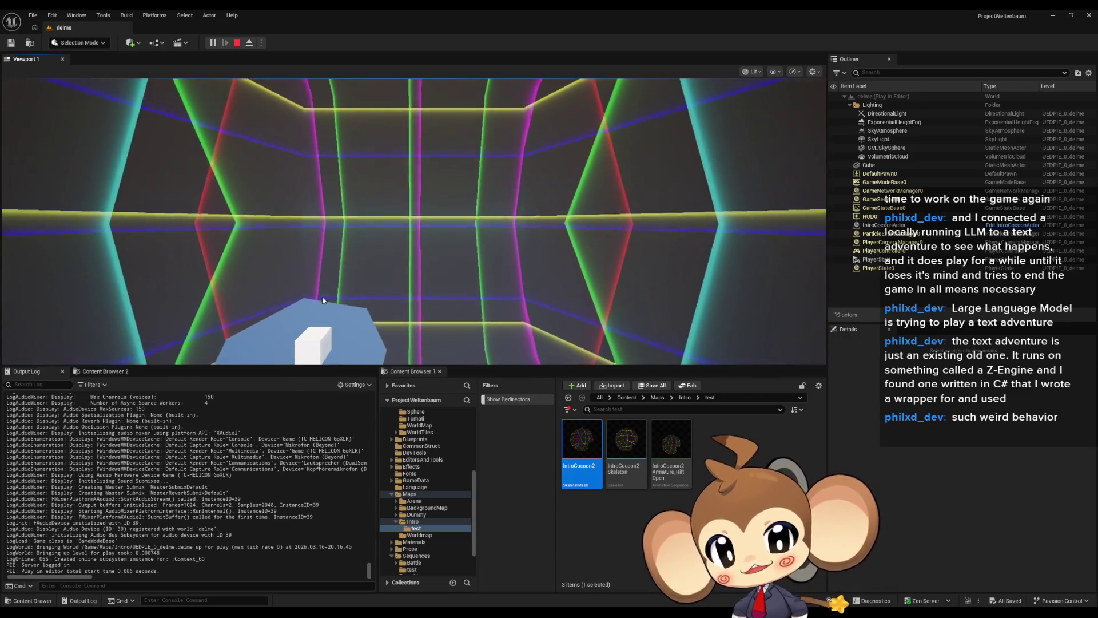
click(237, 43)
click(213, 43)
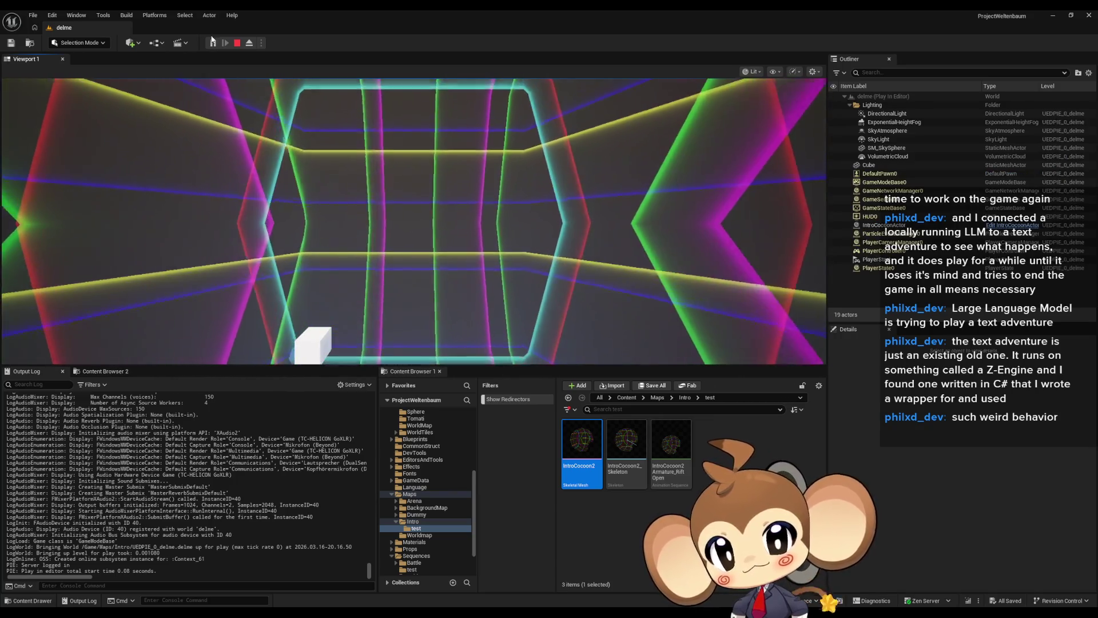
key(Escape)
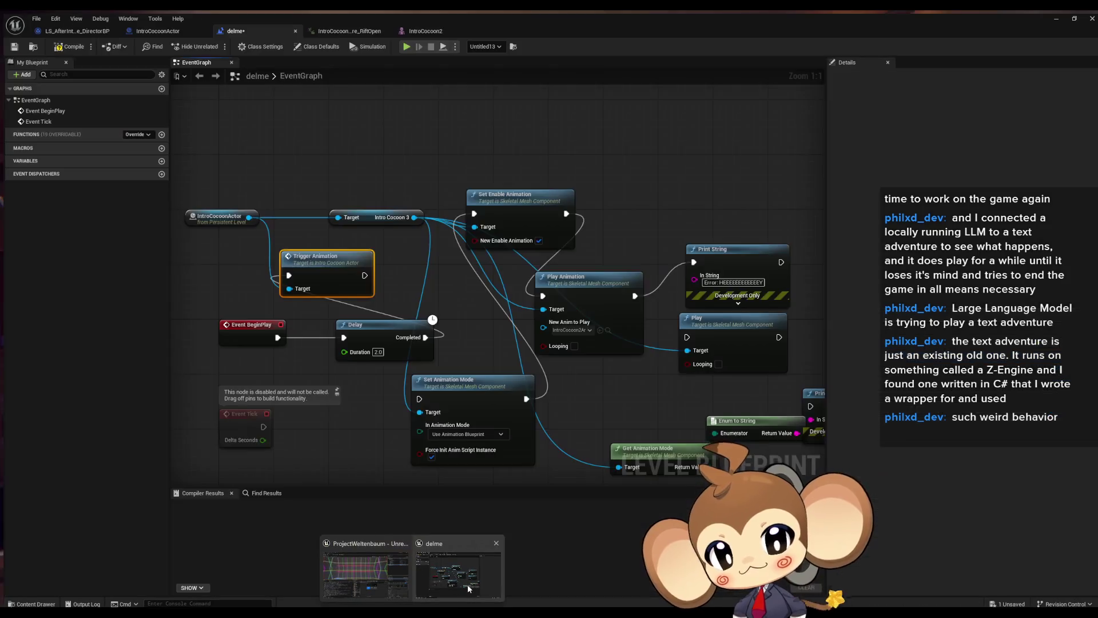
Step: Go from the delme level blueprint to IntroCocoonActor's graph at the TriggerAnimation event
click(468, 584)
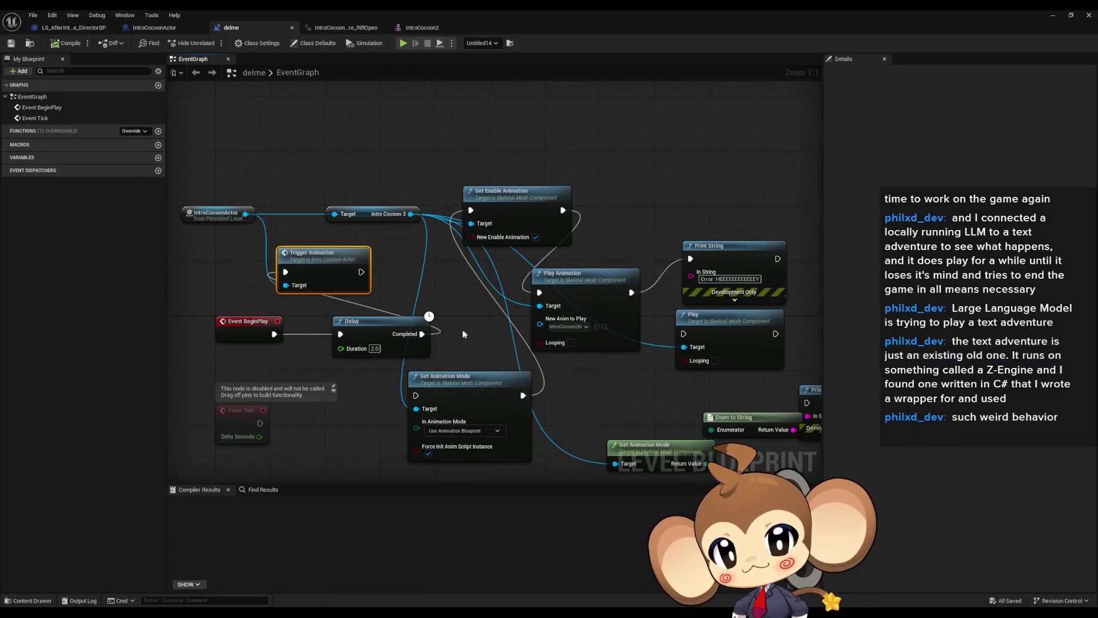
drag(464, 333, 506, 331)
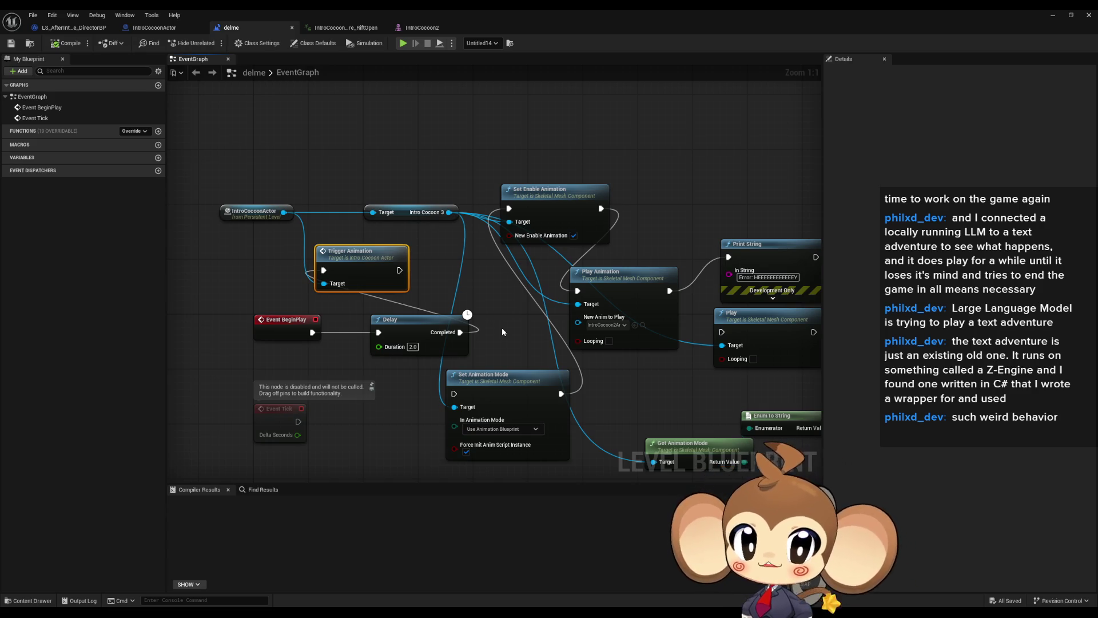
drag(502, 331, 488, 318)
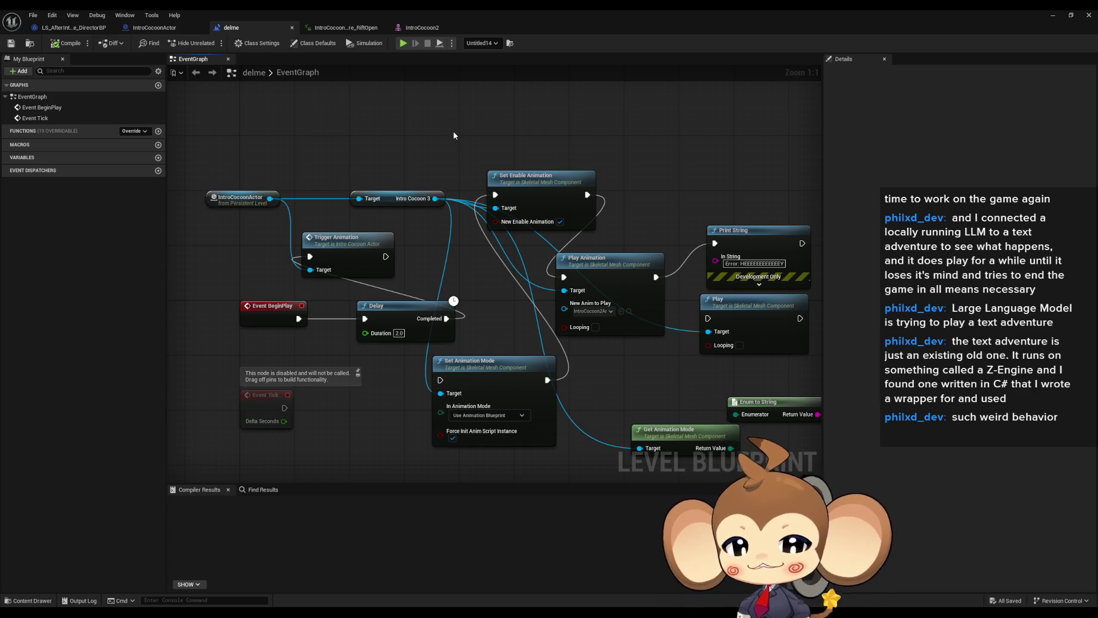
click(169, 27)
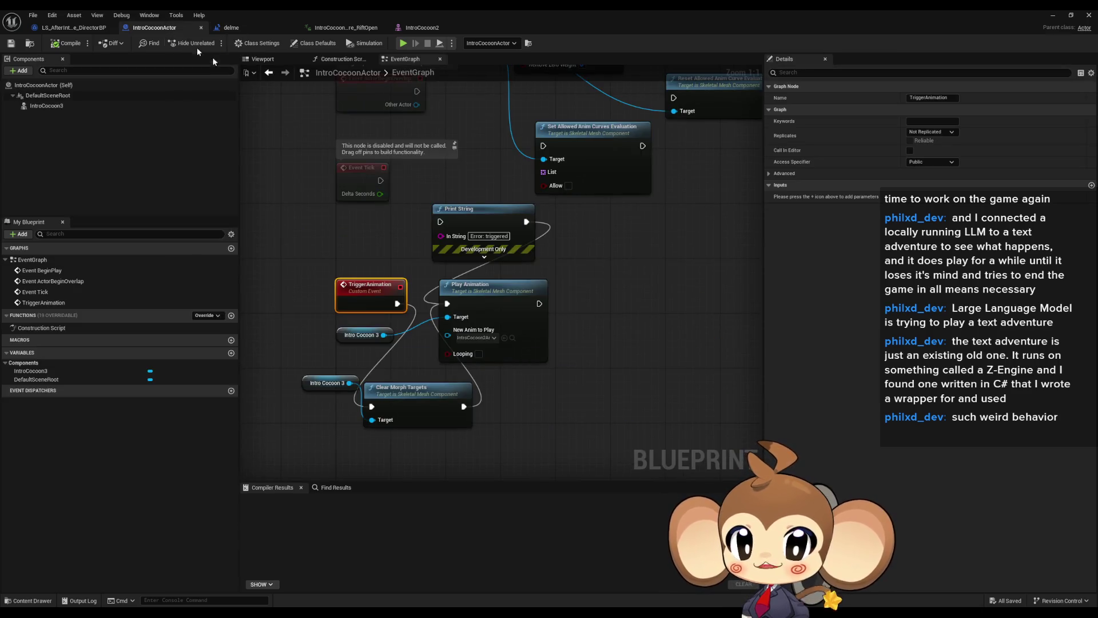
click(616, 308)
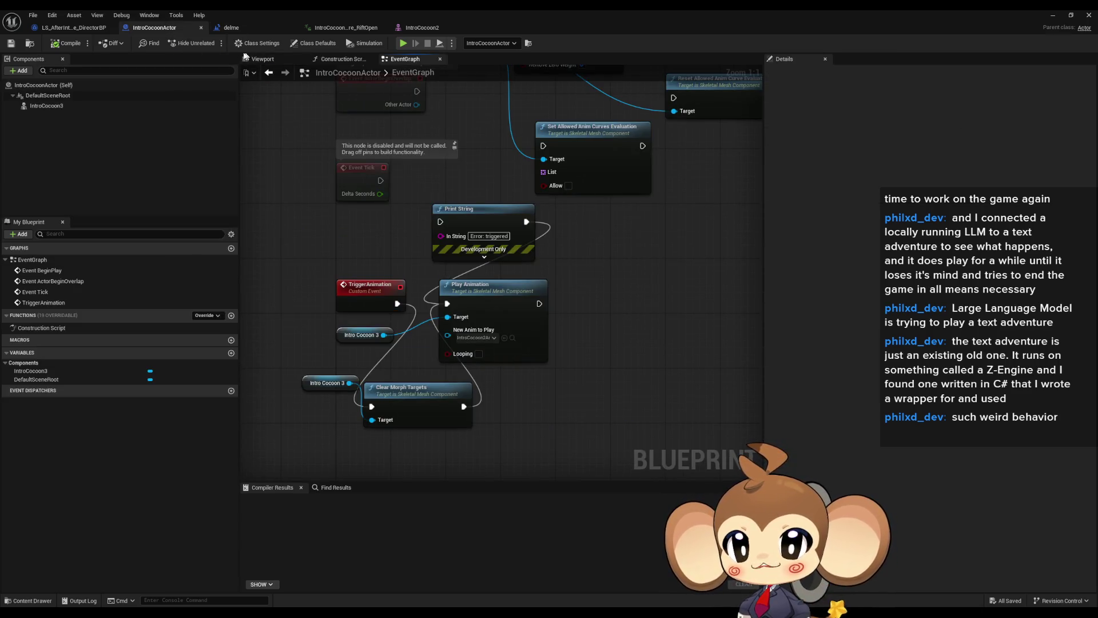
click(241, 29)
drag(461, 286, 436, 320)
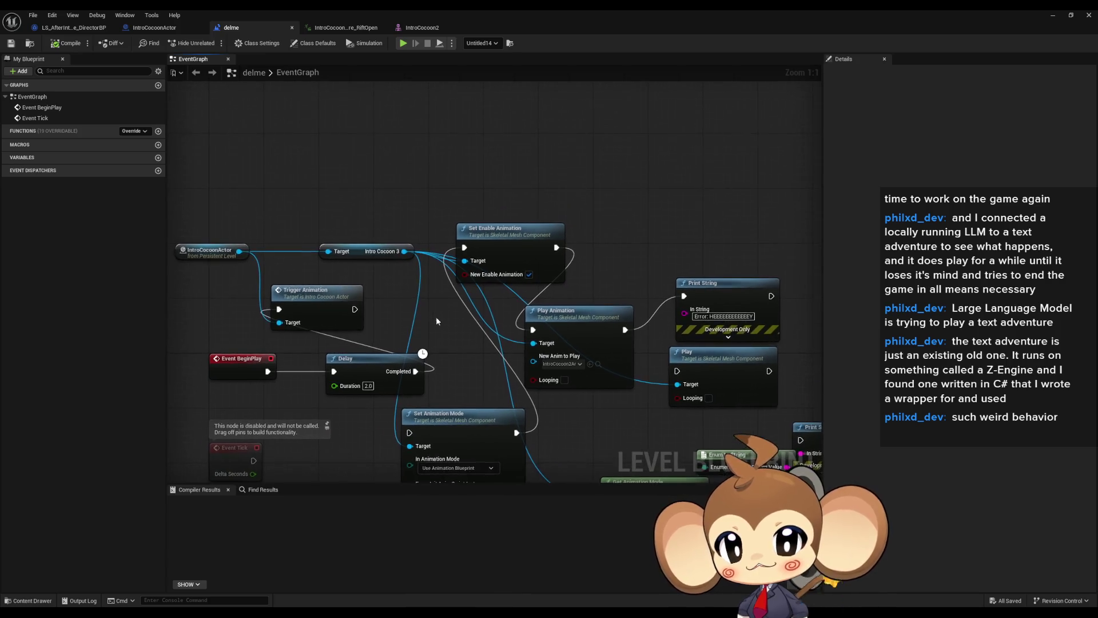
double_click(310, 301)
Step: Rearrange the graph so Clear Morph Targets follows TriggerAnimation, ahead of Play Animation
click(625, 271)
drag(503, 271, 593, 306)
click(440, 318)
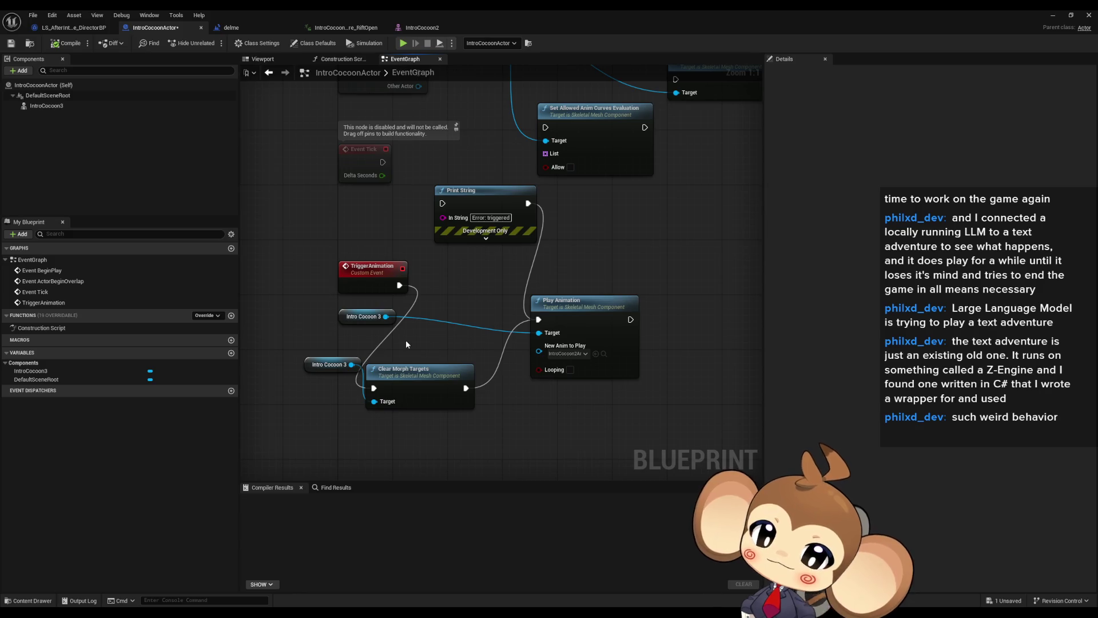
mouse_move(349, 321)
mouse_down()
mouse_move(488, 355)
mouse_move(561, 335)
mouse_up()
drag(462, 294, 549, 344)
drag(572, 301, 628, 362)
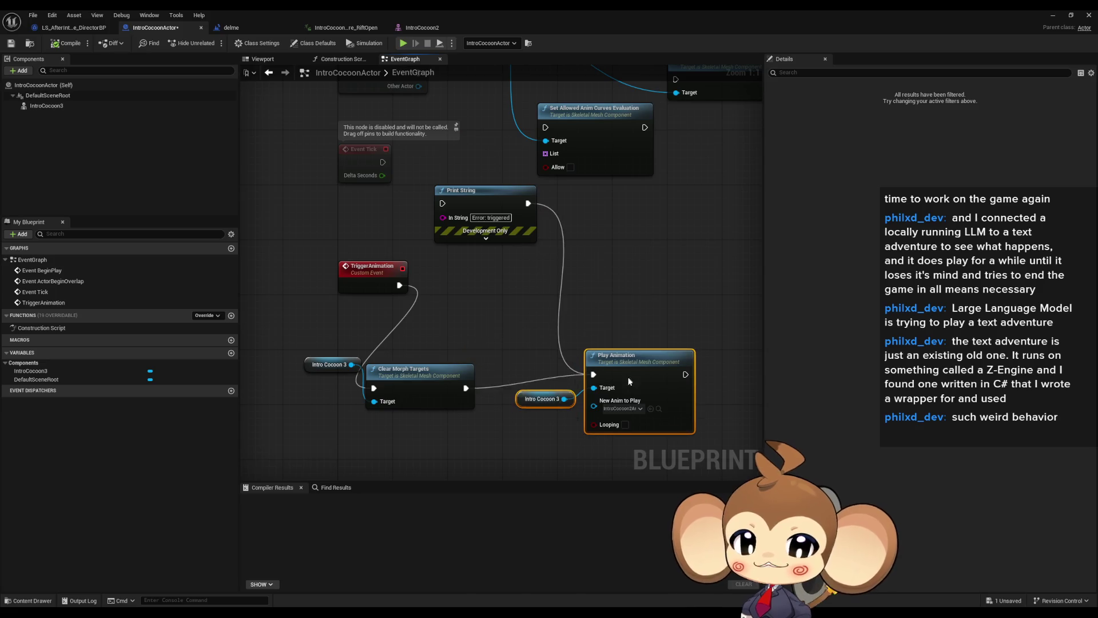
mouse_move(411, 374)
mouse_down()
mouse_move(480, 299)
mouse_move(475, 286)
mouse_up()
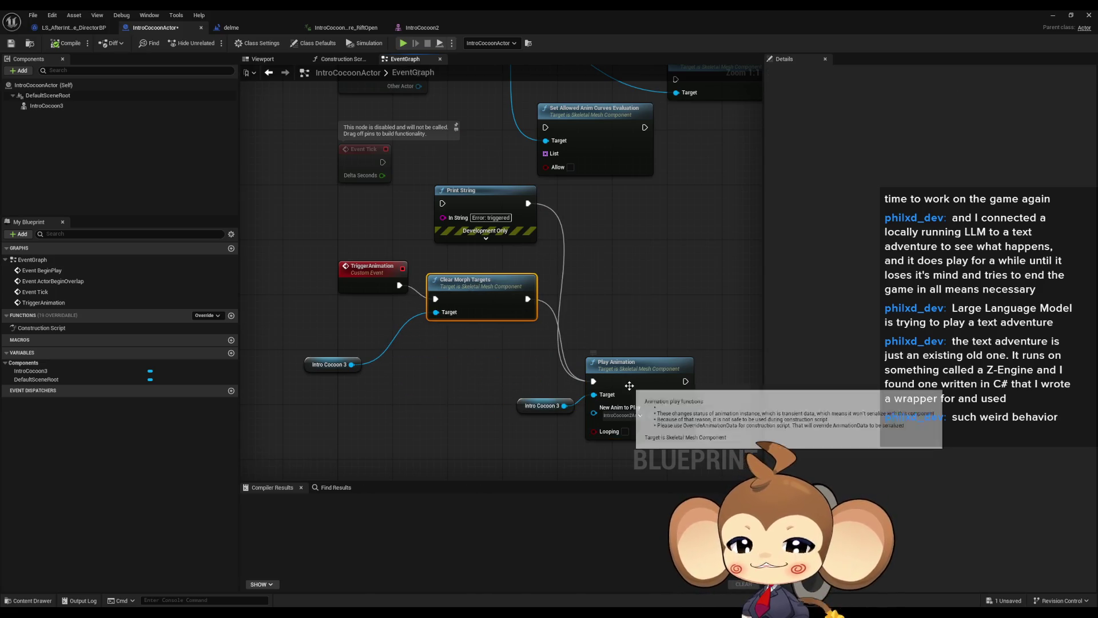
Step: Delete the Print String debug node, tidy Clear Morph Targets, and minimize the Blueprint editor
drag(572, 215, 519, 230)
key(Delete)
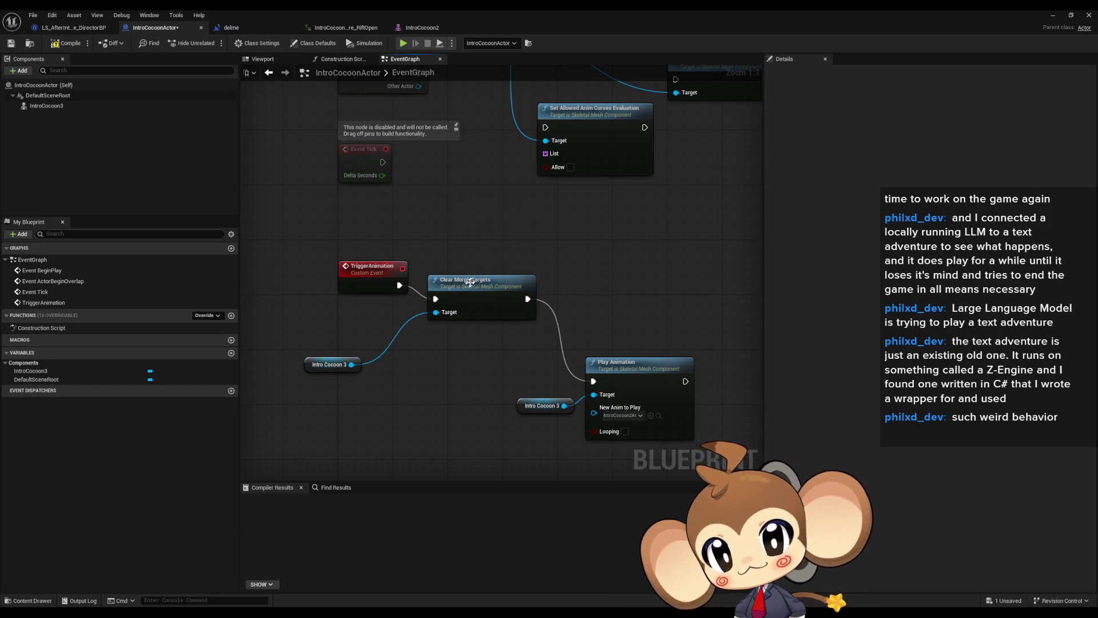
drag(477, 294, 564, 267)
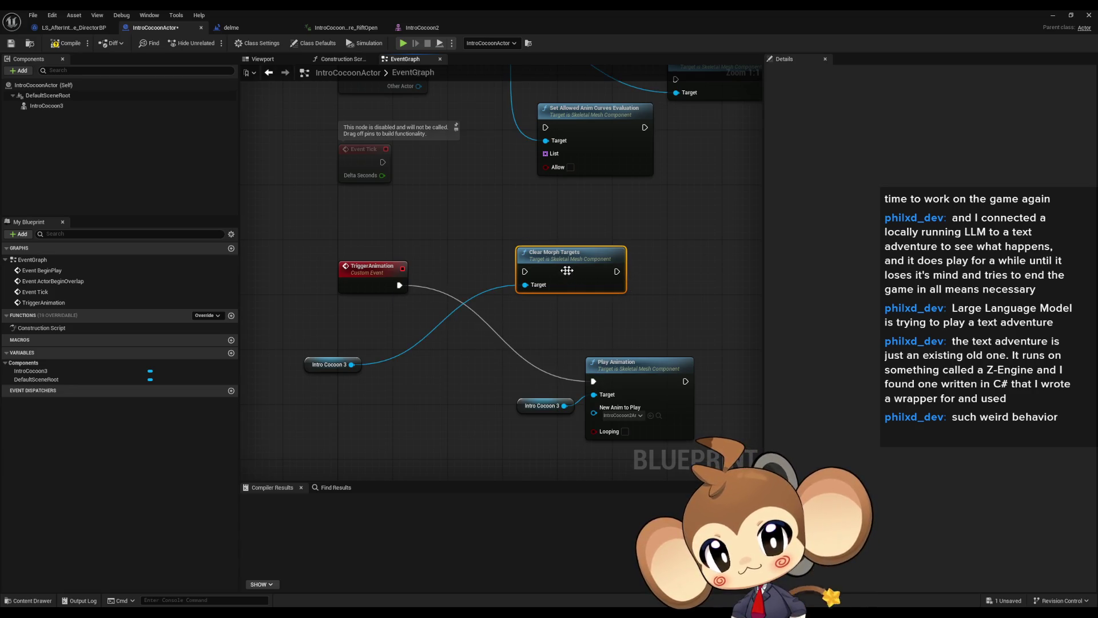
click(653, 280)
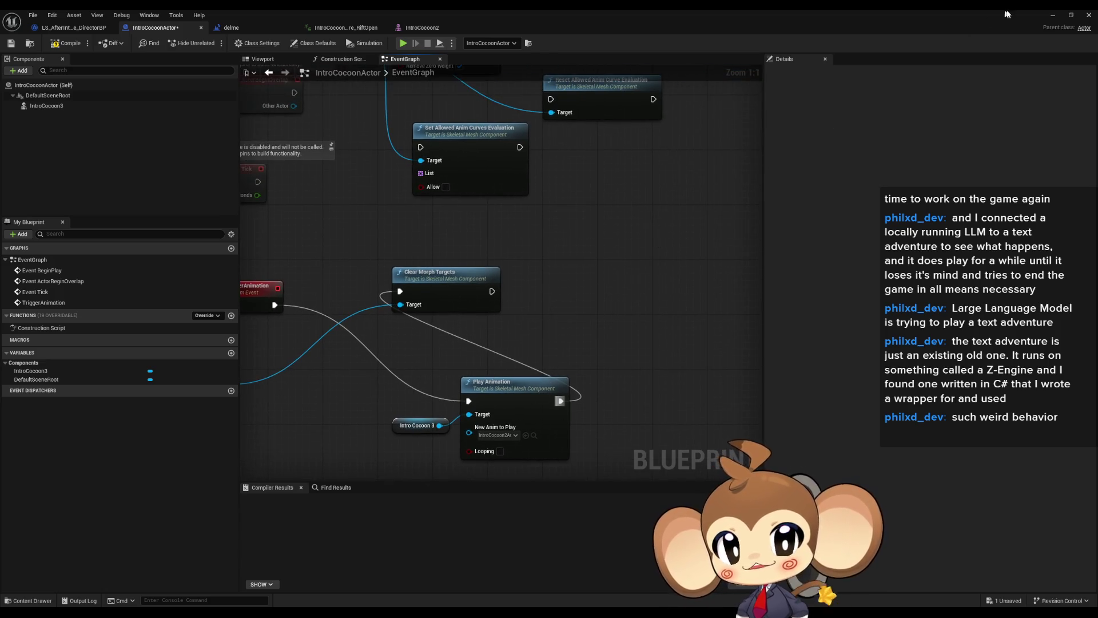
click(1052, 15)
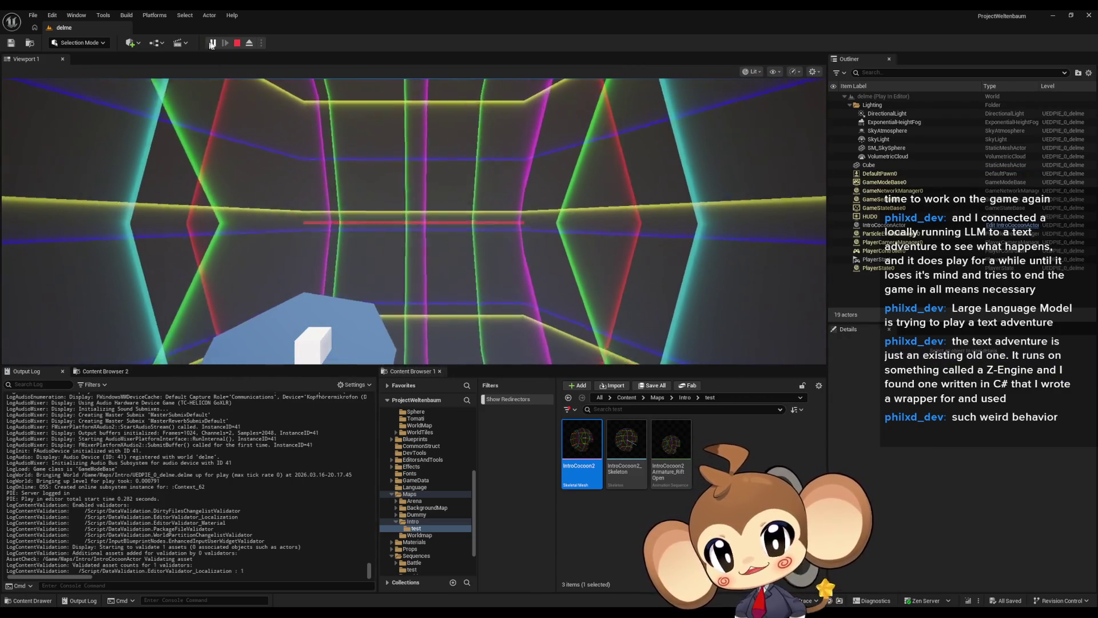
click(238, 44)
click(213, 43)
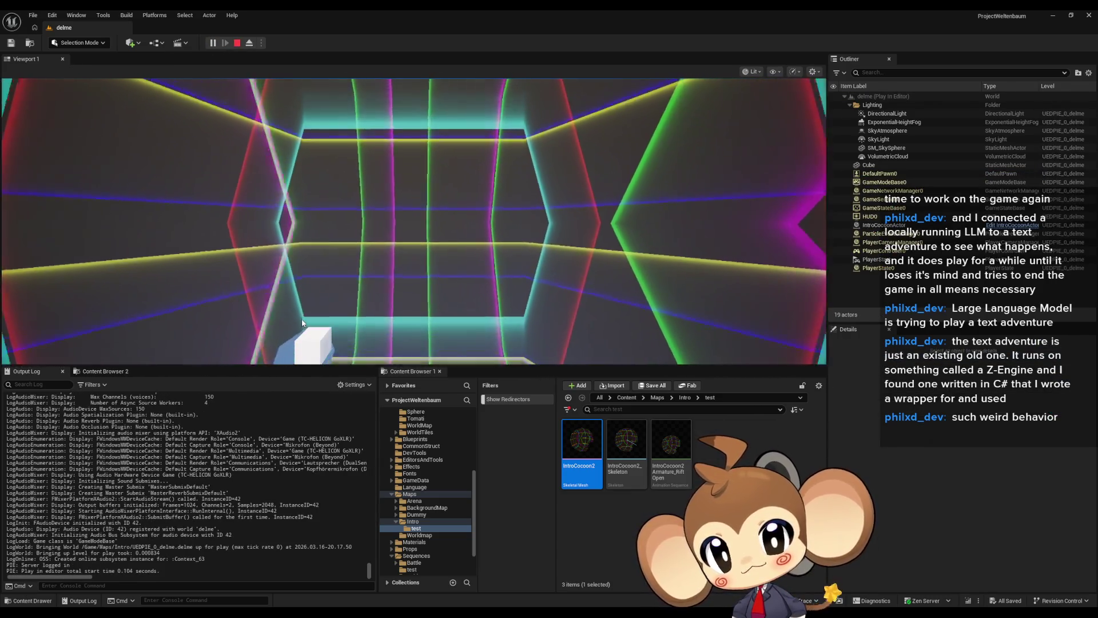
key(Escape)
click(224, 38)
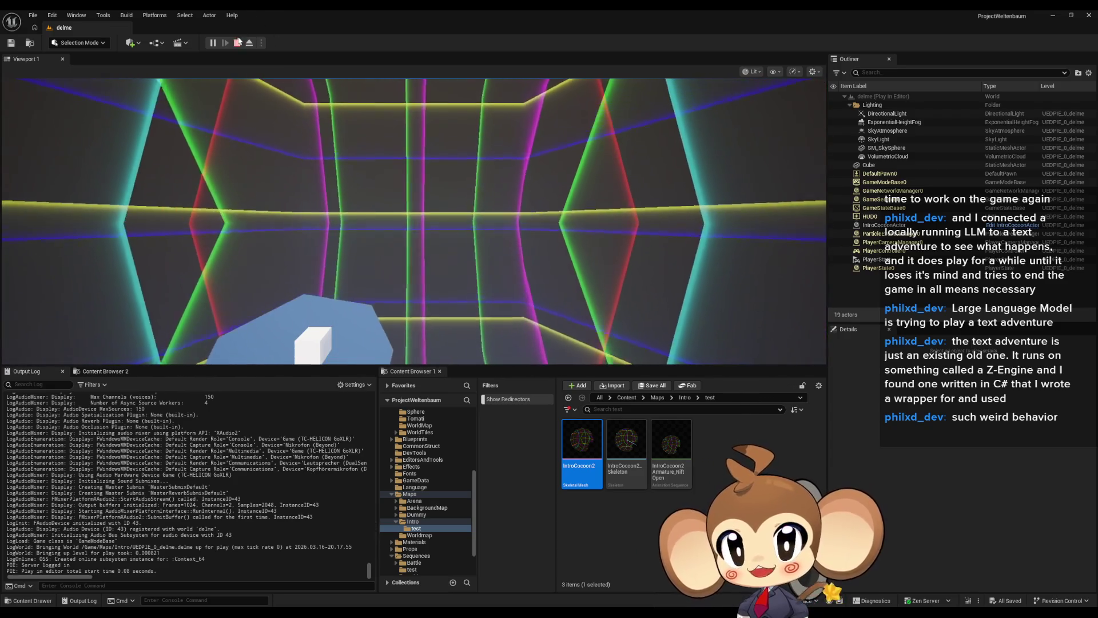
click(240, 43)
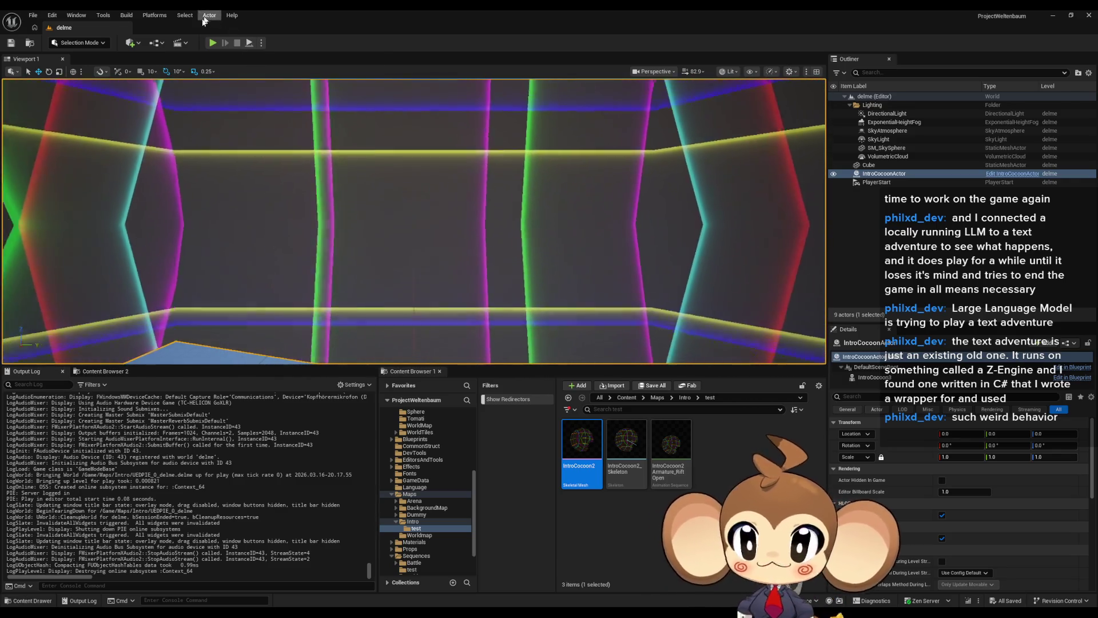
click(212, 43)
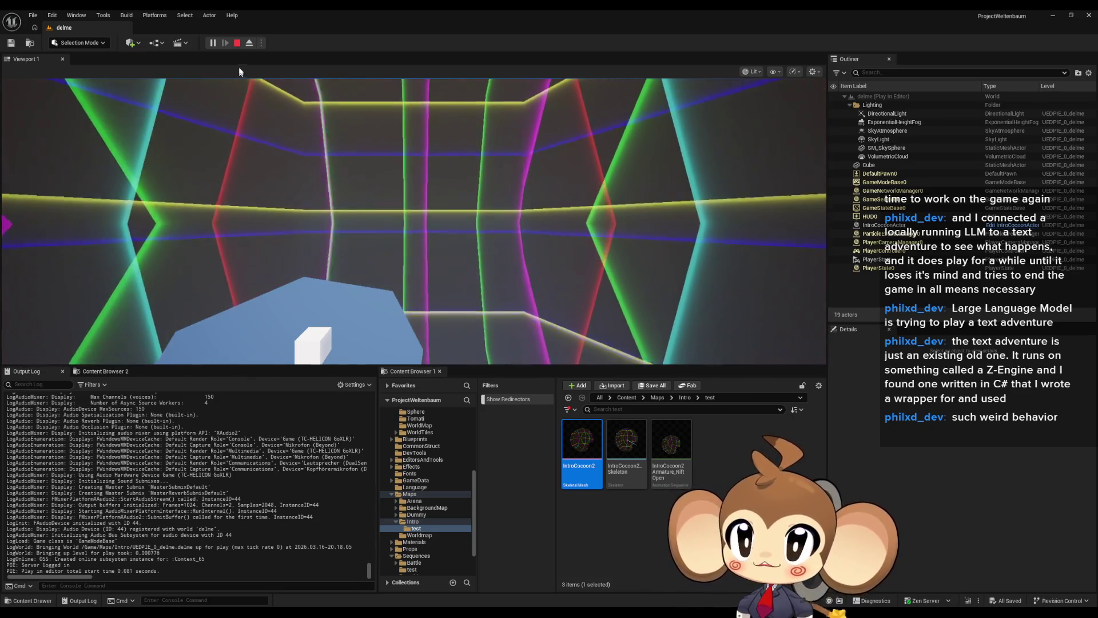
click(239, 44)
click(210, 44)
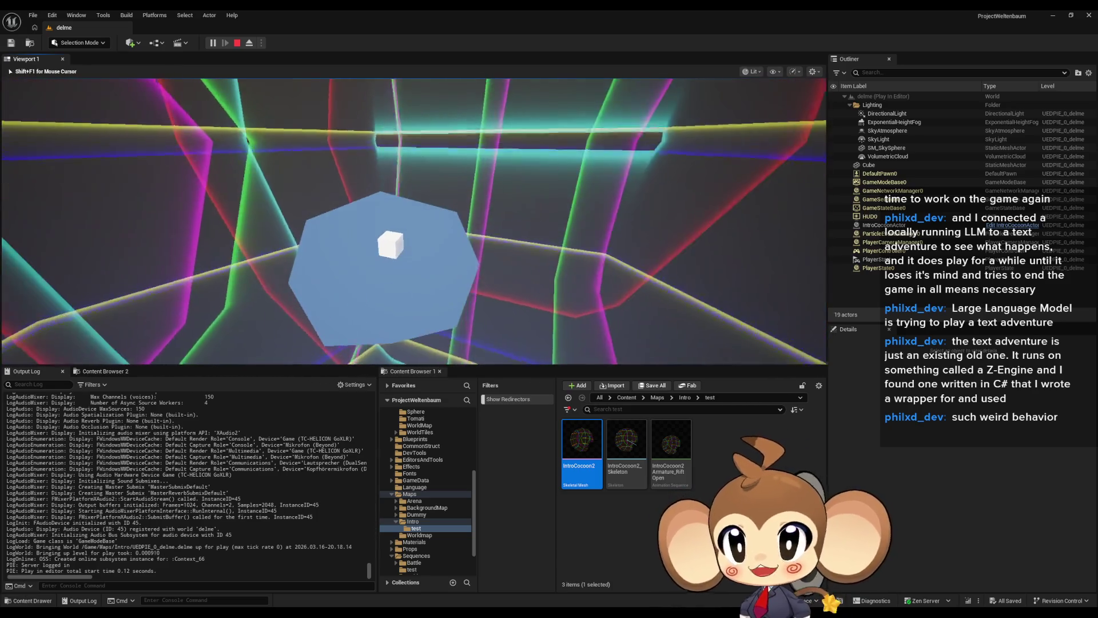
key(shift+F1)
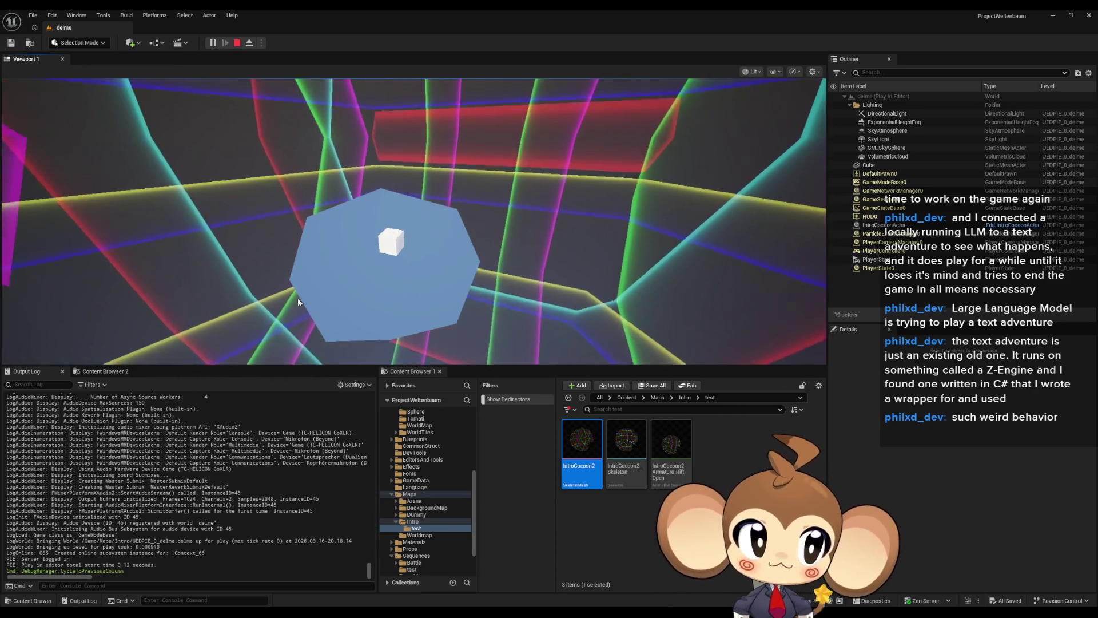
key(Escape)
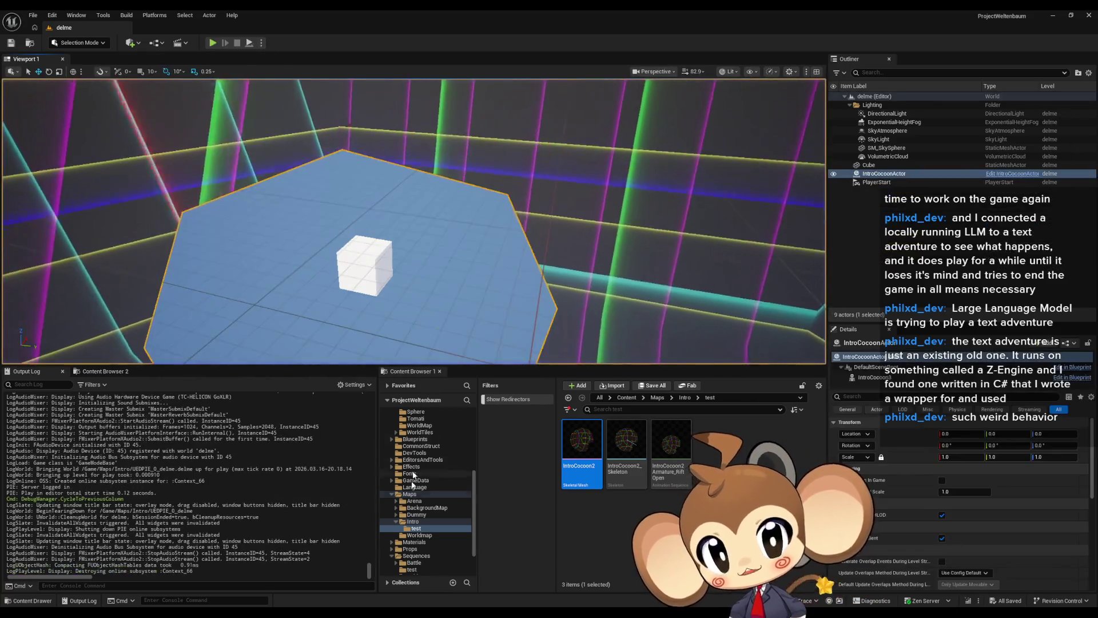
click(1012, 174)
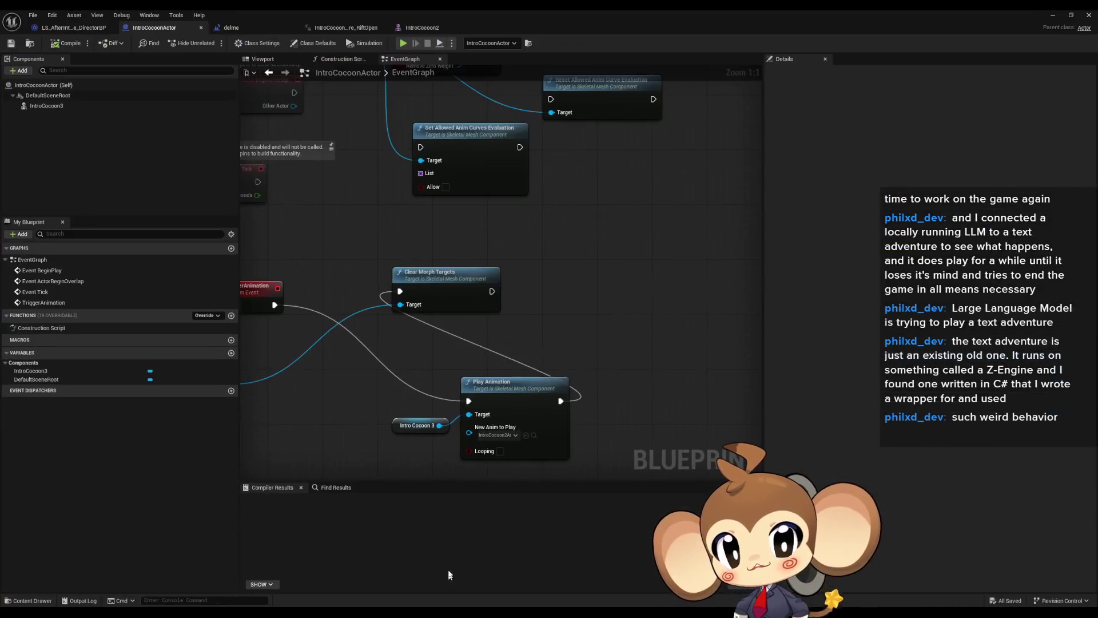
mouse_move(500, 308)
mouse_down()
mouse_move(601, 304)
mouse_move(524, 289)
mouse_up()
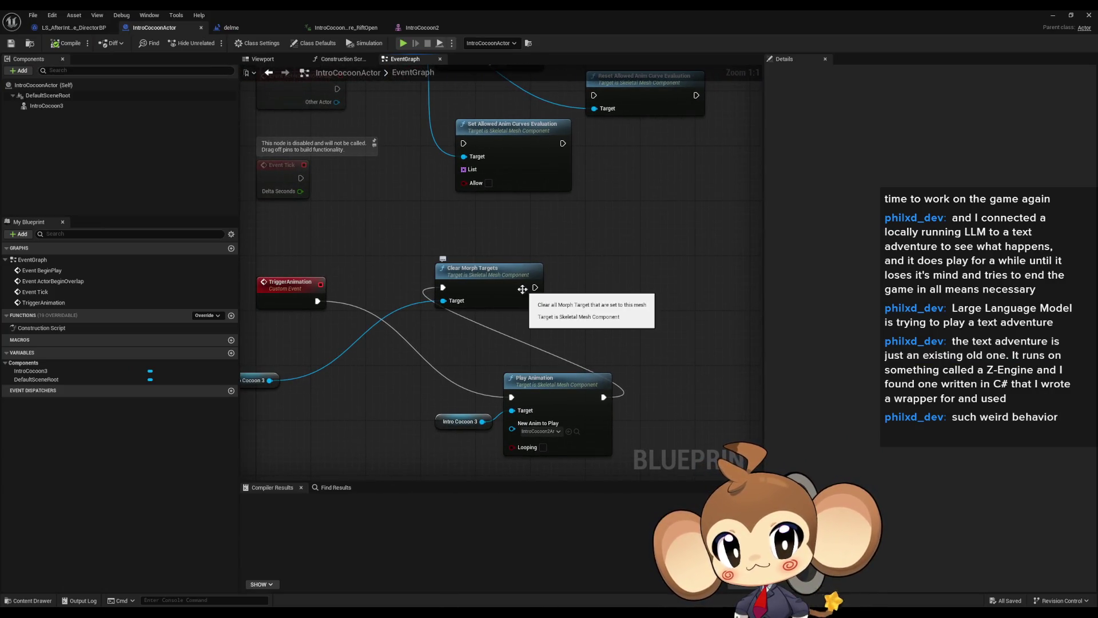
click(1053, 16)
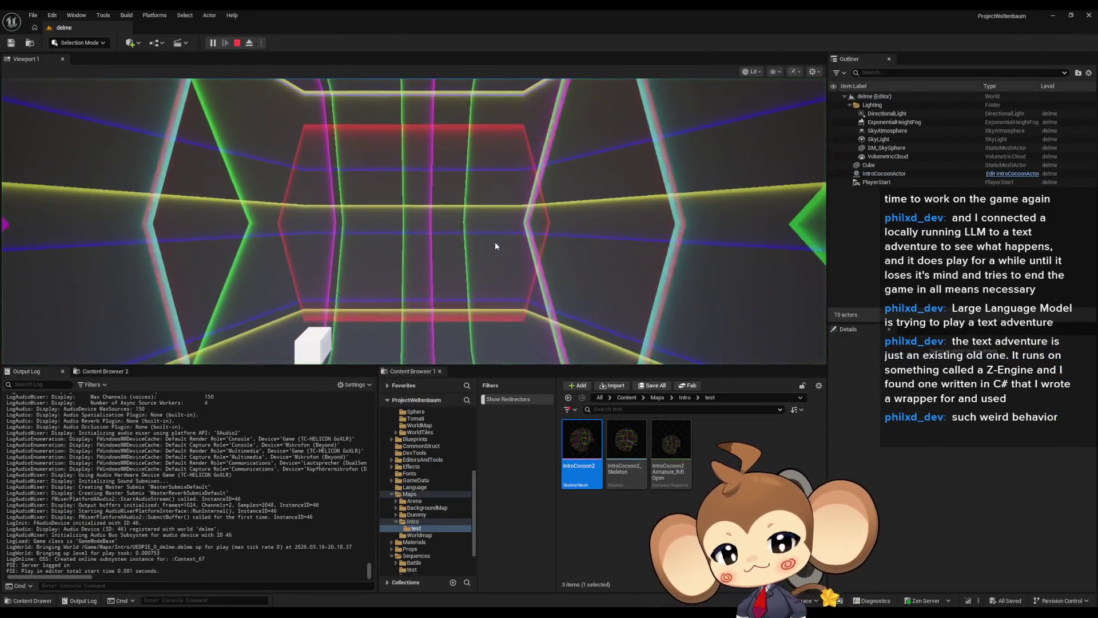
click(495, 246)
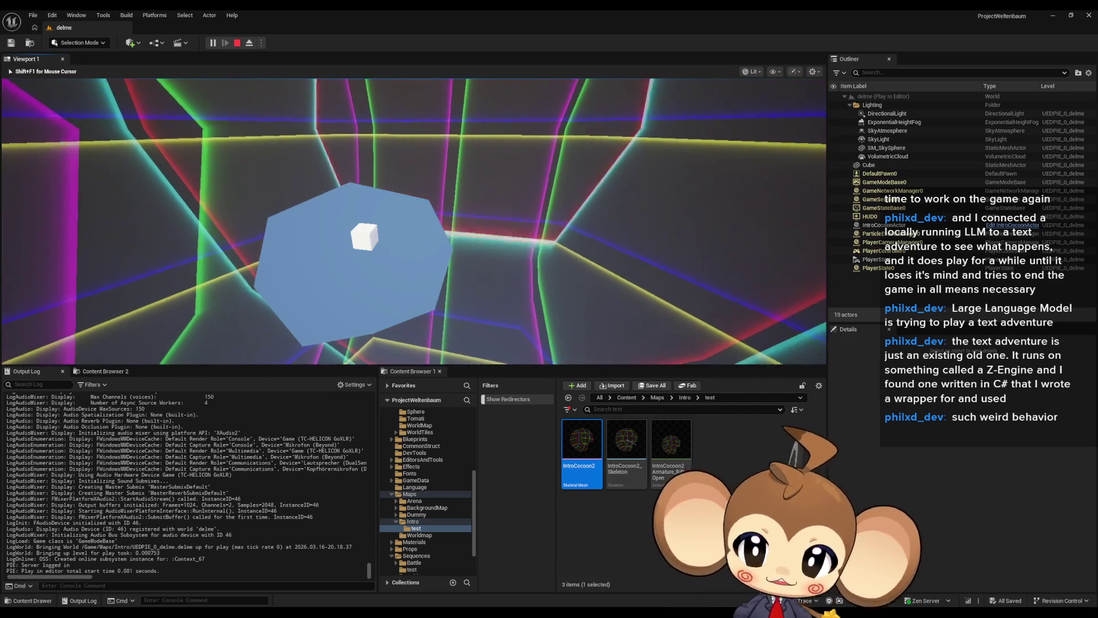
key(shift+F1)
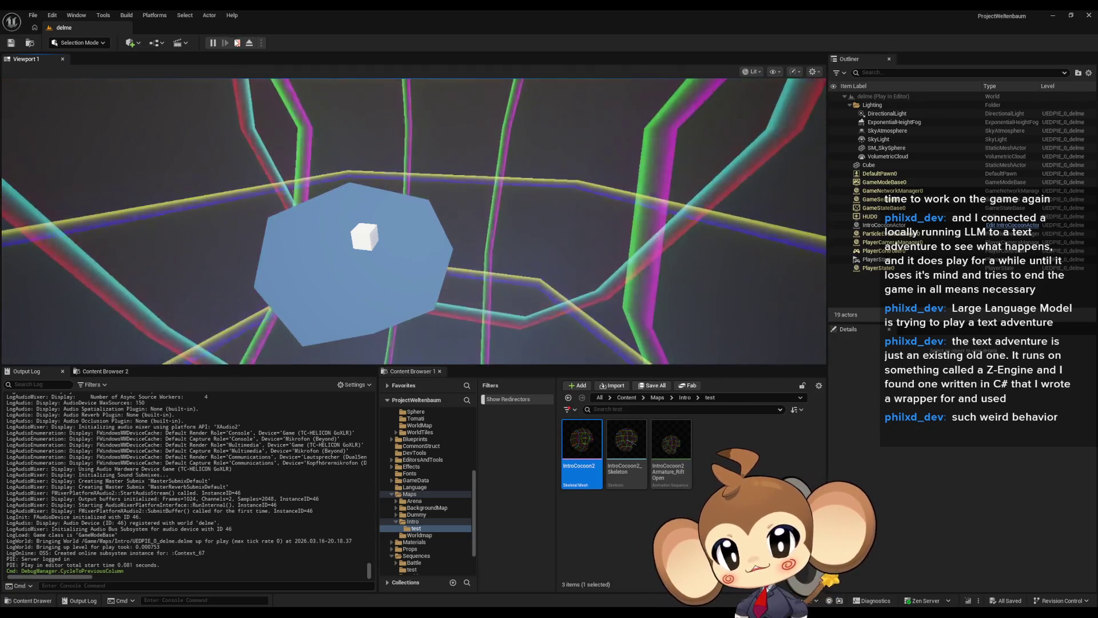
click(237, 42)
double_click(658, 454)
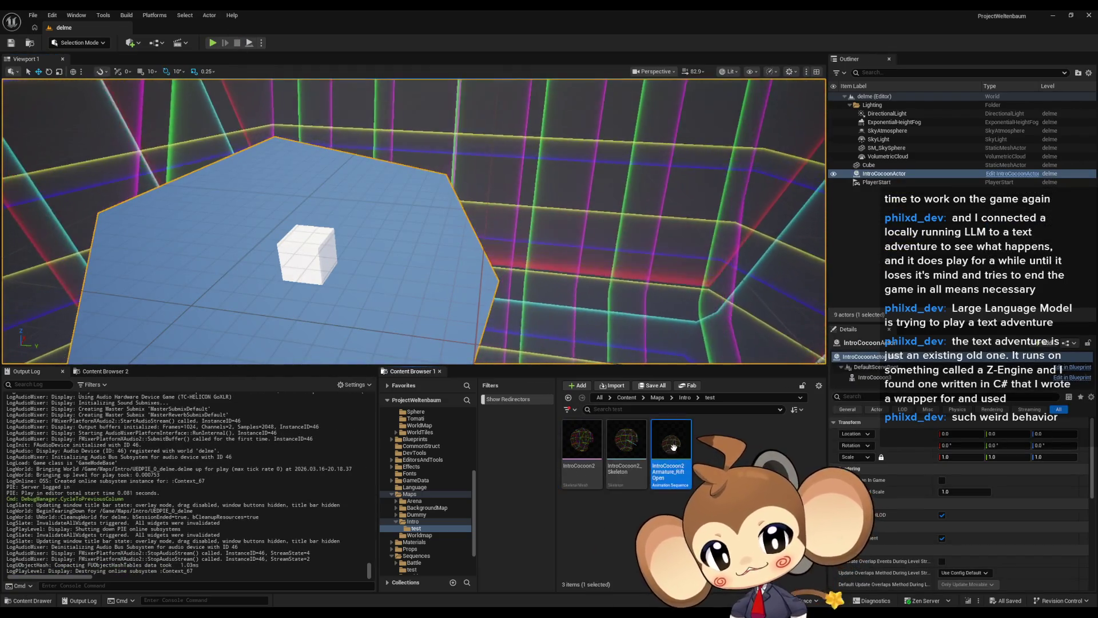
Step: Set the Basis curve's last key, at 3.0 s, to 0.5 in the RiftOpen animation
click(273, 422)
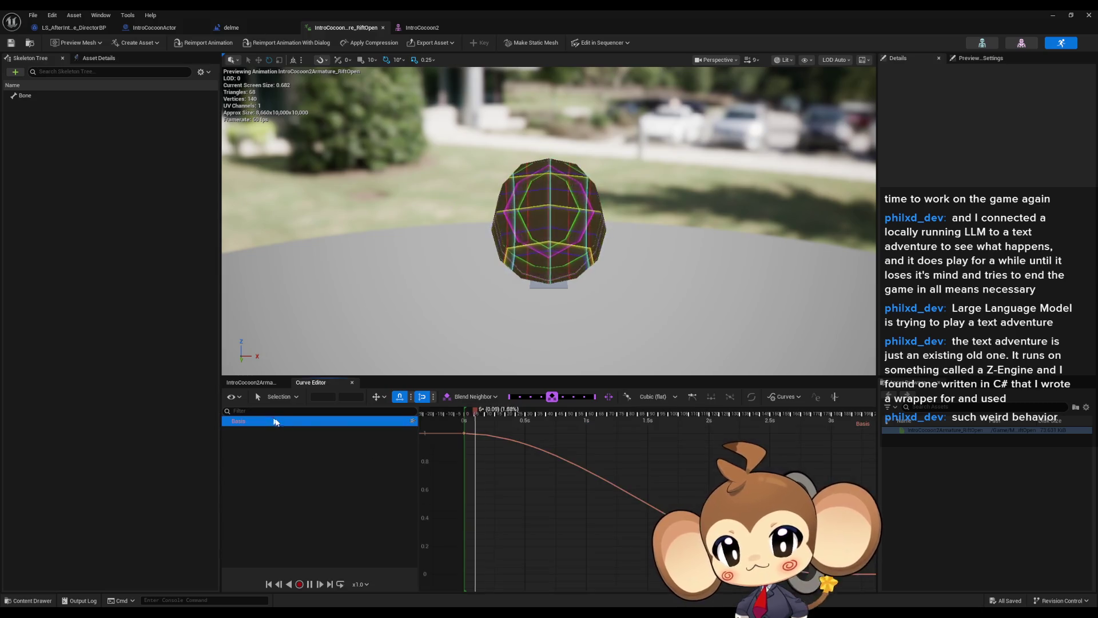
click(539, 456)
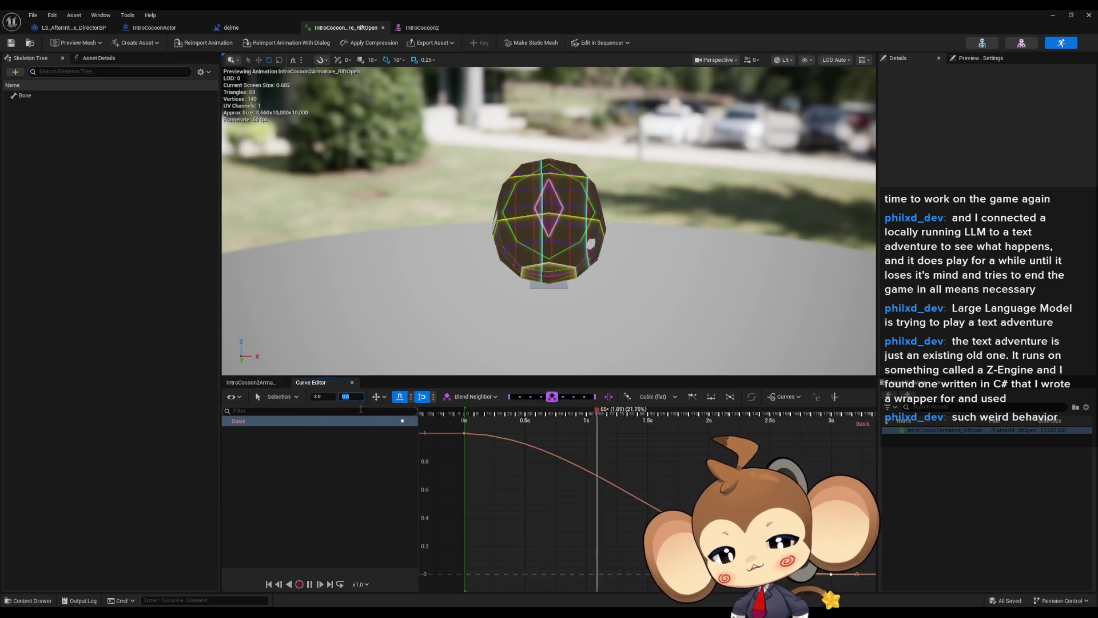
text(0.5)
key(Return)
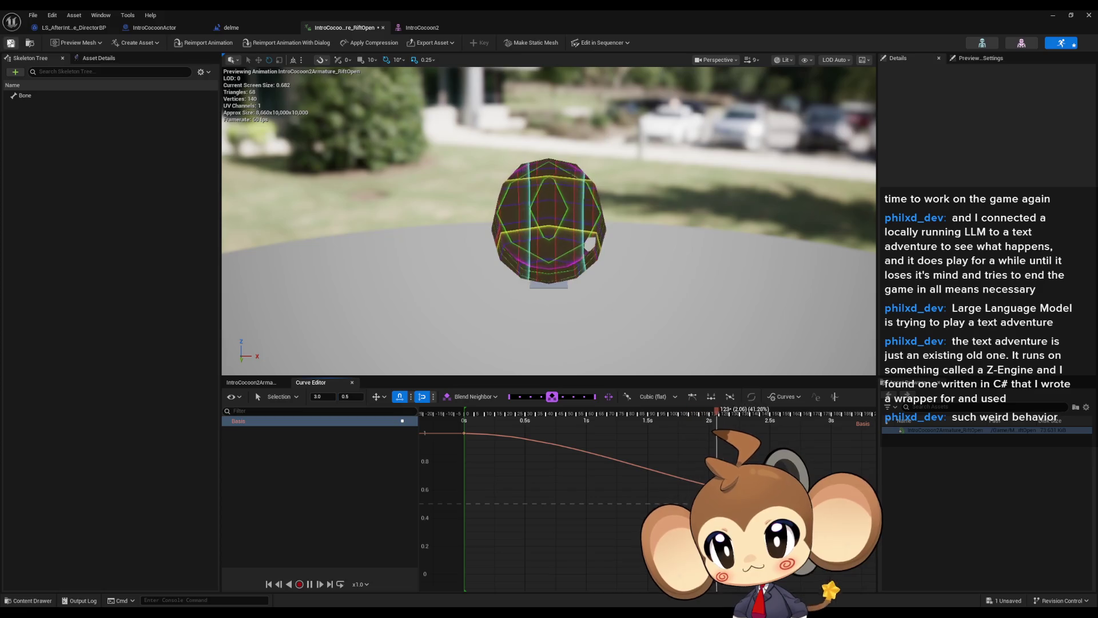
Step: Play the delme level in the editor to test the new curve
click(231, 28)
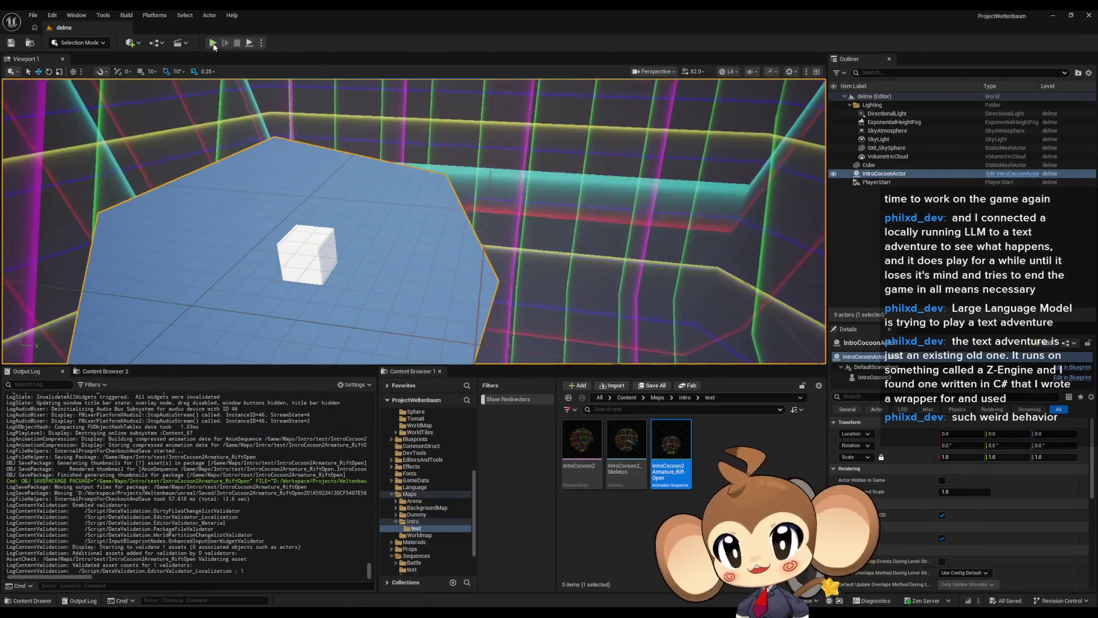
click(213, 43)
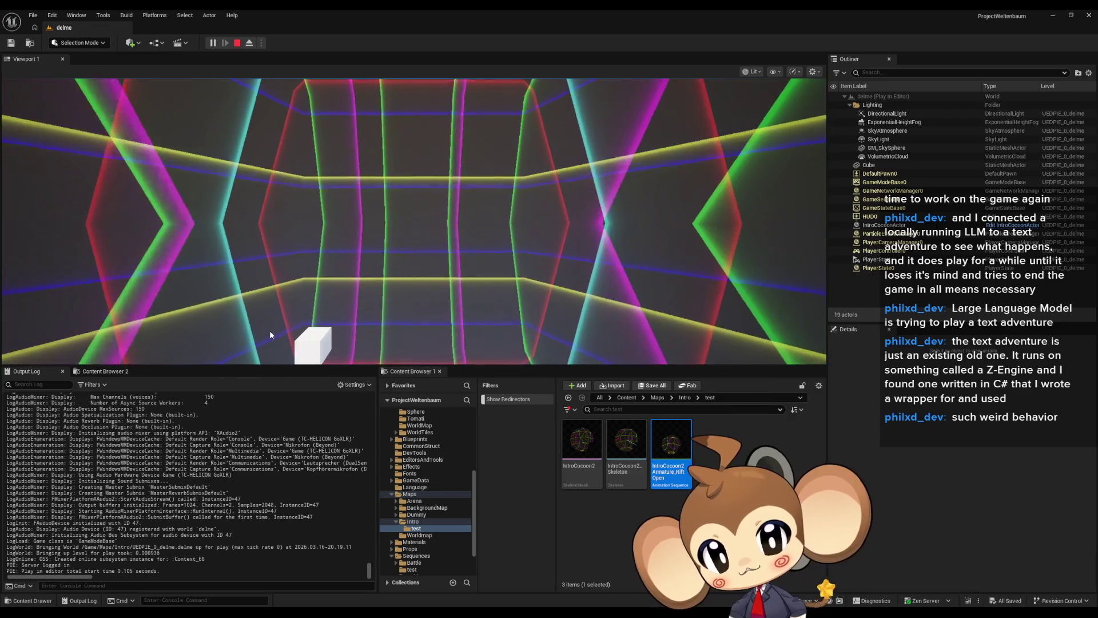
click(270, 331)
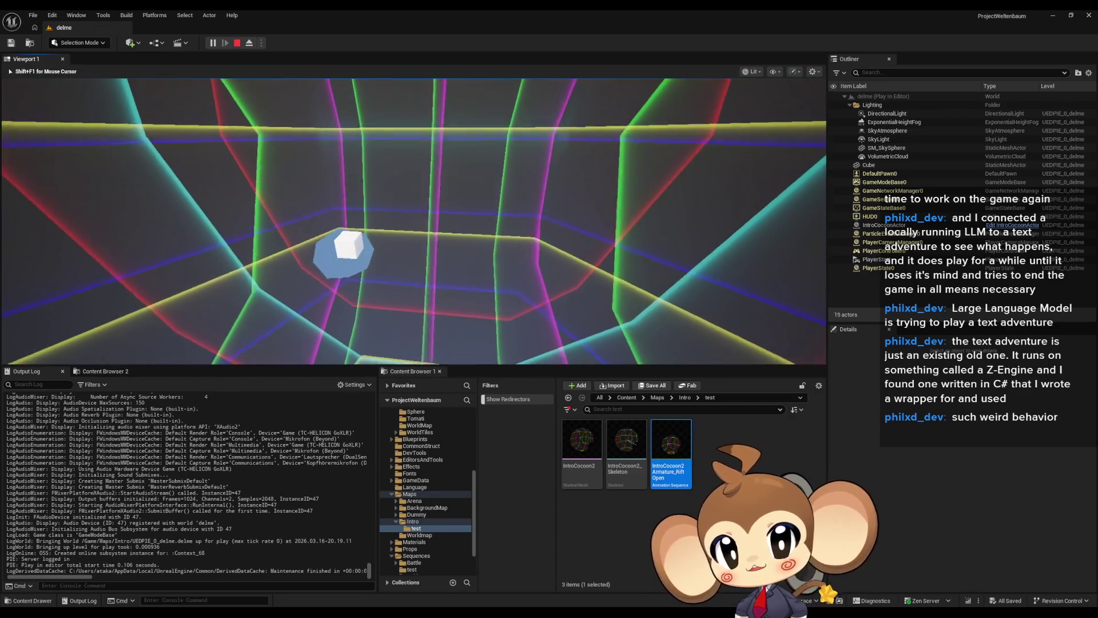
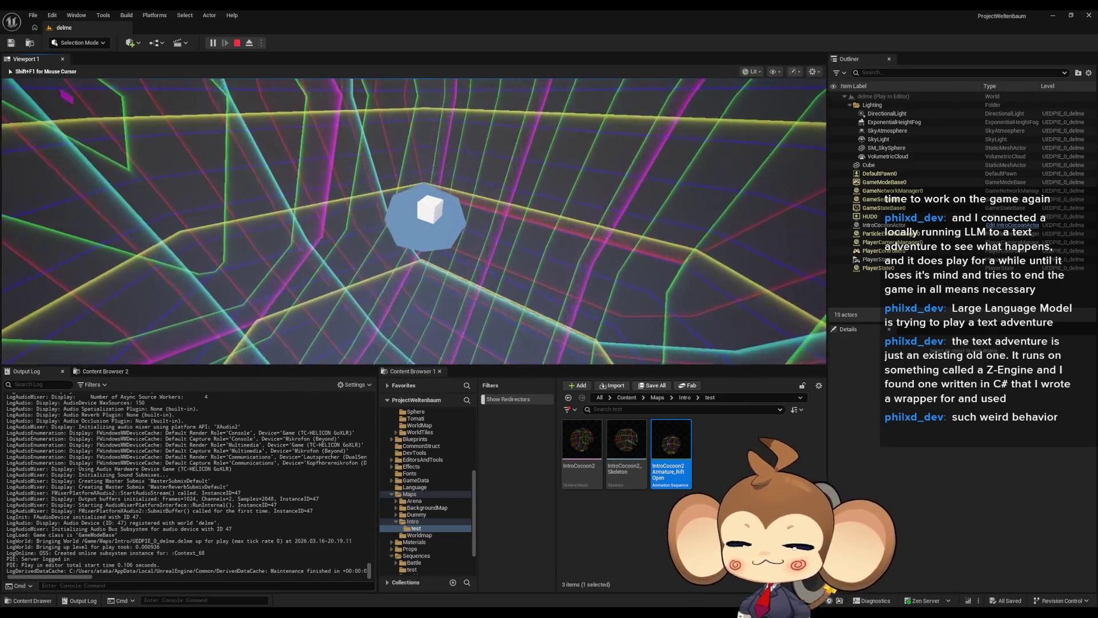
Step: Release the mouse, end the delme play test, and bring back the IntroCocoon2Armature_RiftOpen animation editor
key(shift+F1)
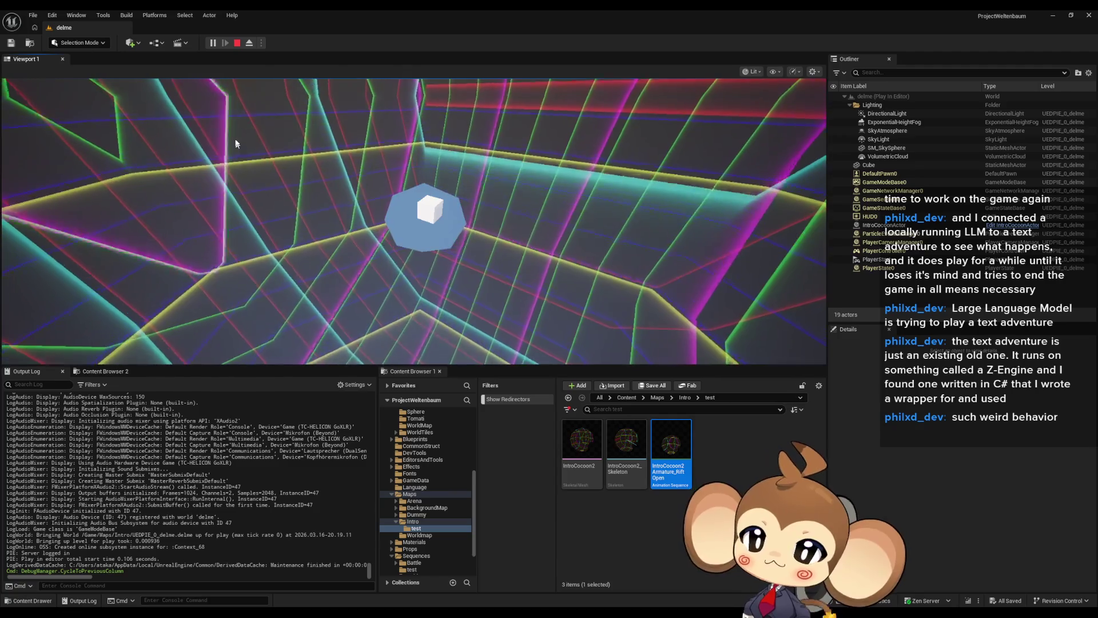
key(Escape)
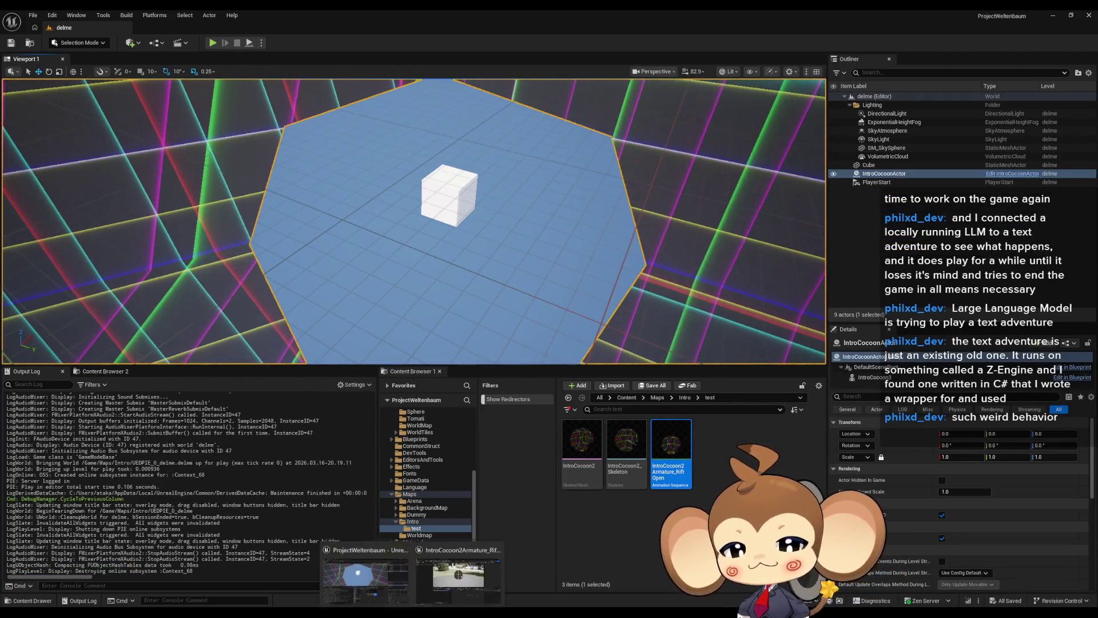
click(444, 580)
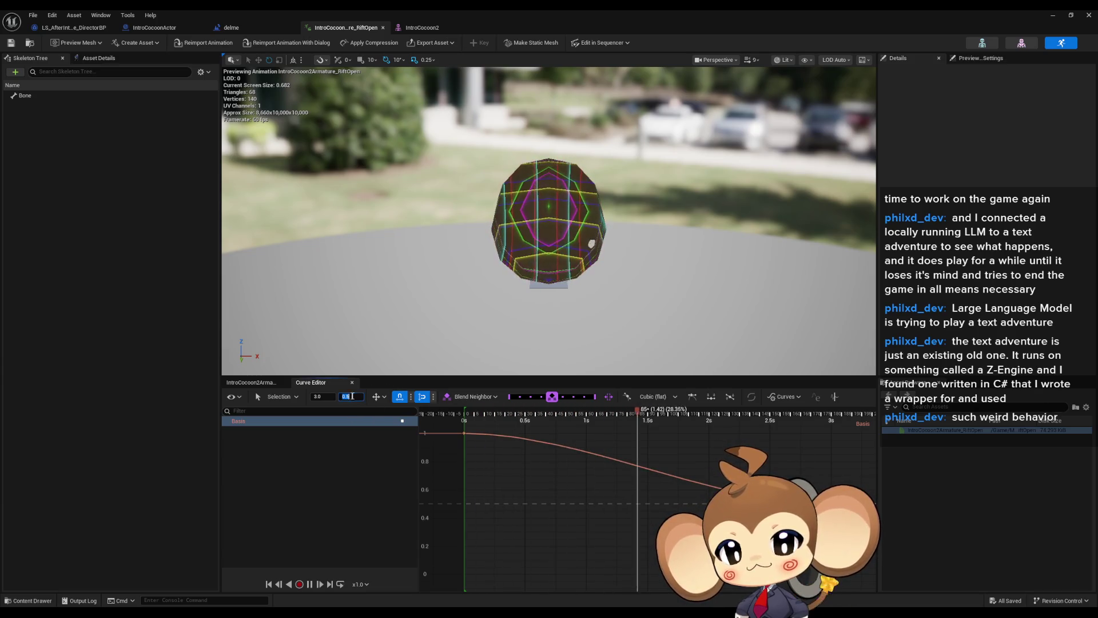
Step: Set the Basis curve's end key value to 0 and save the animation
text(0)
key(Return)
key(ctrl+s)
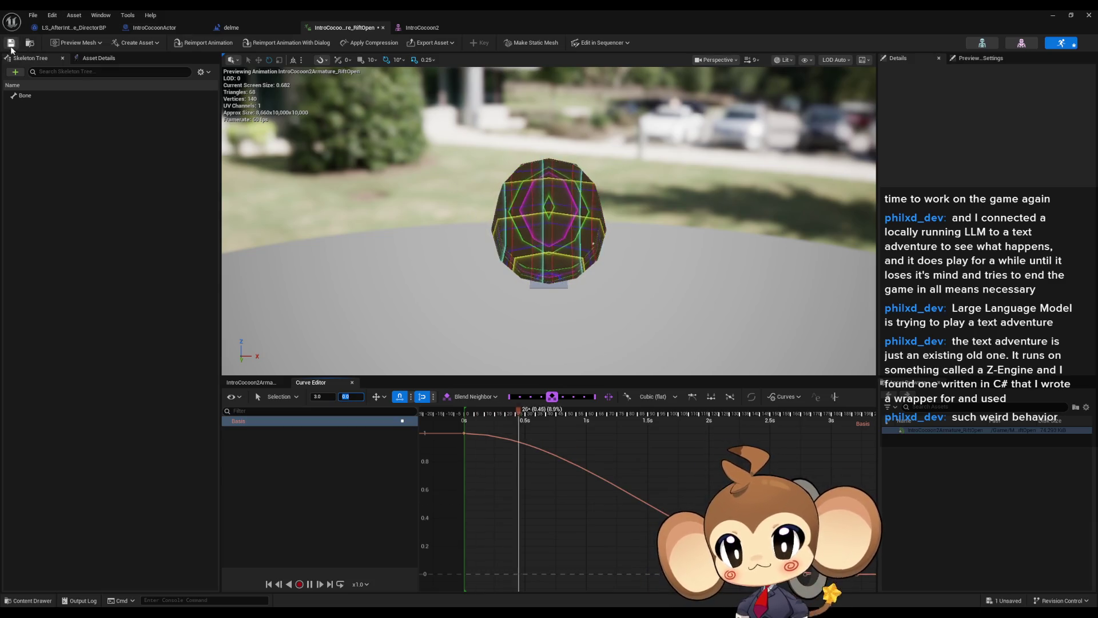
Step: Look over the delme level blueprint graph, then switch to the IntroCocoonActor Blueprint graph
click(231, 28)
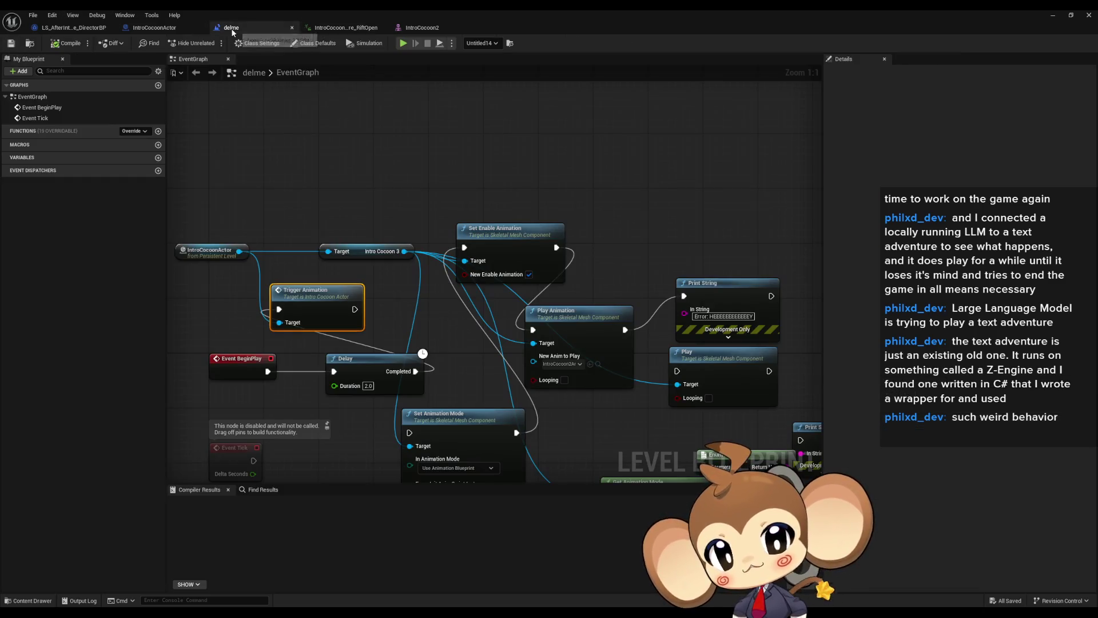
scroll(527, 316, down, 3)
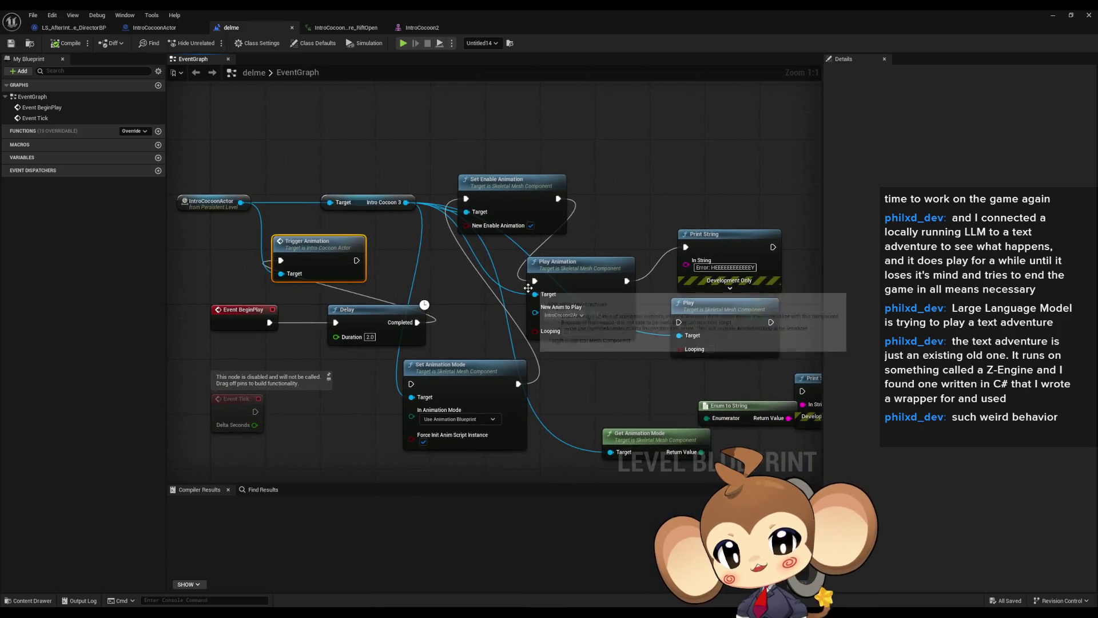
scroll(403, 393, up, 3)
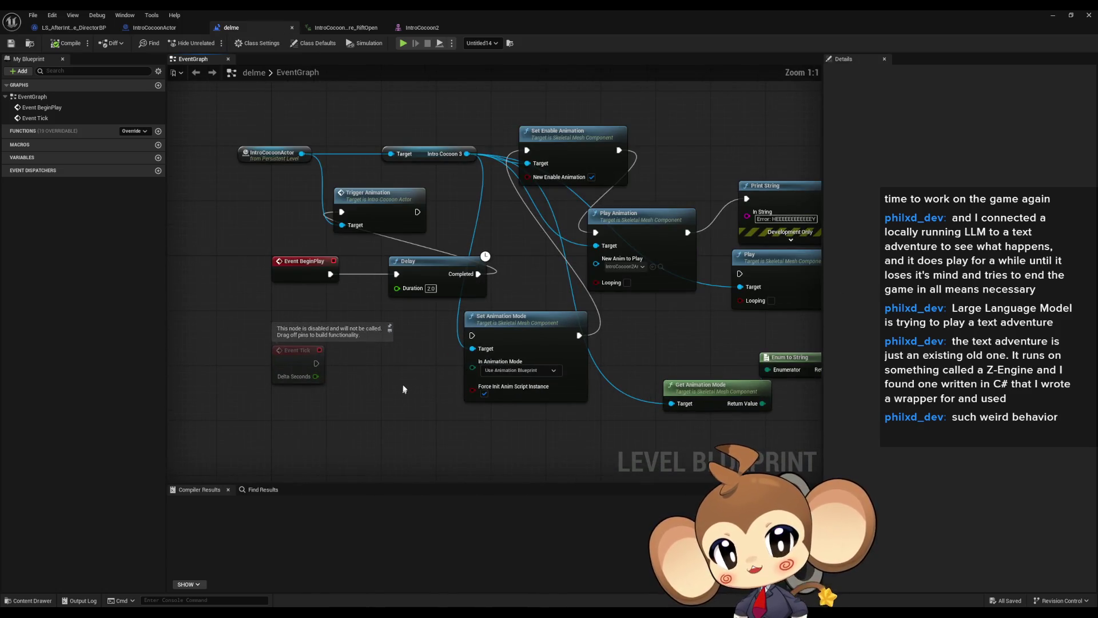
drag(246, 186, 276, 200)
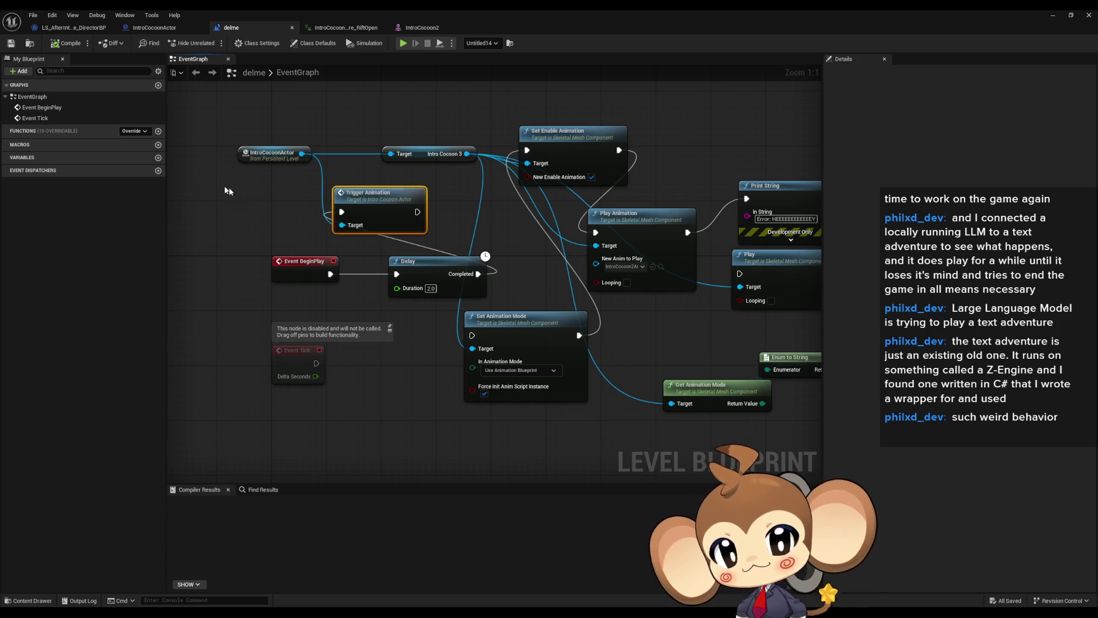
click(164, 28)
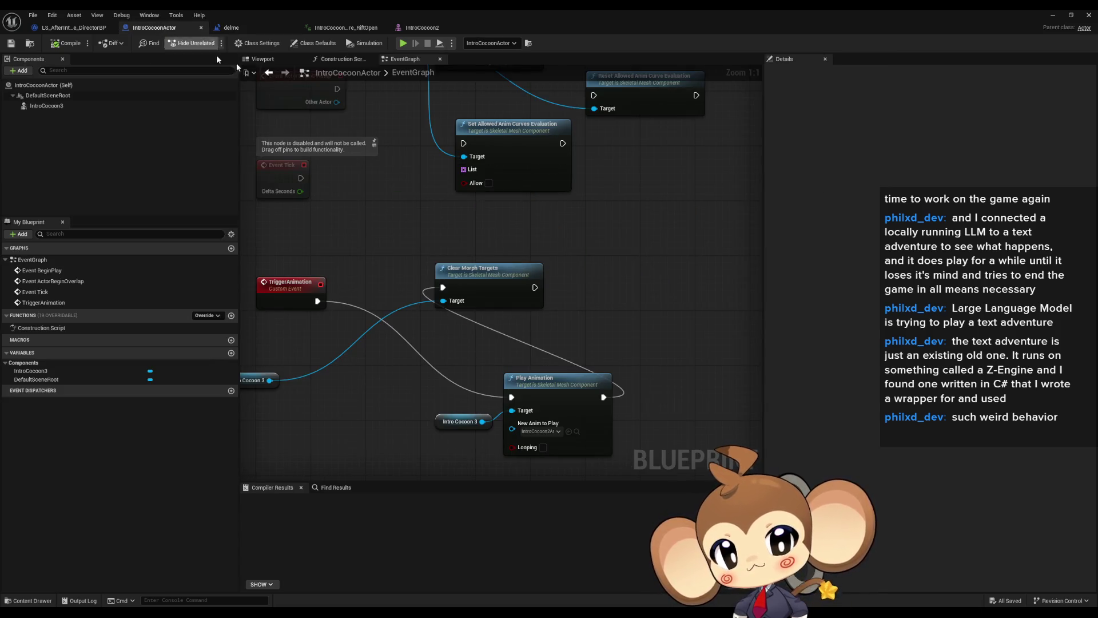
Step: Rearrange the TriggerAnimation chain so Play Animation precedes Clear Morph Targets, both on Intro Cocoon 3
mouse_move(409, 228)
mouse_down()
mouse_move(552, 309)
mouse_move(530, 296)
mouse_move(647, 309)
mouse_move(722, 406)
mouse_up()
drag(433, 333, 635, 426)
drag(549, 382, 384, 286)
click(375, 223)
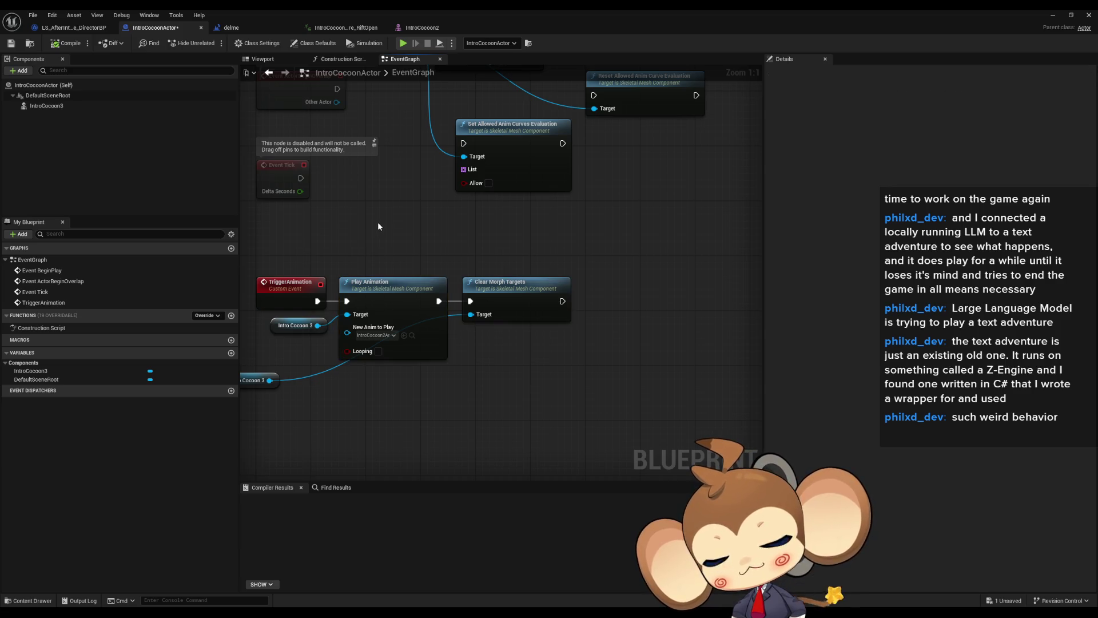
drag(377, 222, 531, 235)
mouse_move(420, 394)
mouse_down()
mouse_move(510, 408)
mouse_move(577, 388)
mouse_up()
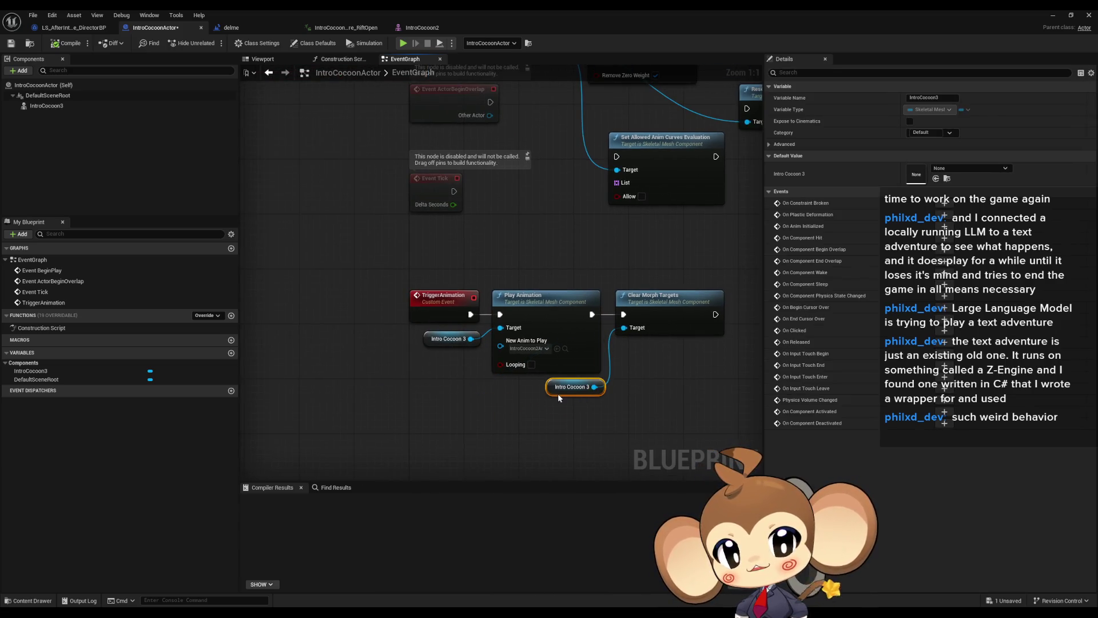
click(475, 438)
drag(476, 400, 374, 402)
click(476, 333)
click(569, 320)
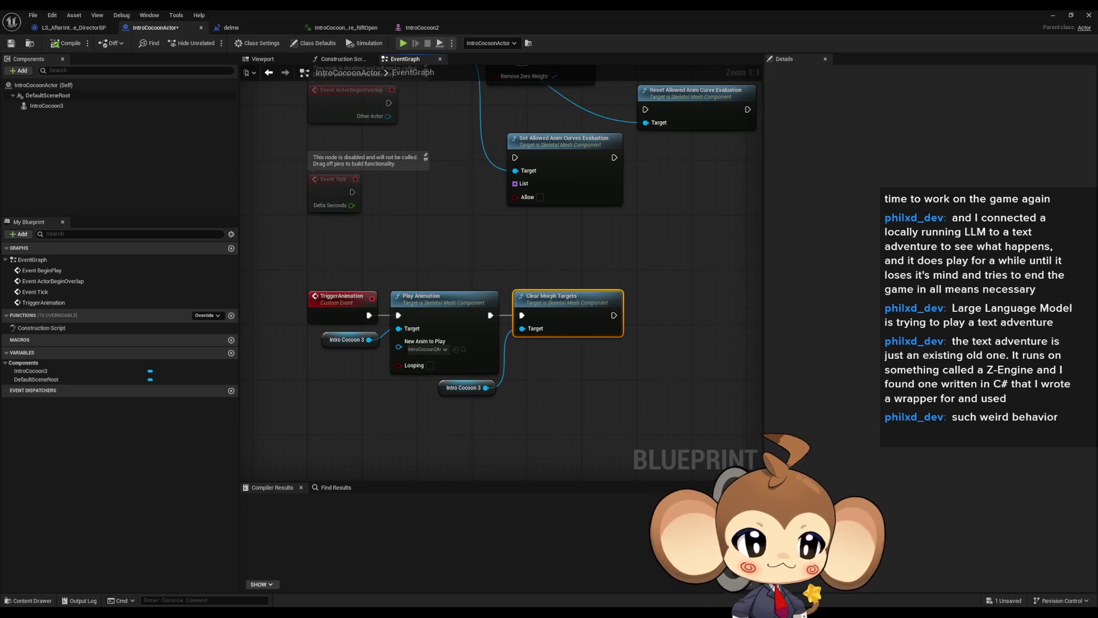
click(596, 391)
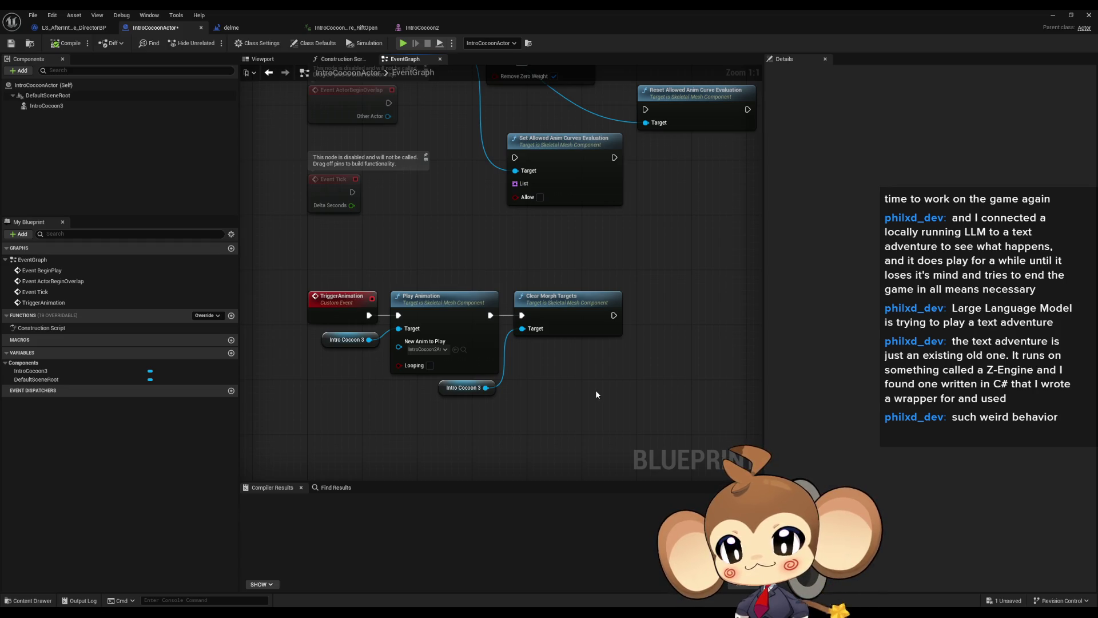
Step: Delete the Set Allowed, Set Allow and Reset Allowed Anim Curve Evaluation nodes
drag(595, 394, 468, 314)
click(515, 297)
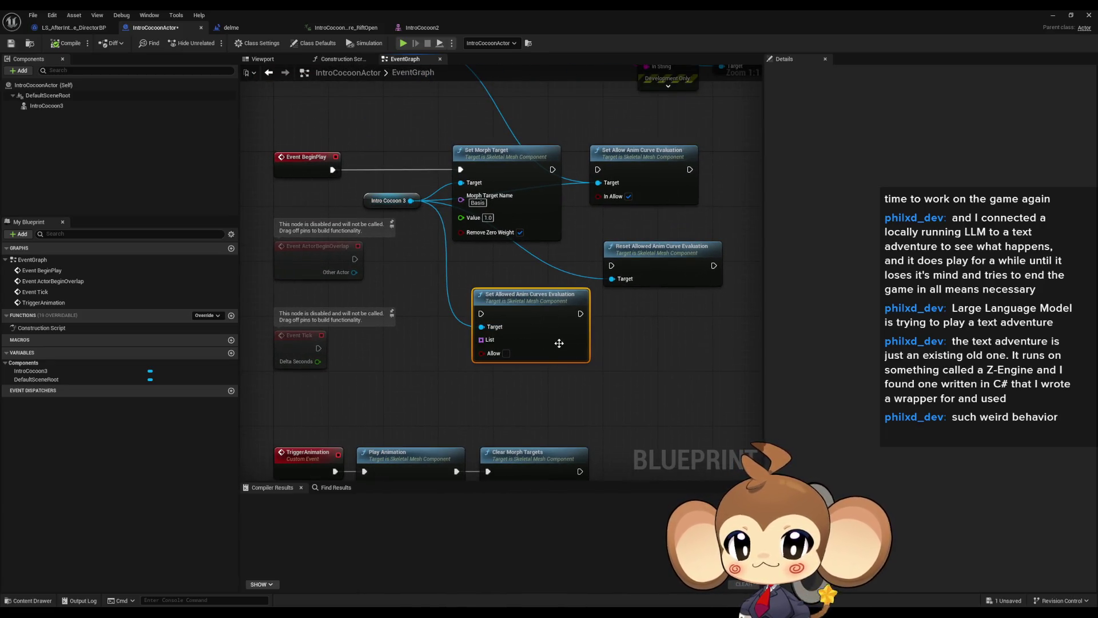
key(Delete)
click(611, 156)
ctrl+click(675, 246)
key(Delete)
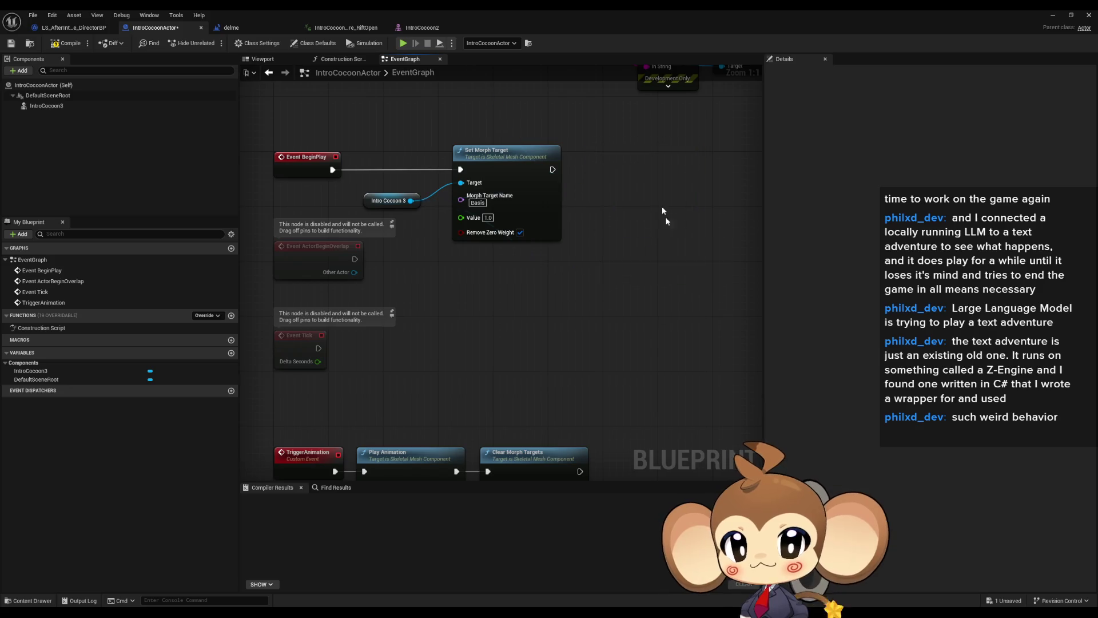
Step: Delete the leftover nodes, compile IntroCocoonActor, and return to the RiftOpen animation
scroll(675, 239, down, 3)
mouse_move(268, 139)
mouse_down()
mouse_move(613, 264)
mouse_move(729, 222)
mouse_up()
key(Delete)
mouse_move(337, 153)
mouse_down()
mouse_move(618, 307)
mouse_move(619, 211)
mouse_up()
scroll(566, 270, up, 3)
drag(566, 271, 586, 295)
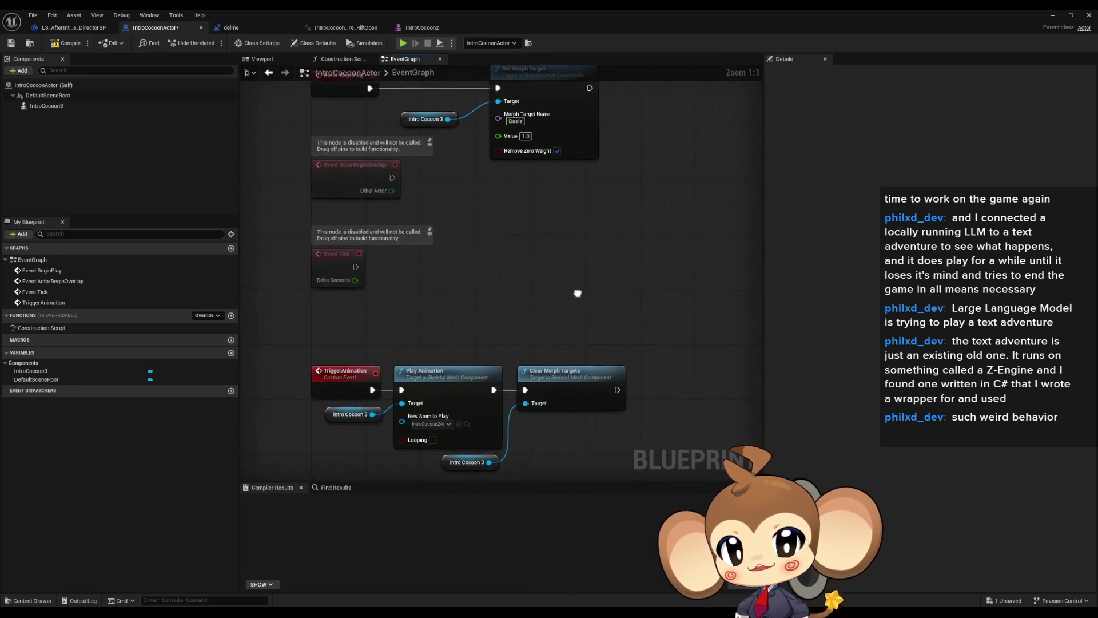
drag(312, 320, 619, 423)
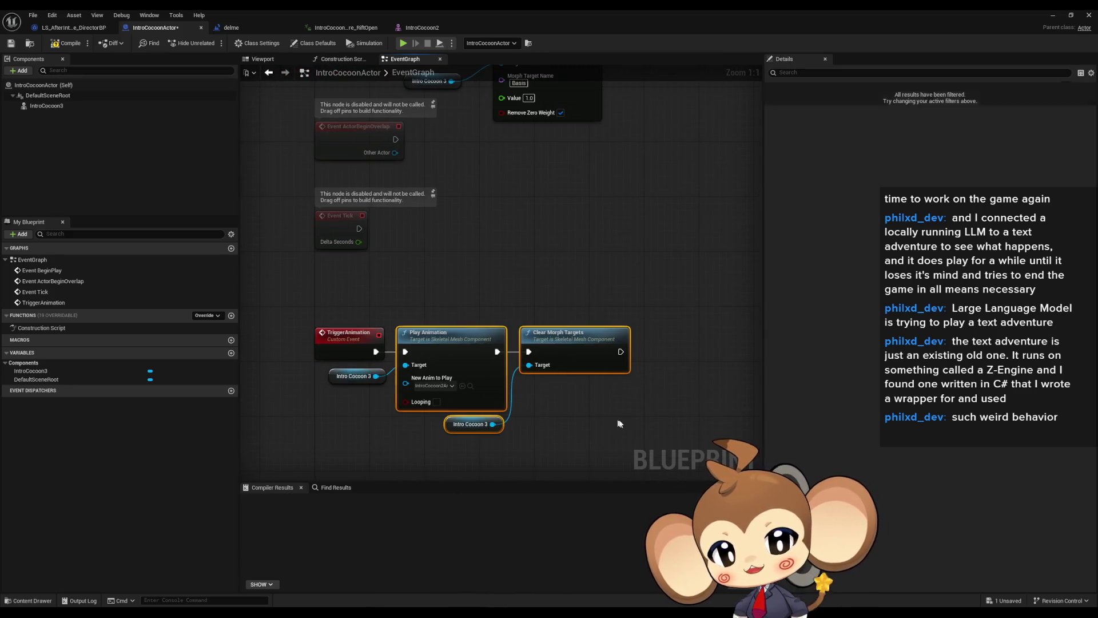
click(589, 244)
click(69, 44)
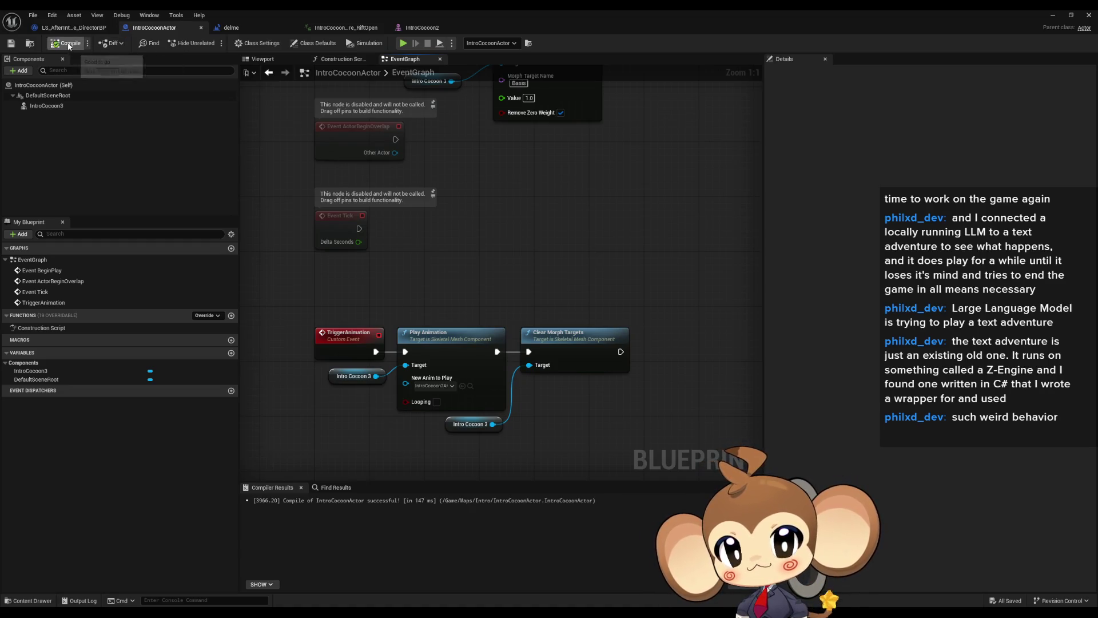
click(341, 28)
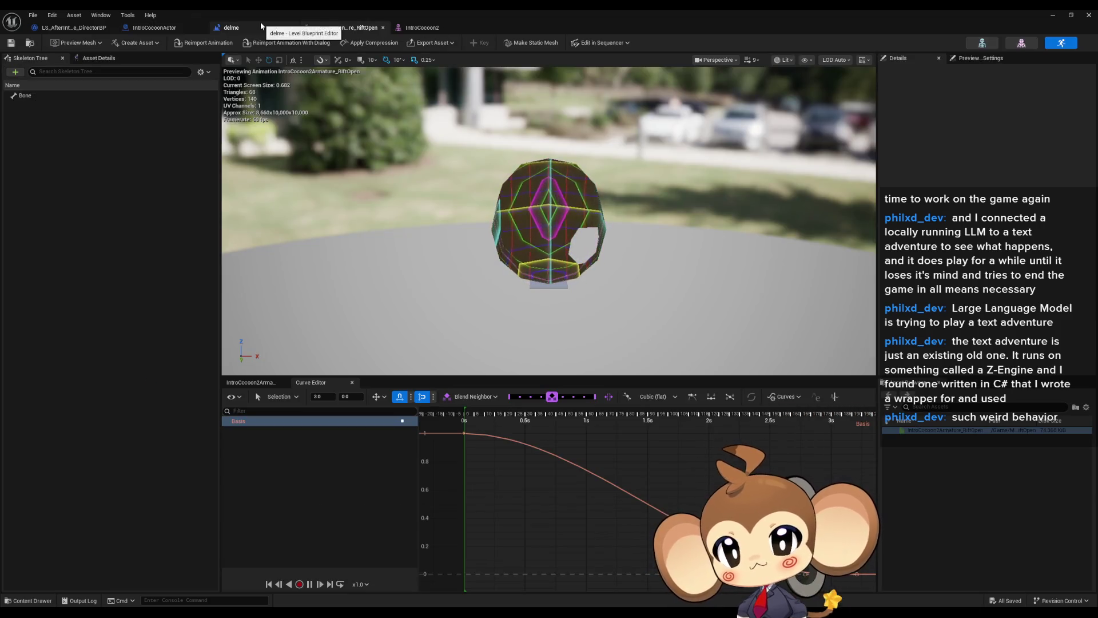
Step: Remove the Print String from the director blueprint's Sequencer Events graph, compile, and minimize the window
click(260, 26)
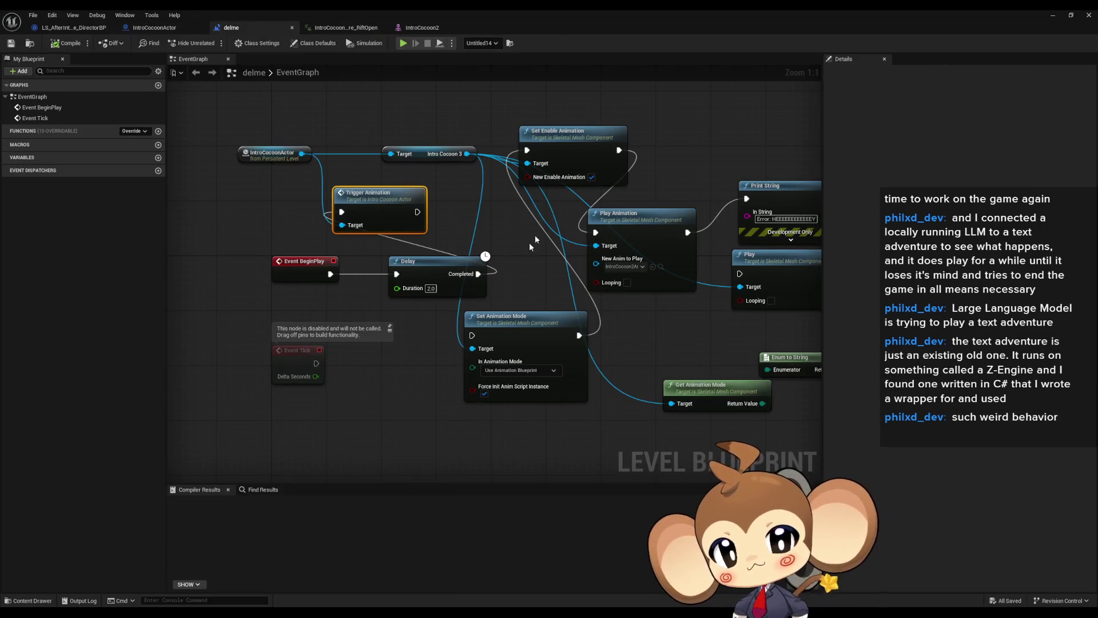
click(58, 28)
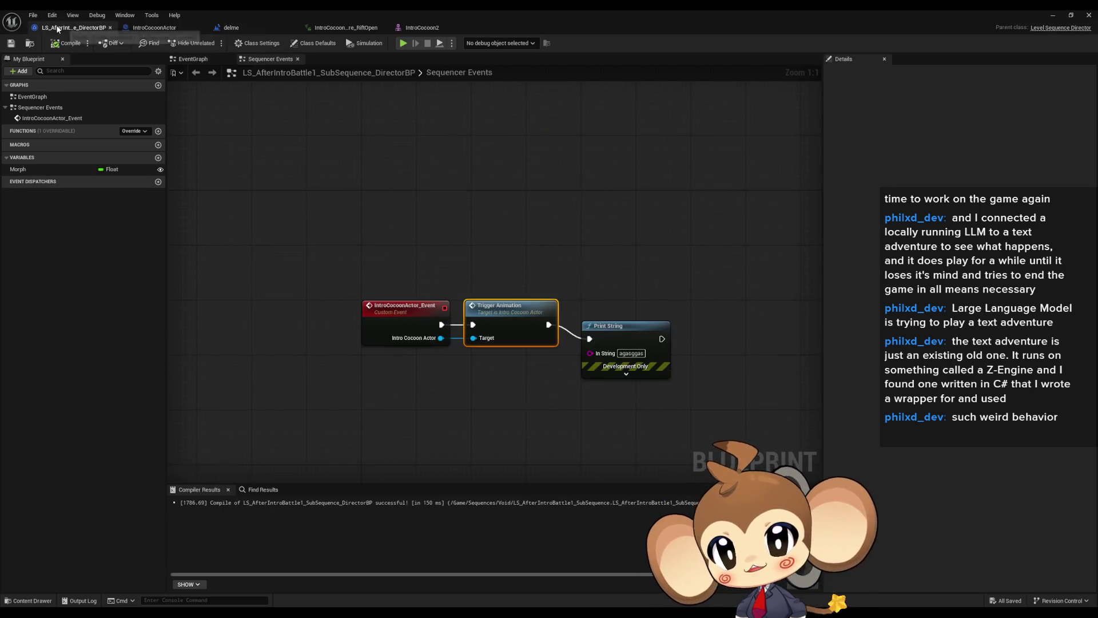
drag(635, 238, 719, 455)
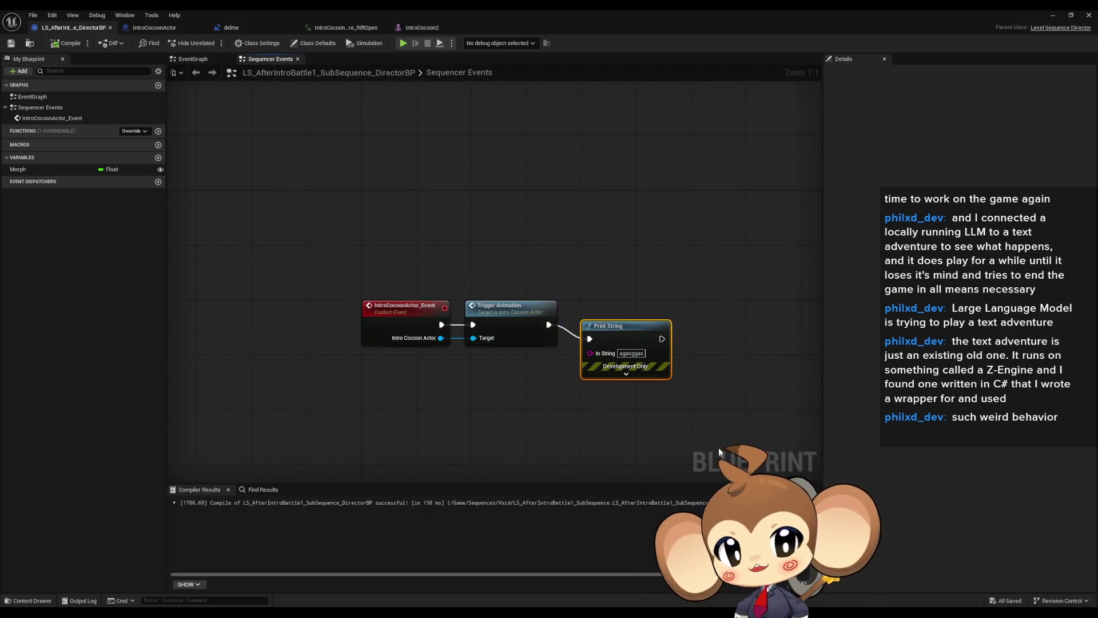
key(Delete)
click(67, 43)
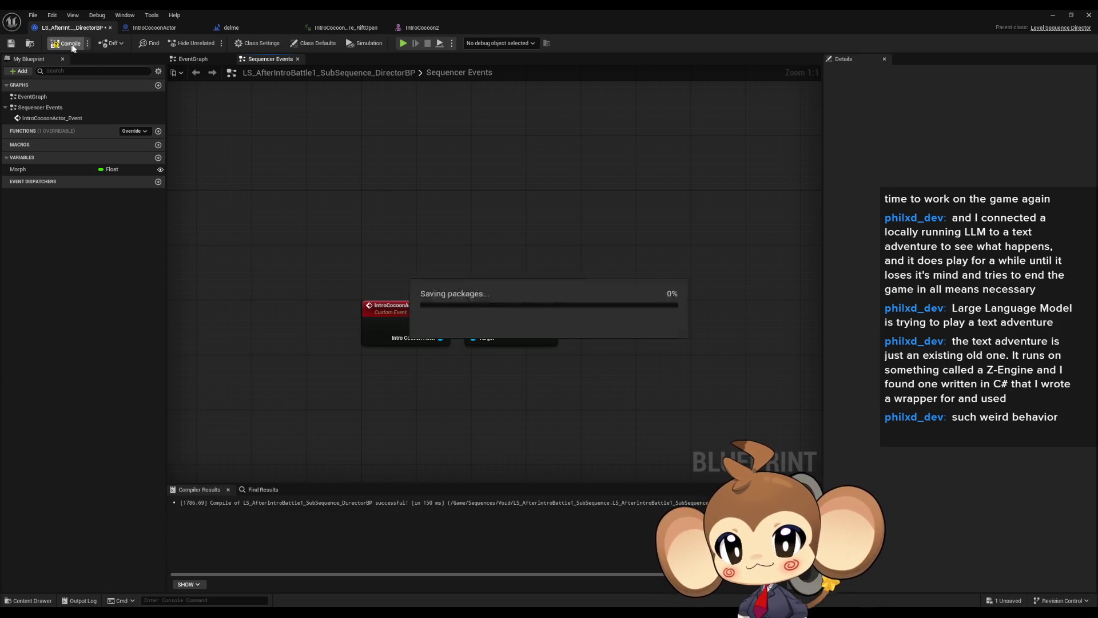
click(1053, 16)
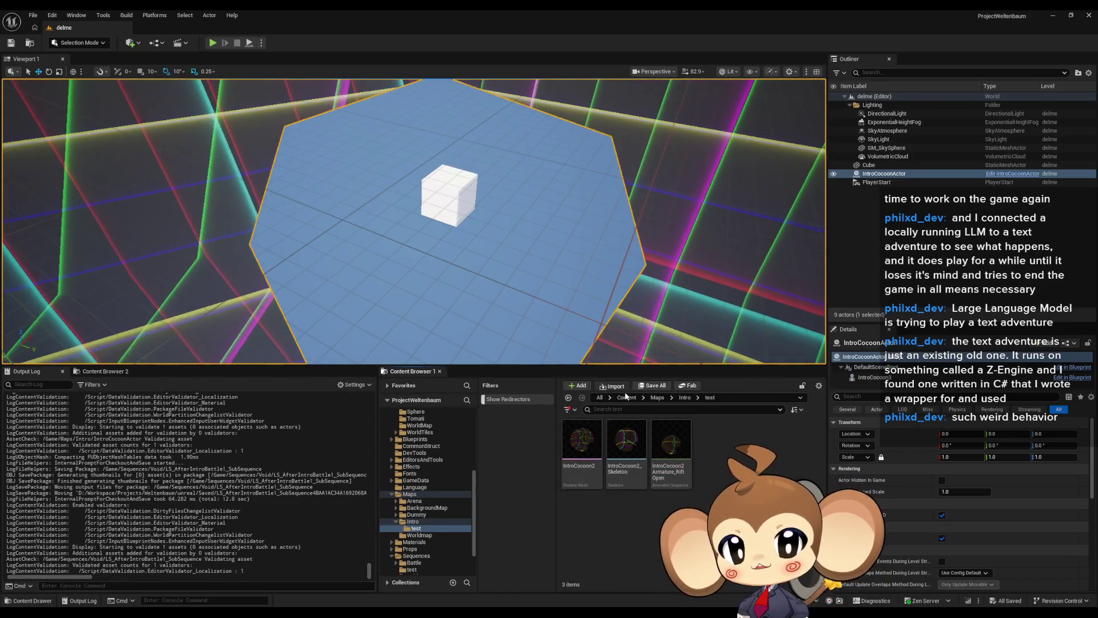
Step: Dismiss the stray Import dialogs, go to the top Content folder, and open the Main map
click(613, 385)
click(591, 164)
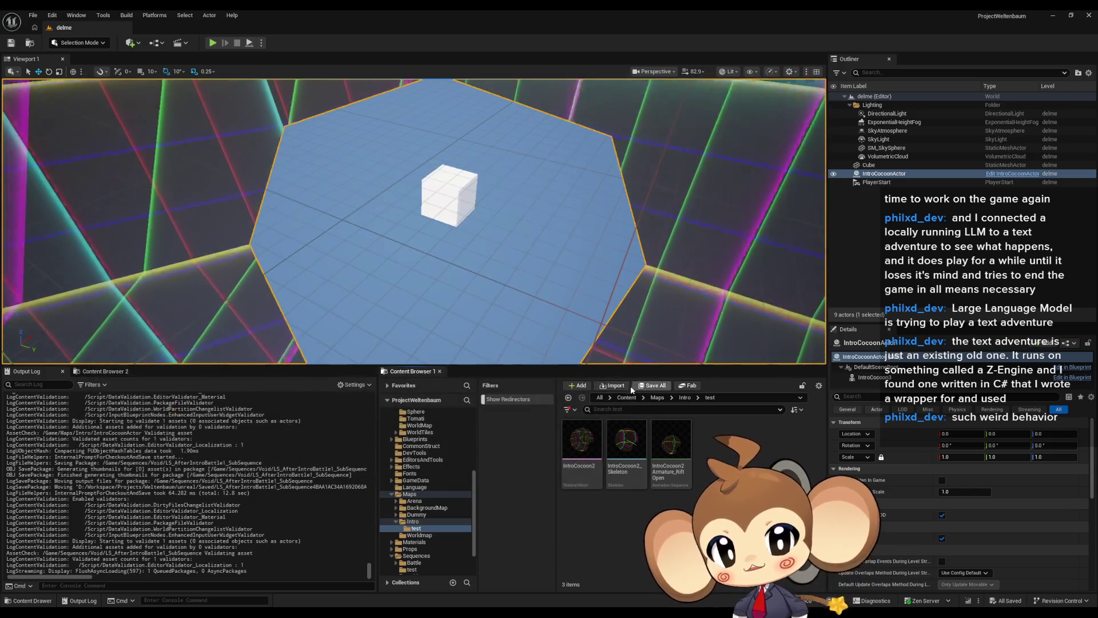
click(627, 397)
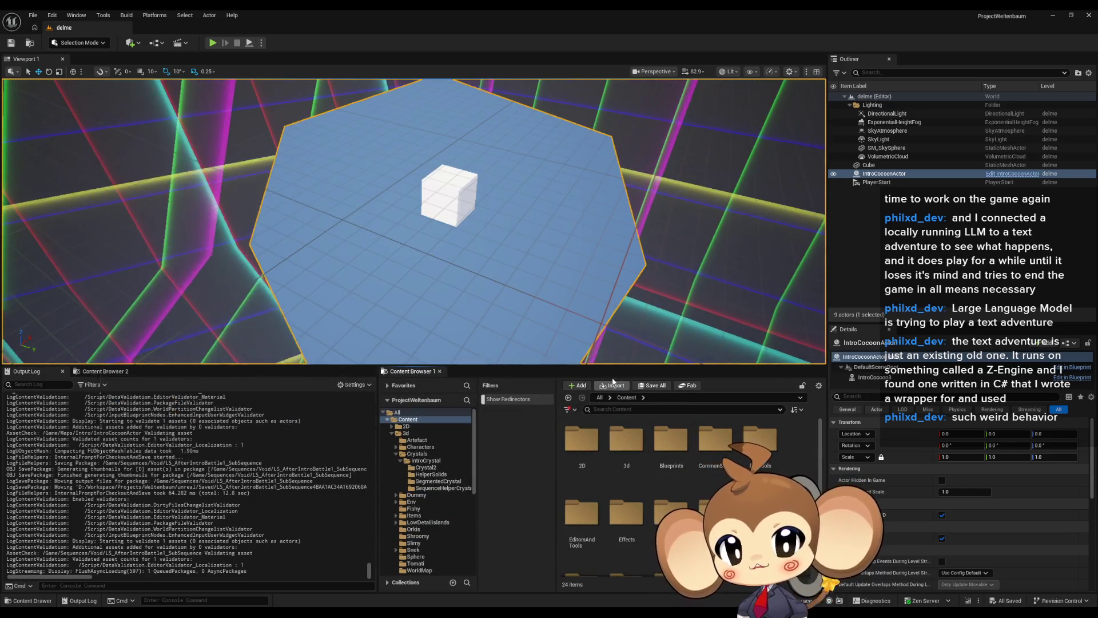
click(615, 384)
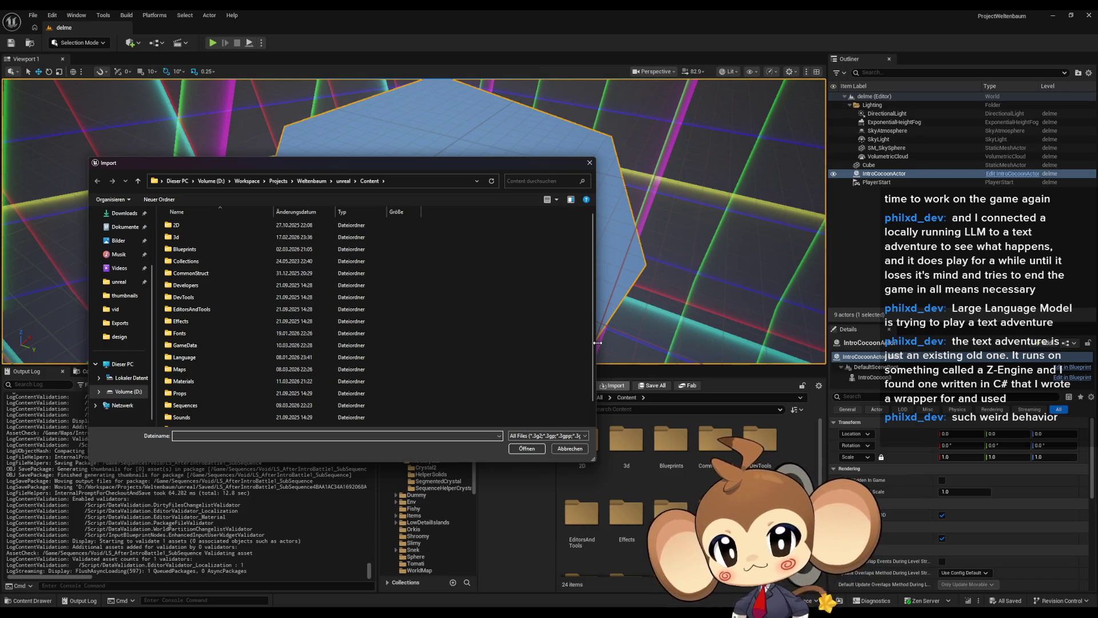
click(590, 163)
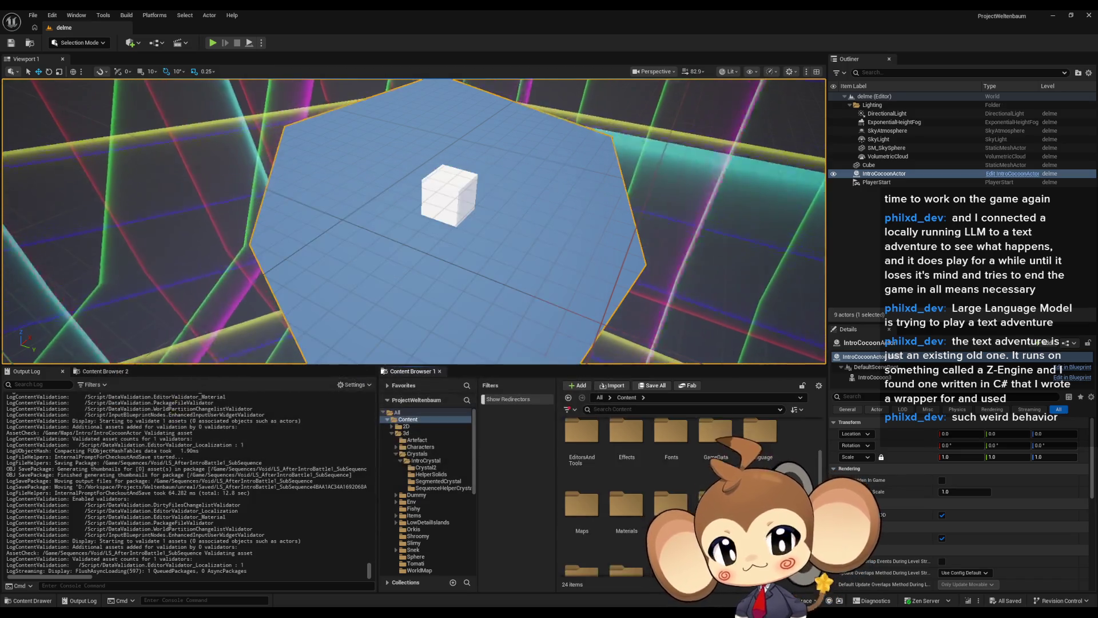
scroll(686, 486, down, 5)
click(760, 452)
double_click(760, 452)
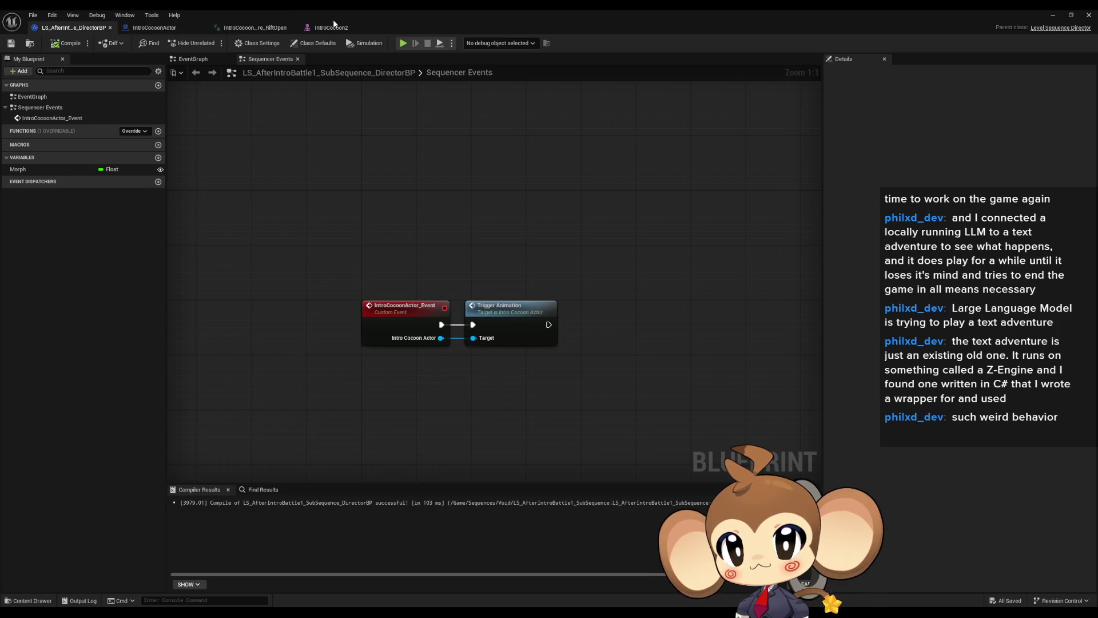
Step: Close the sequence director Blueprint editor and browse to Content > Maps > Intro
double_click(554, 18)
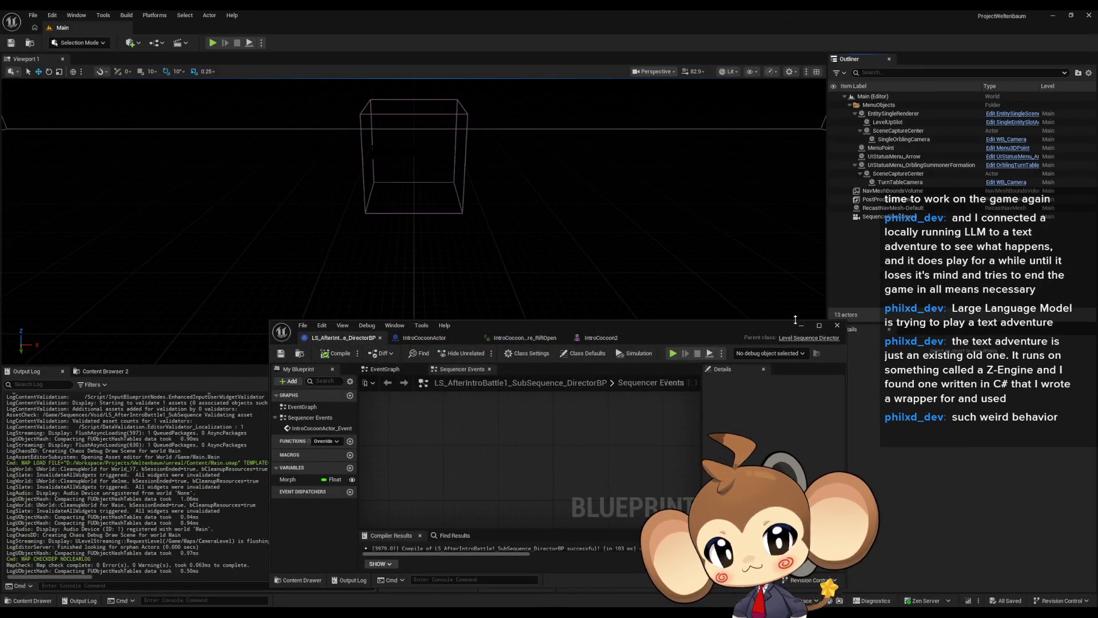
click(873, 269)
scroll(596, 464, up, 5)
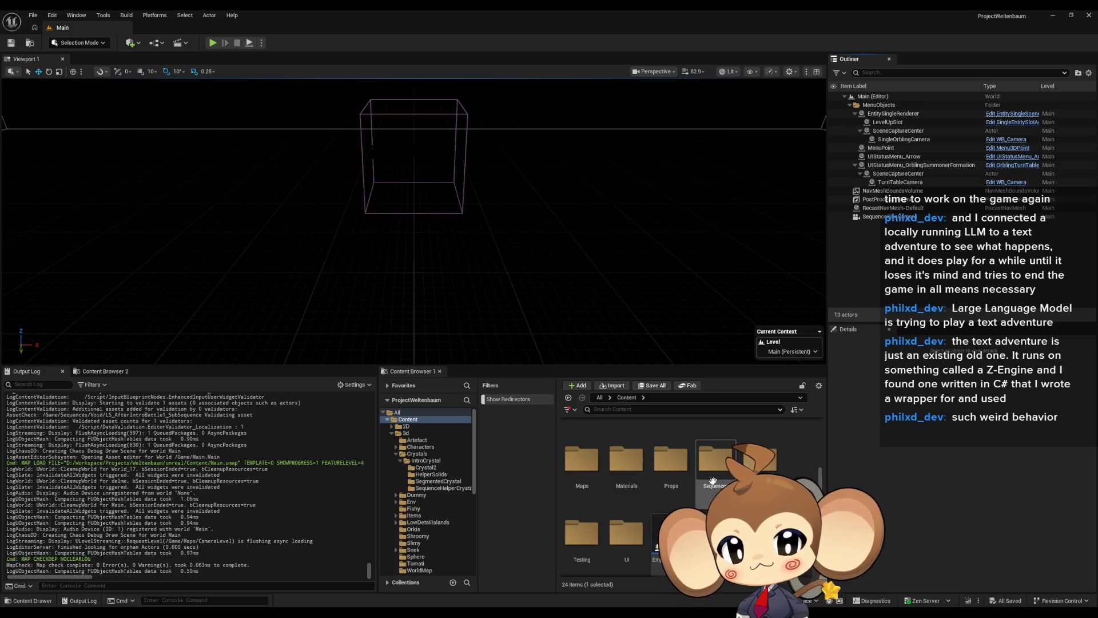
click(583, 528)
double_click(583, 527)
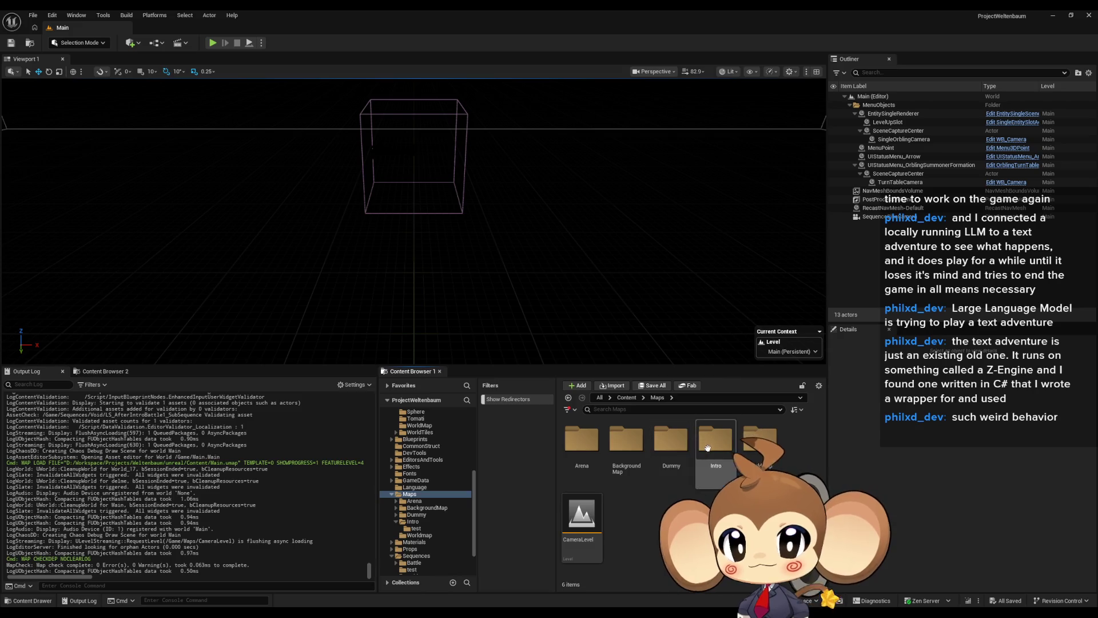
double_click(715, 441)
Step: Delete the delme level asset and start playing the Main level in the editor
click(582, 515)
key(Delete)
click(456, 452)
click(213, 43)
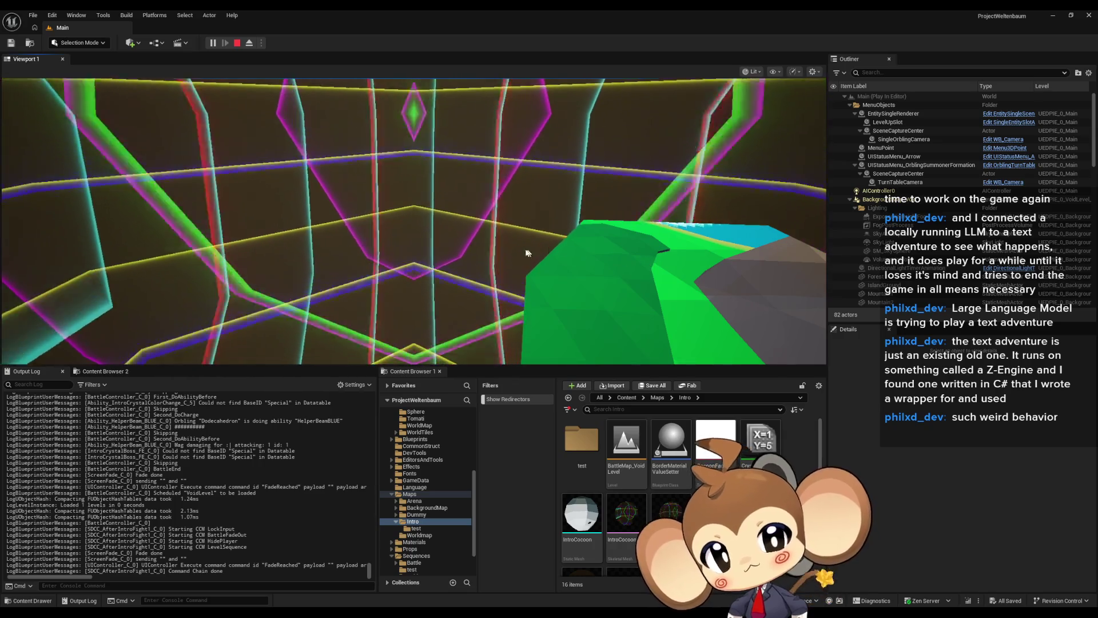
Step: Eject from the player with F8, orbit down onto the green island, then possess again
key(F8)
mouse_move(292, 79)
mouse_down()
mouse_move(448, 172)
mouse_move(638, 155)
mouse_up()
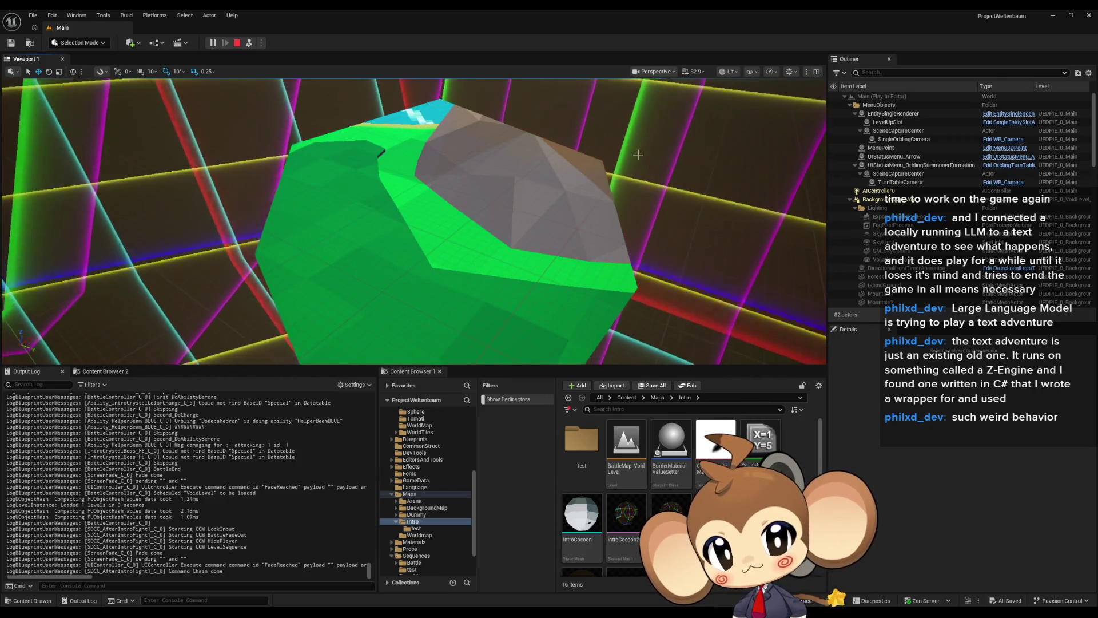
click(250, 43)
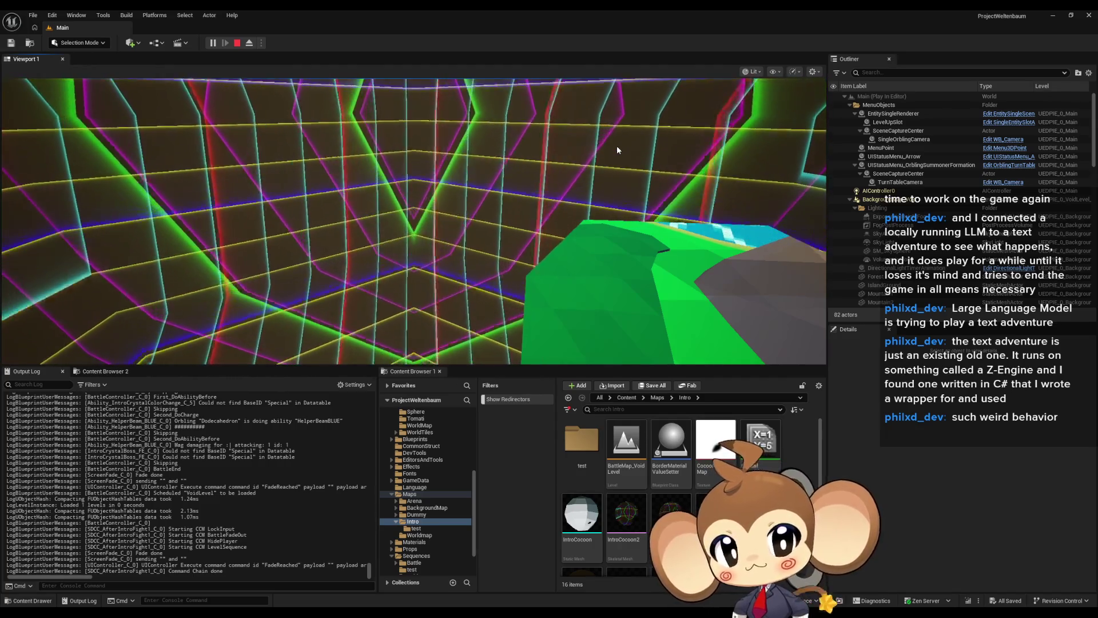
Step: Eject again to fly toward the right-hand mountain, then open the IntroCocoon2 skeletal mesh
click(250, 44)
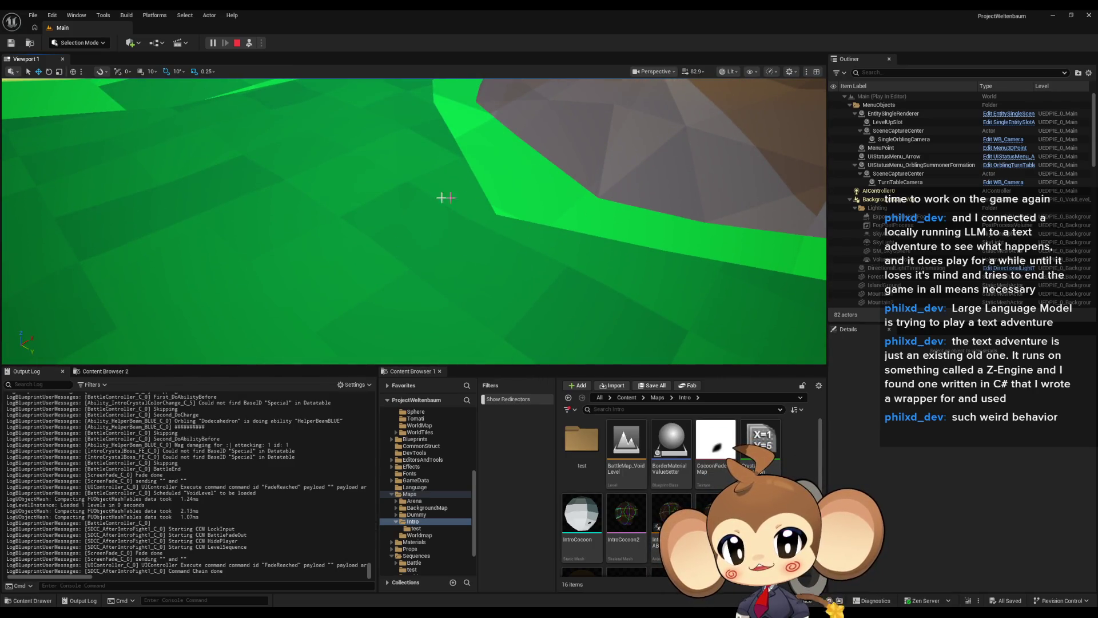
scroll(417, 266, down, 8)
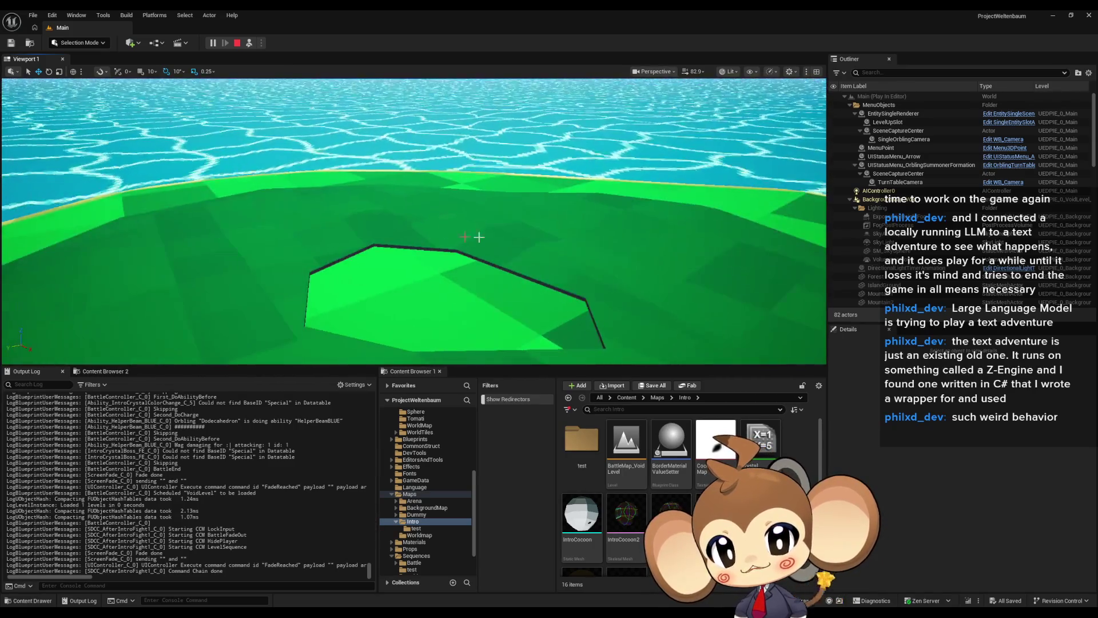
scroll(561, 265, down, 10)
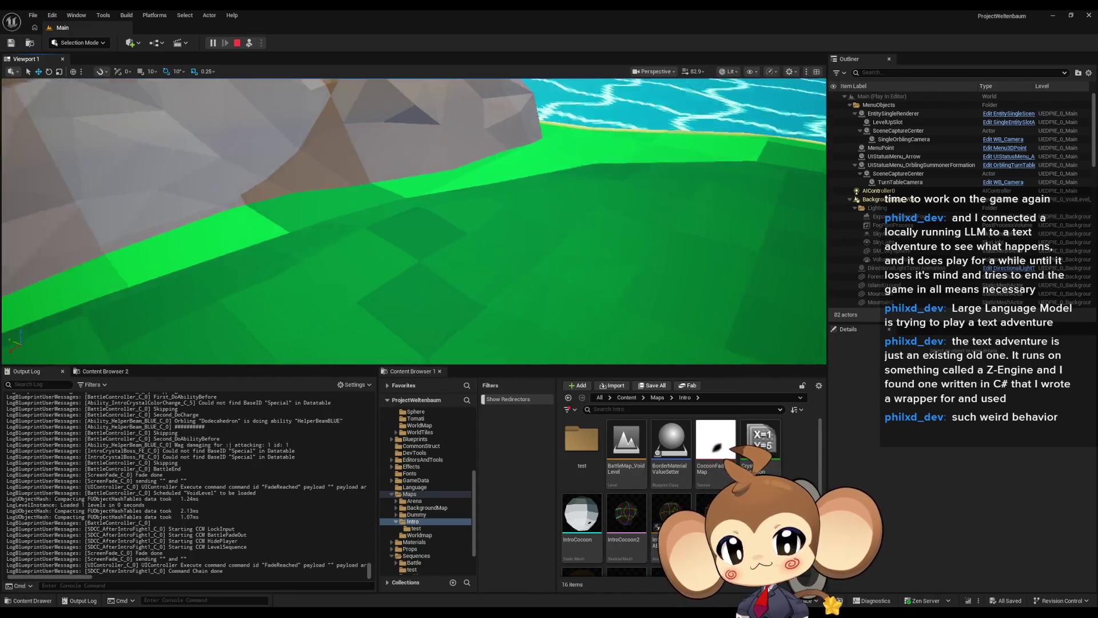
drag(414, 221, 506, 221)
scroll(506, 220, up, 10)
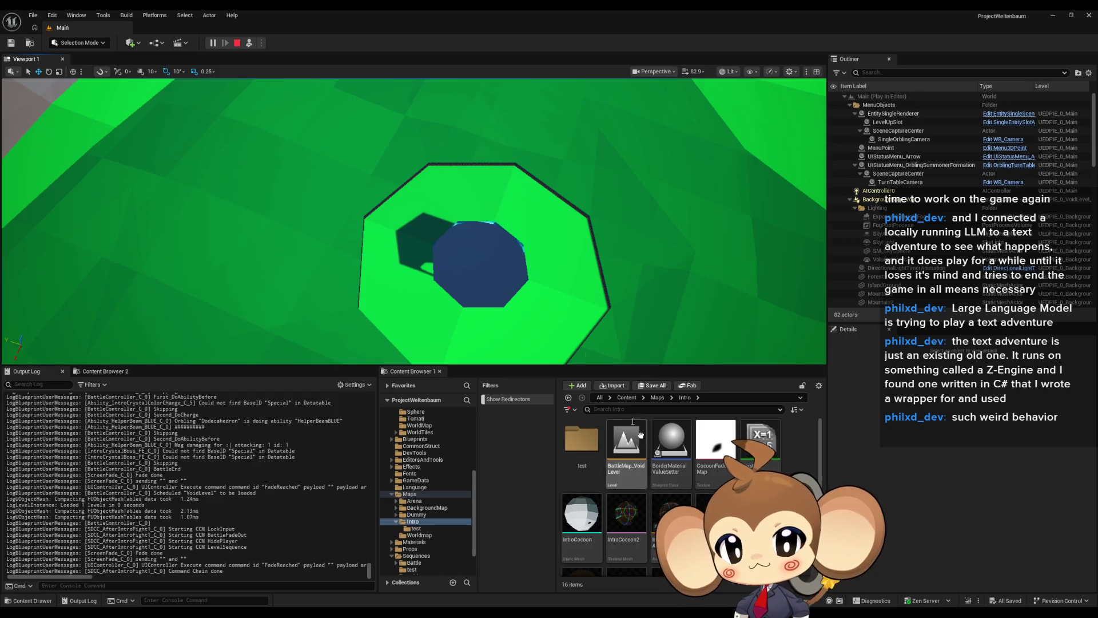
double_click(626, 515)
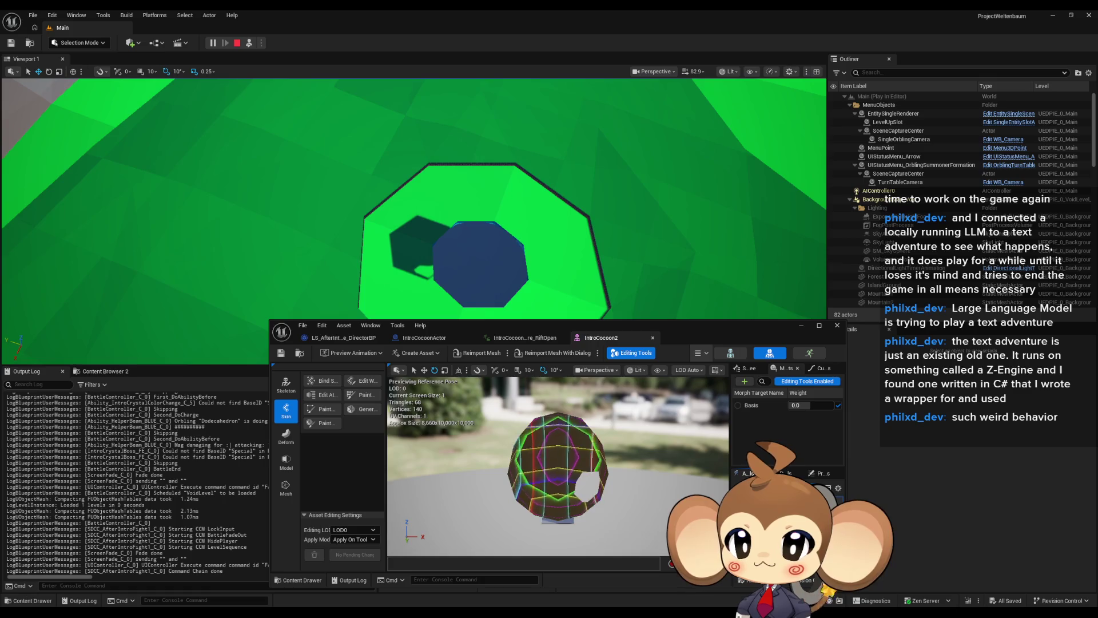
Step: Maximize the IntroCocoon2 mesh editor to check its Asset Details, restore it, and switch to IntroCocoonActor
double_click(709, 329)
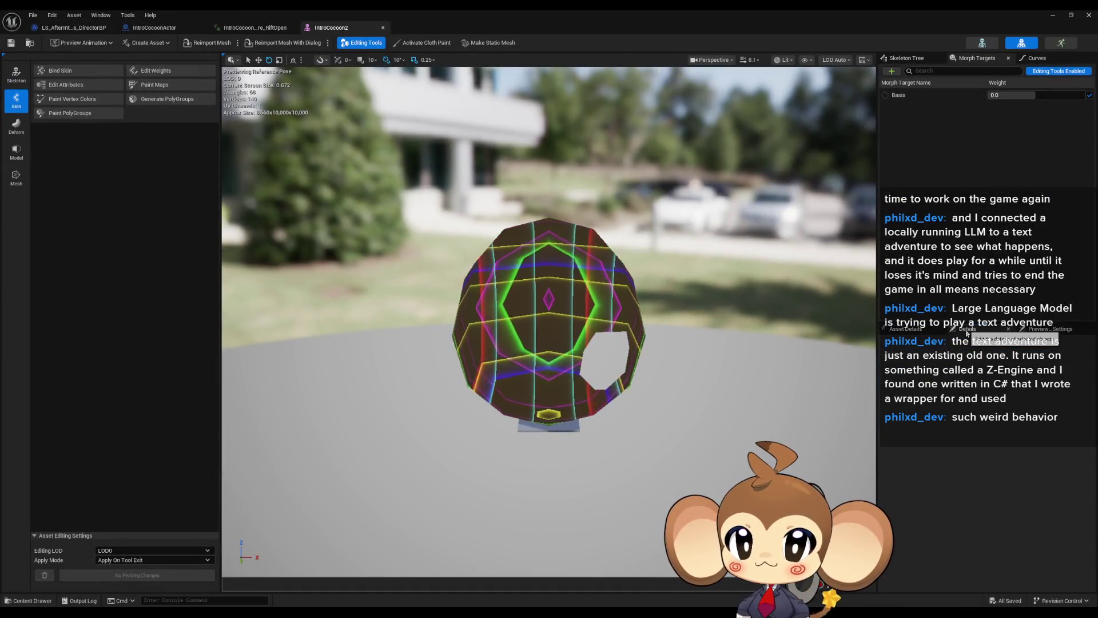
click(947, 345)
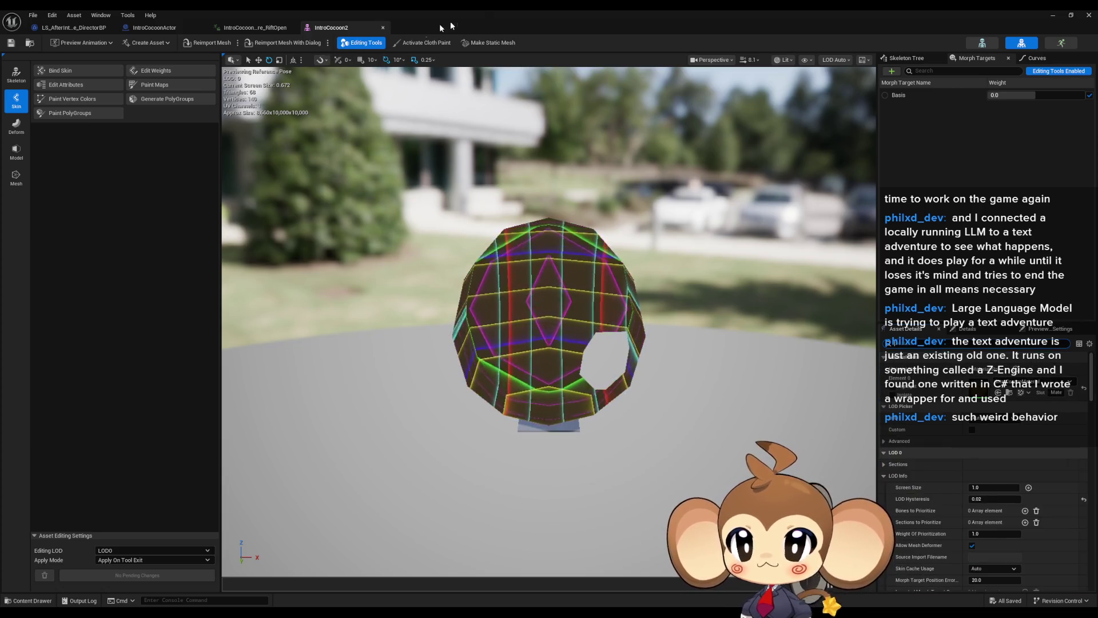
double_click(480, 12)
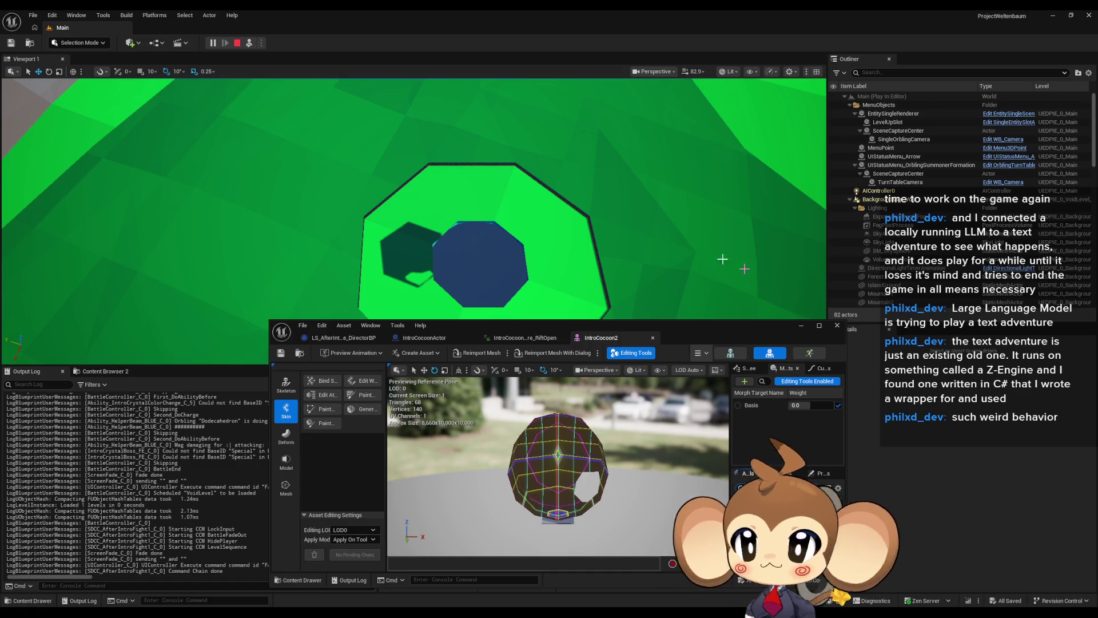
click(429, 339)
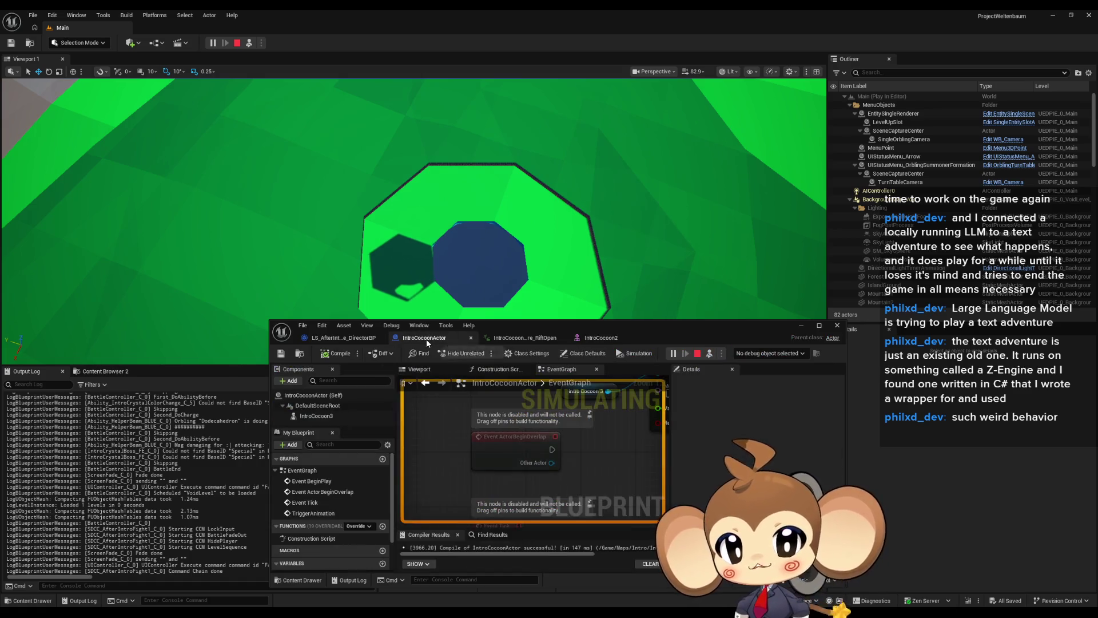
Step: Uncheck Lighting > Cast Shadow on the IntroCocoon3 component and stop the Main level play session
click(327, 416)
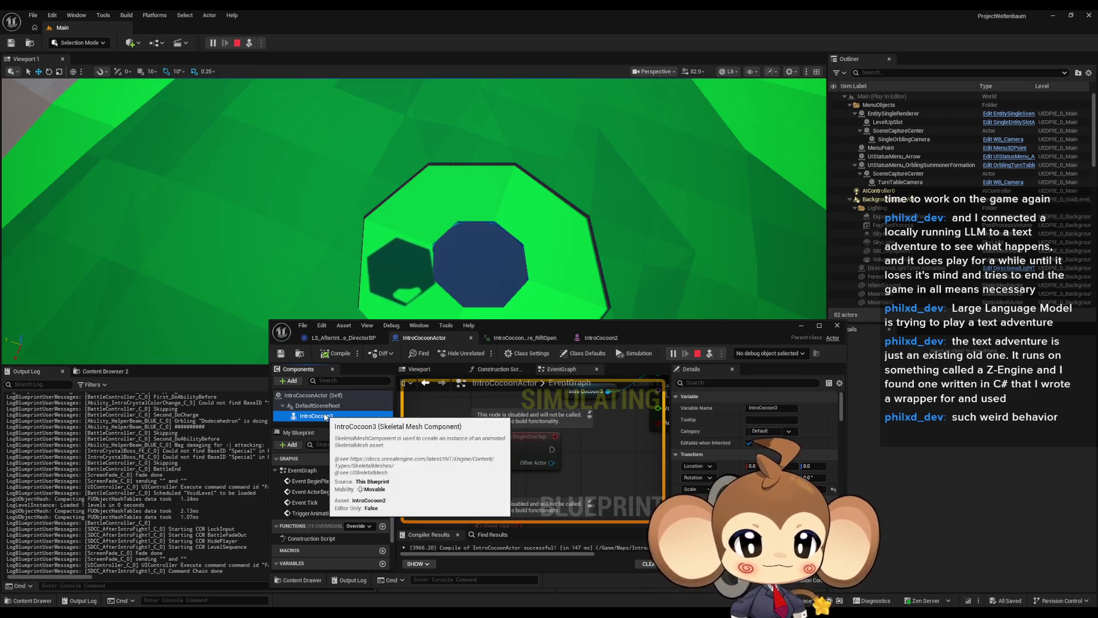
scroll(755, 446, down, 2)
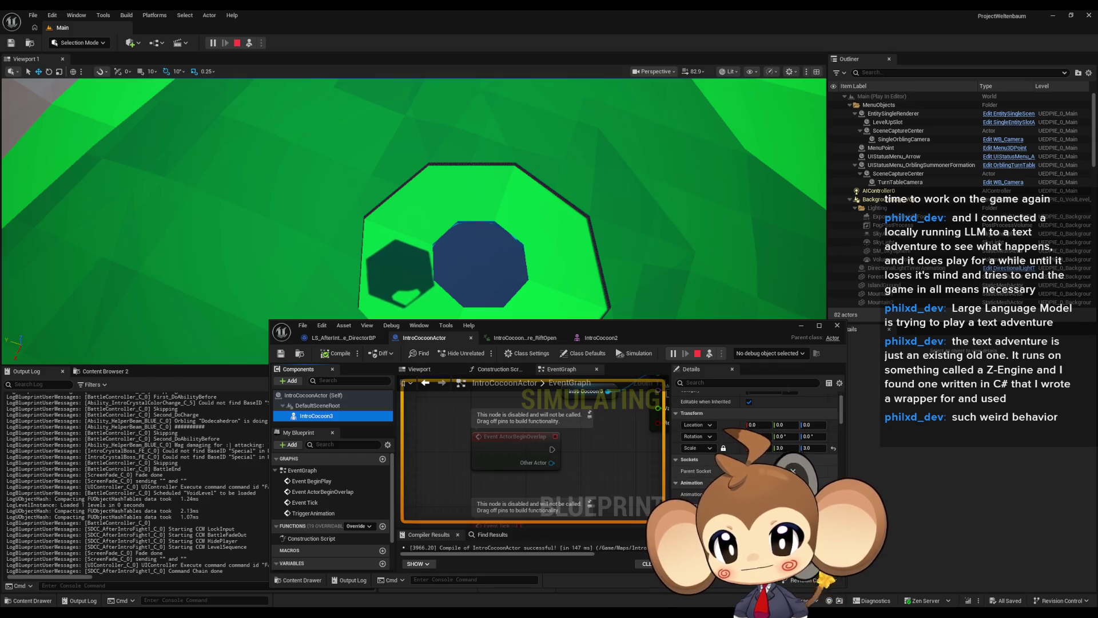
click(675, 483)
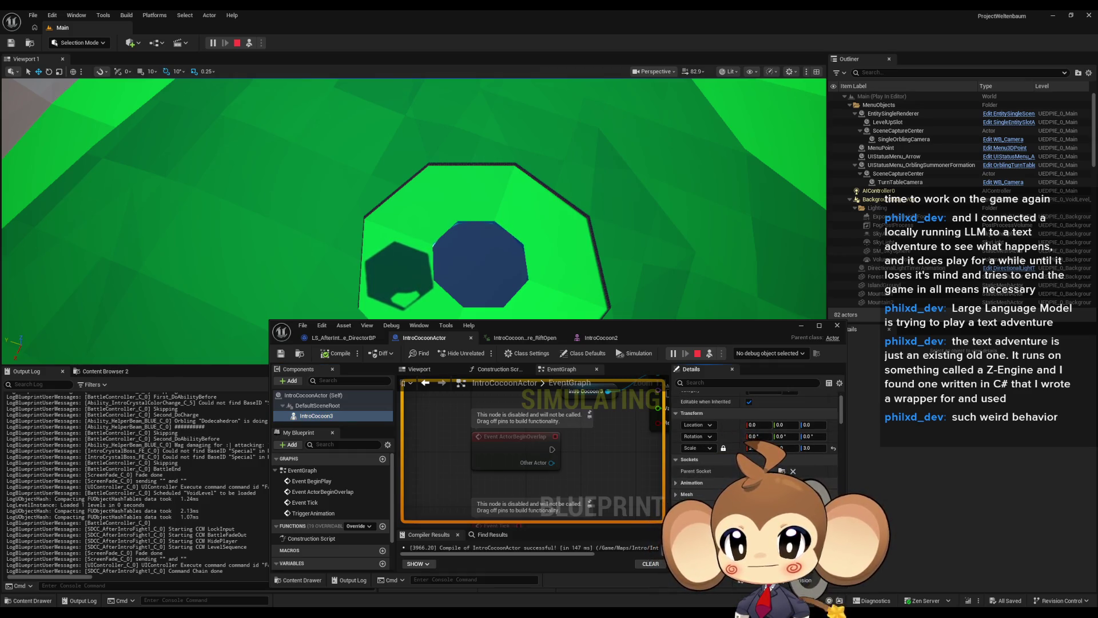
scroll(677, 478, down, 2)
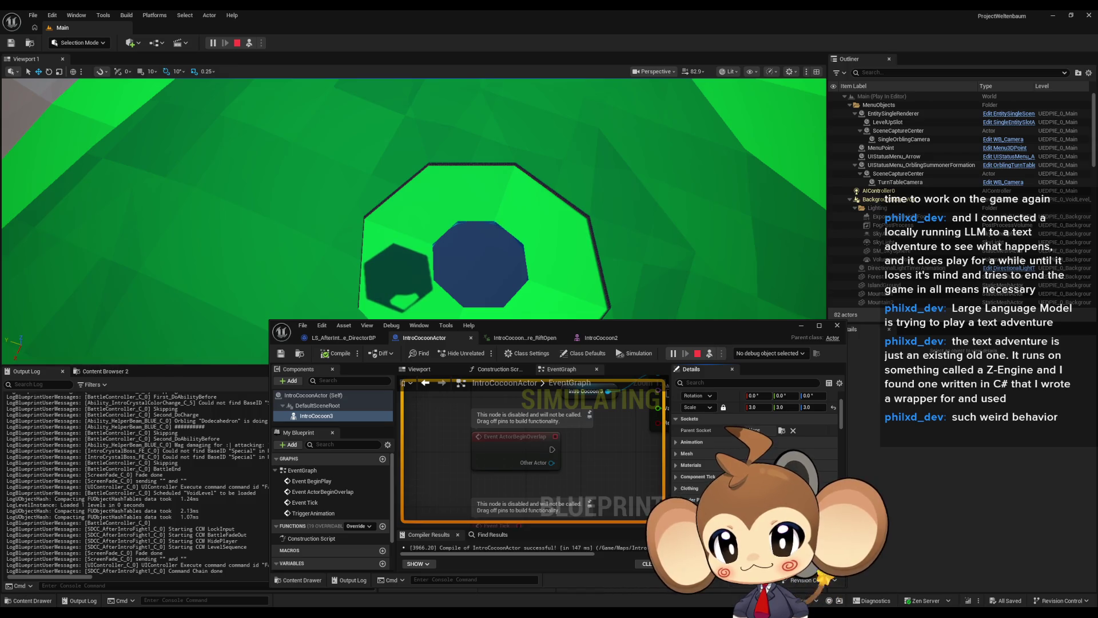
scroll(696, 486, down, 2)
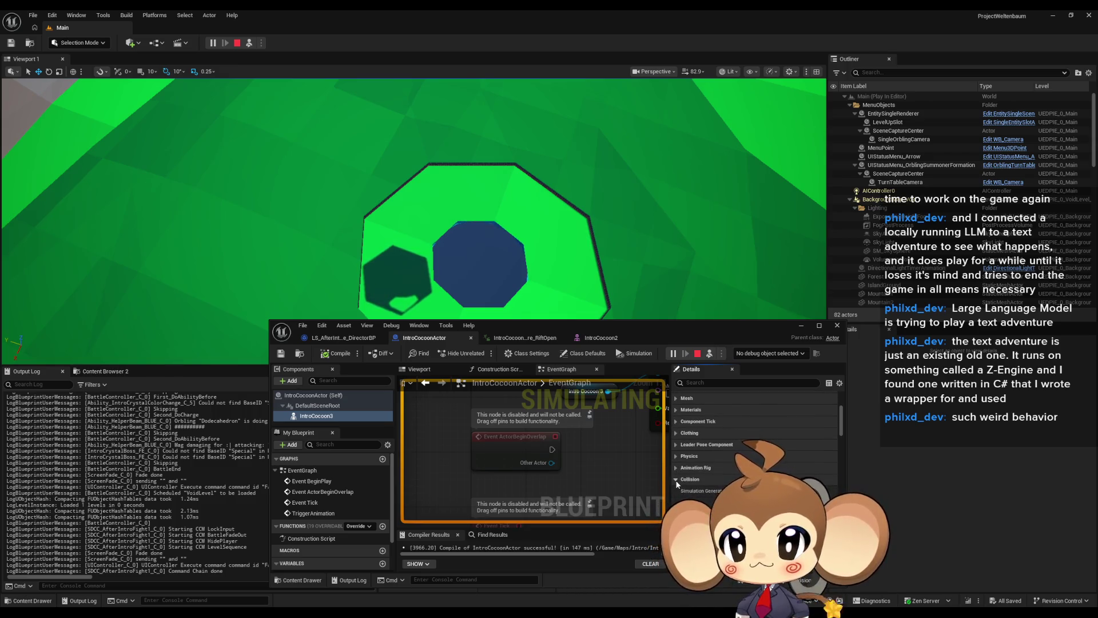
scroll(689, 482, down, 1)
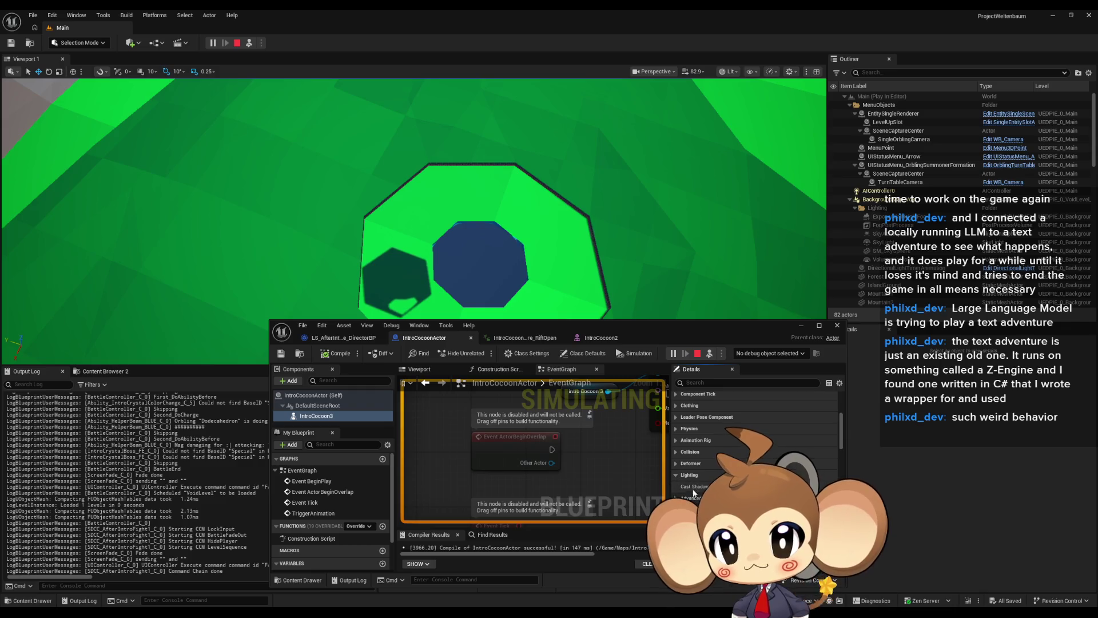
click(761, 487)
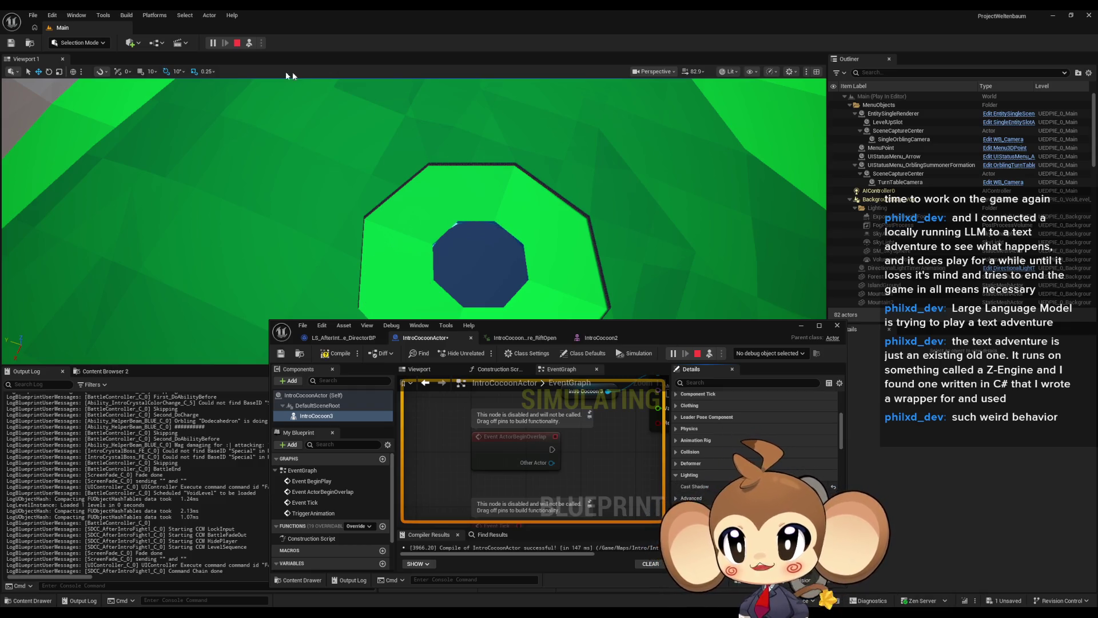
click(238, 44)
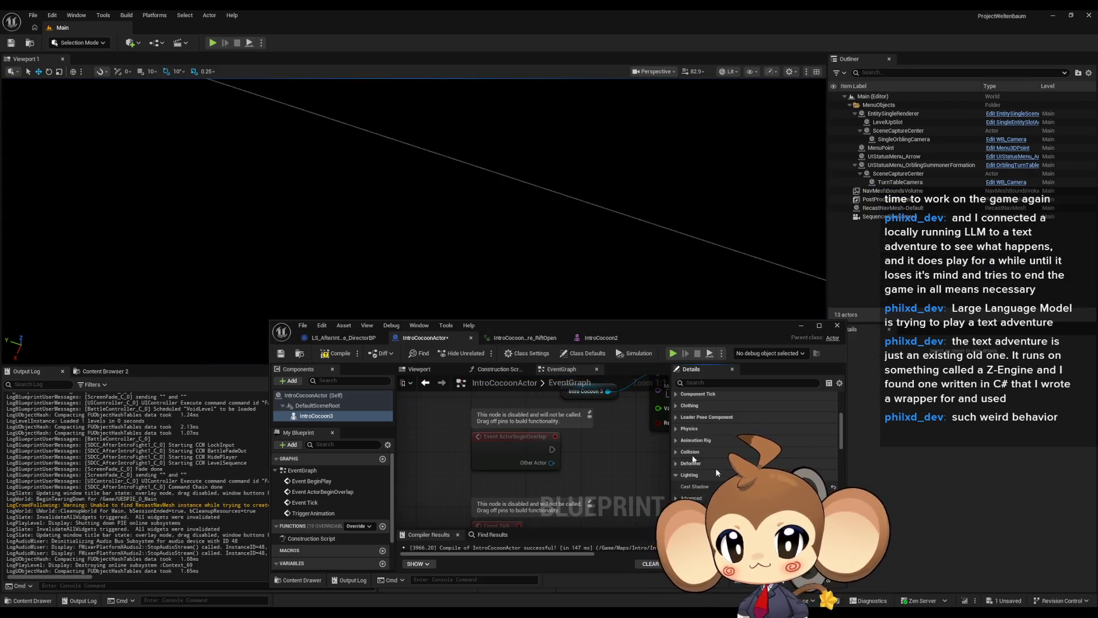
Step: Save and close the IntroCocoonActor Blueprint, then browse to Content > Maps > BackgroundMap
key(ctrl+s)
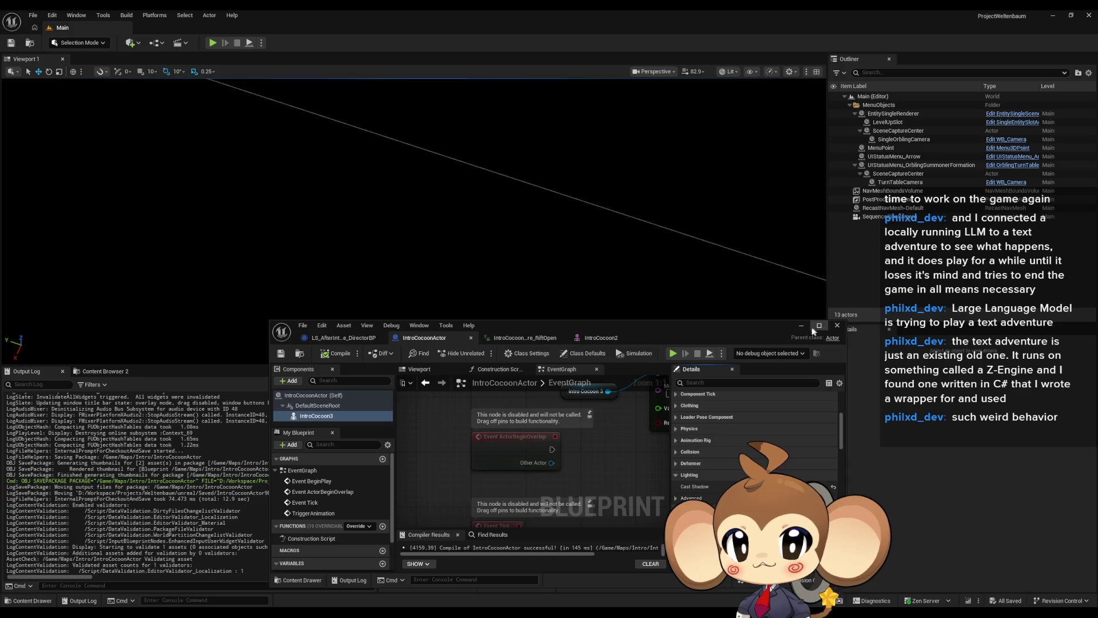
click(837, 325)
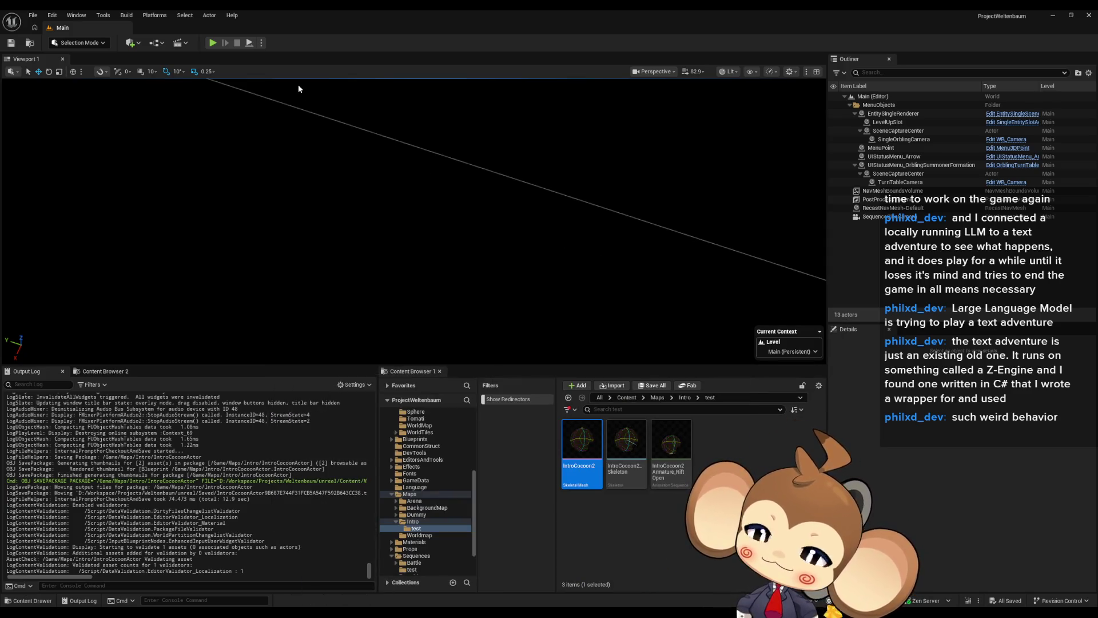
click(626, 397)
scroll(661, 427, down, 2)
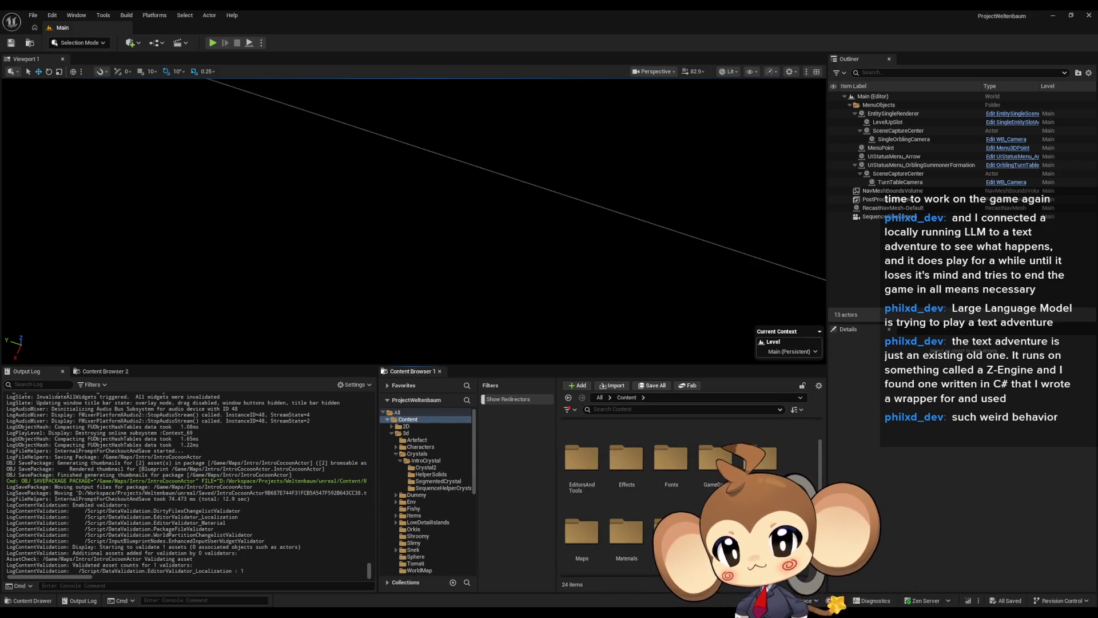
double_click(582, 544)
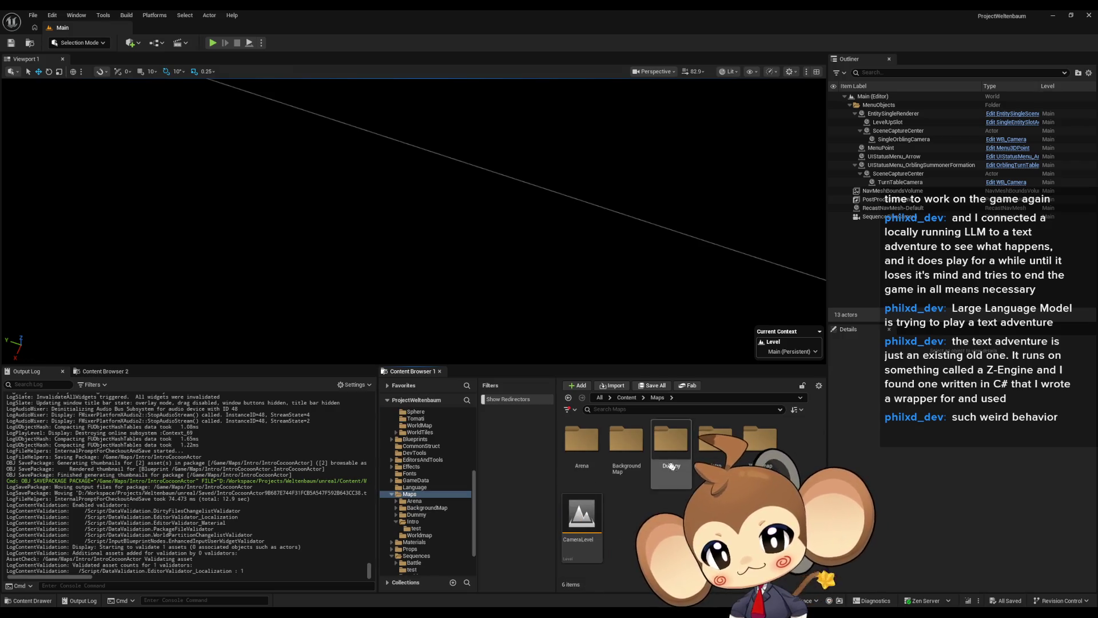
double_click(620, 457)
Step: Open the IslandObjects folder and select the BG_Ground Material asset
click(680, 448)
scroll(675, 492, down, 3)
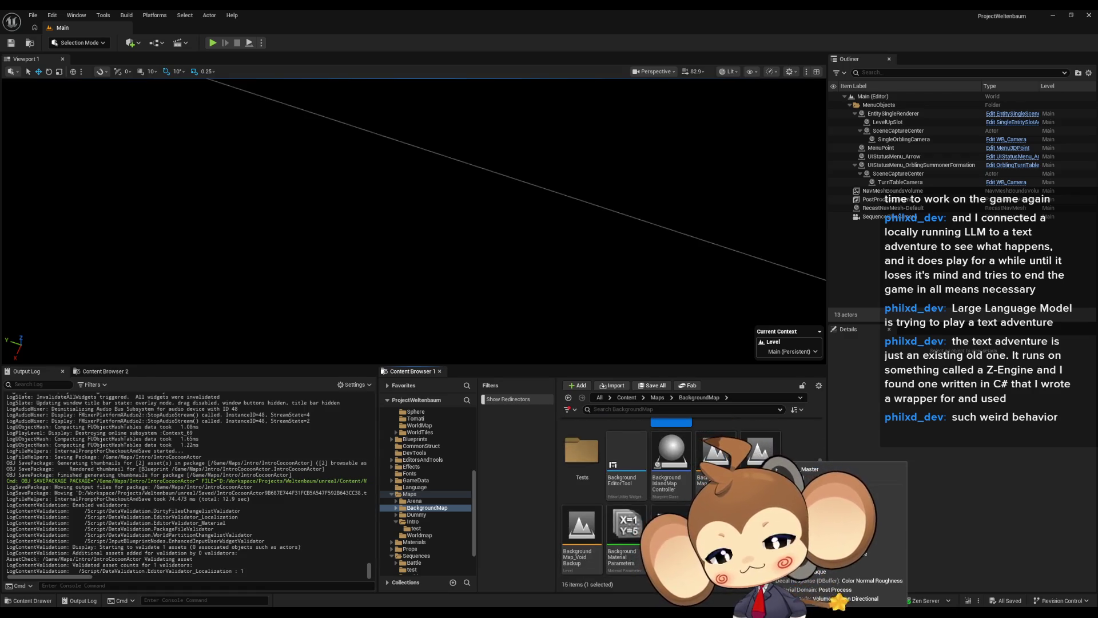
scroll(626, 513, up, 3)
double_click(590, 517)
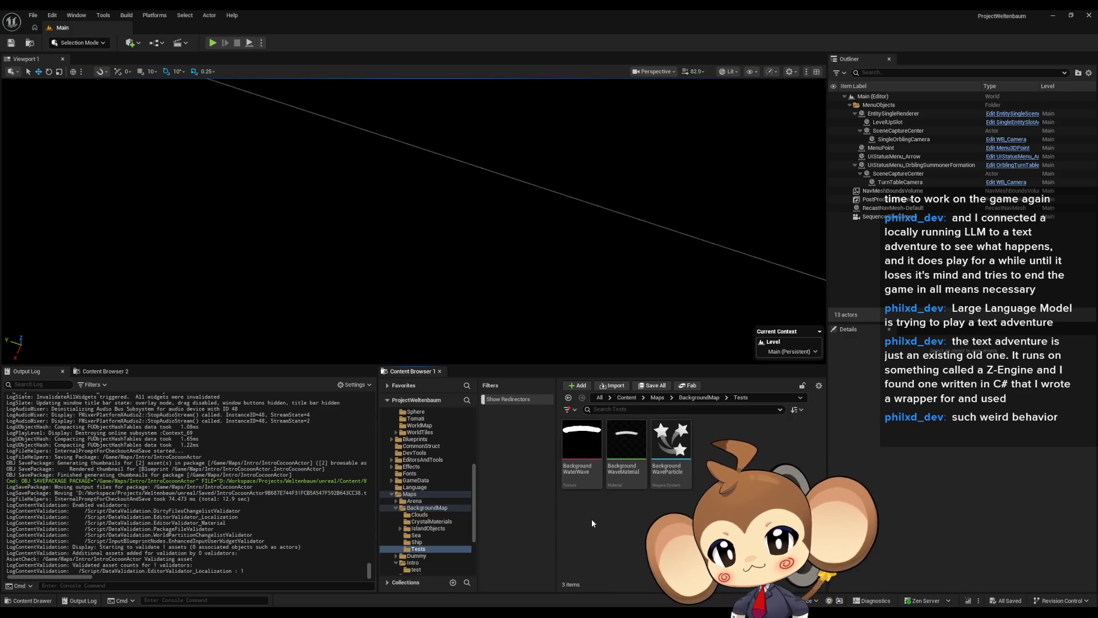
click(699, 397)
click(663, 443)
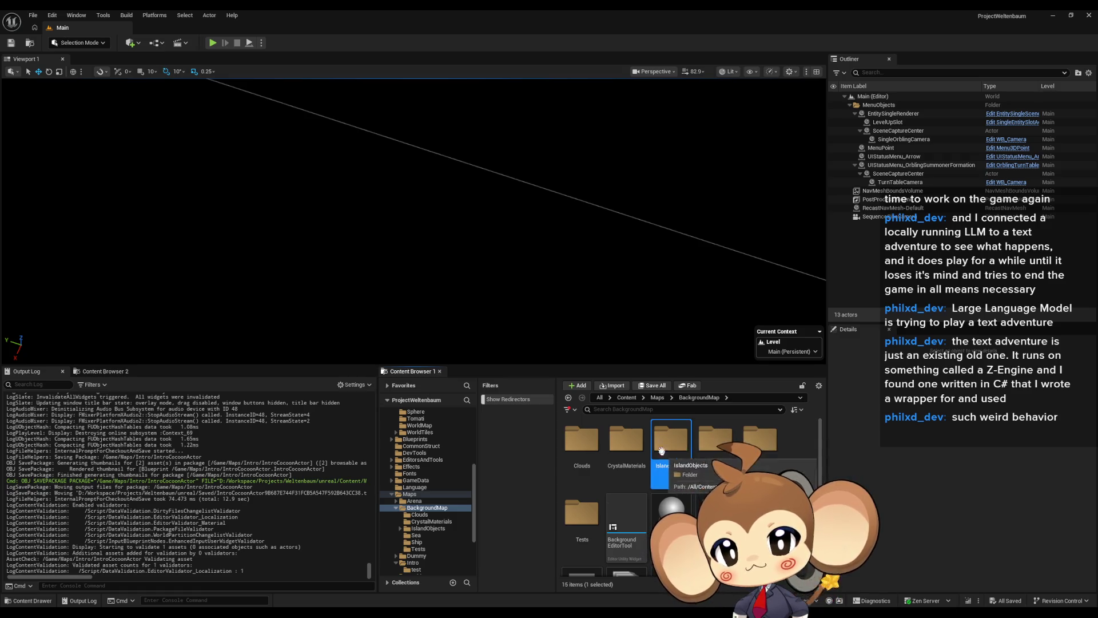
double_click(680, 452)
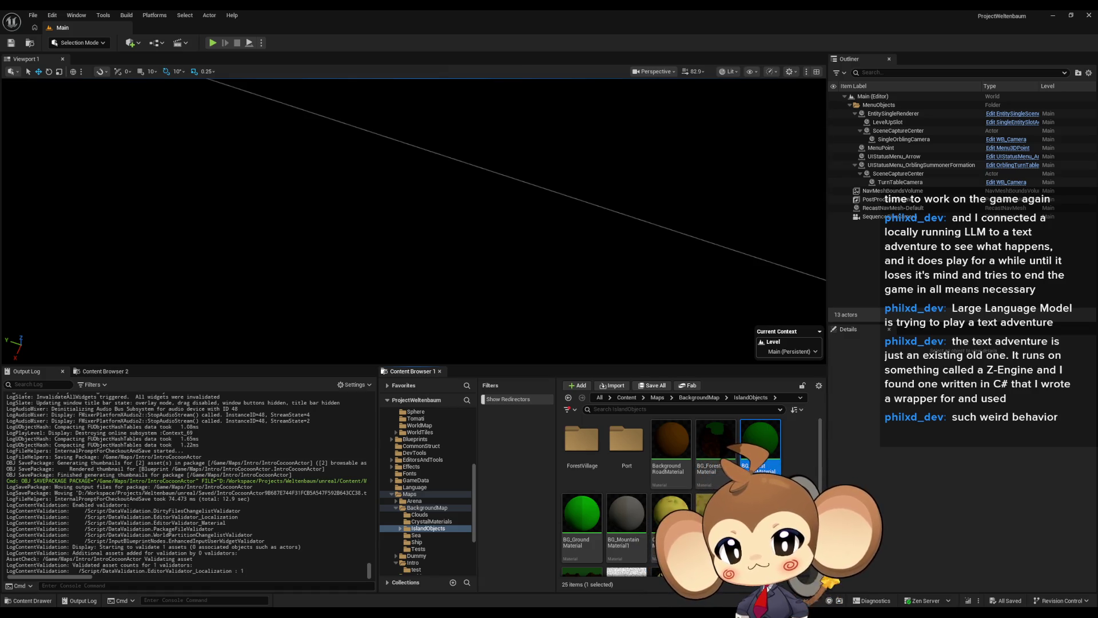
scroll(668, 454, down, 2)
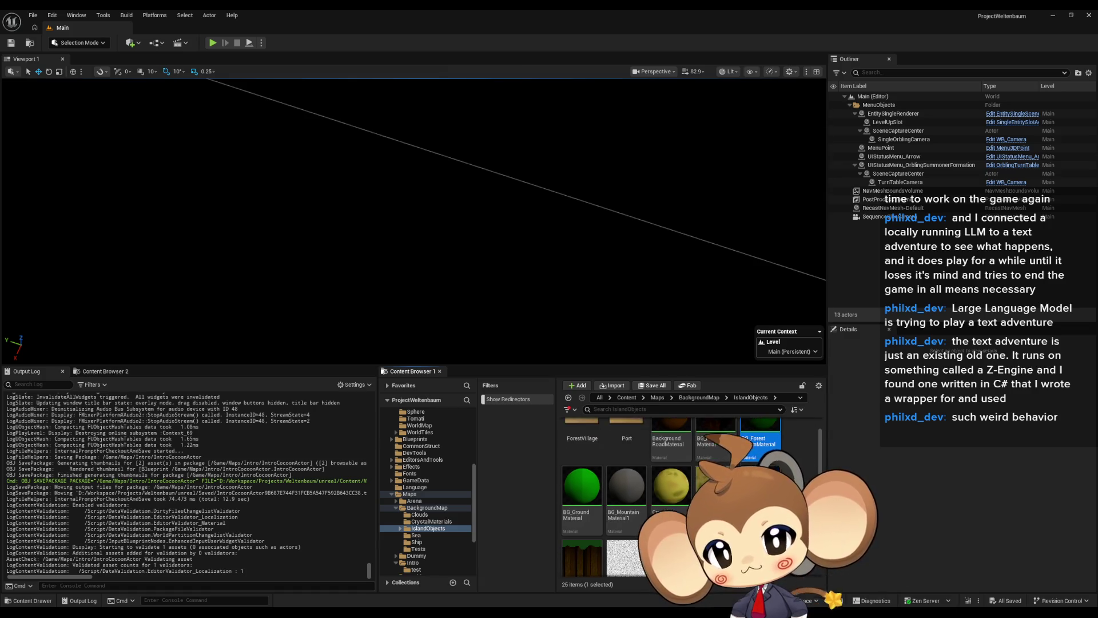
scroll(665, 496, down, 4)
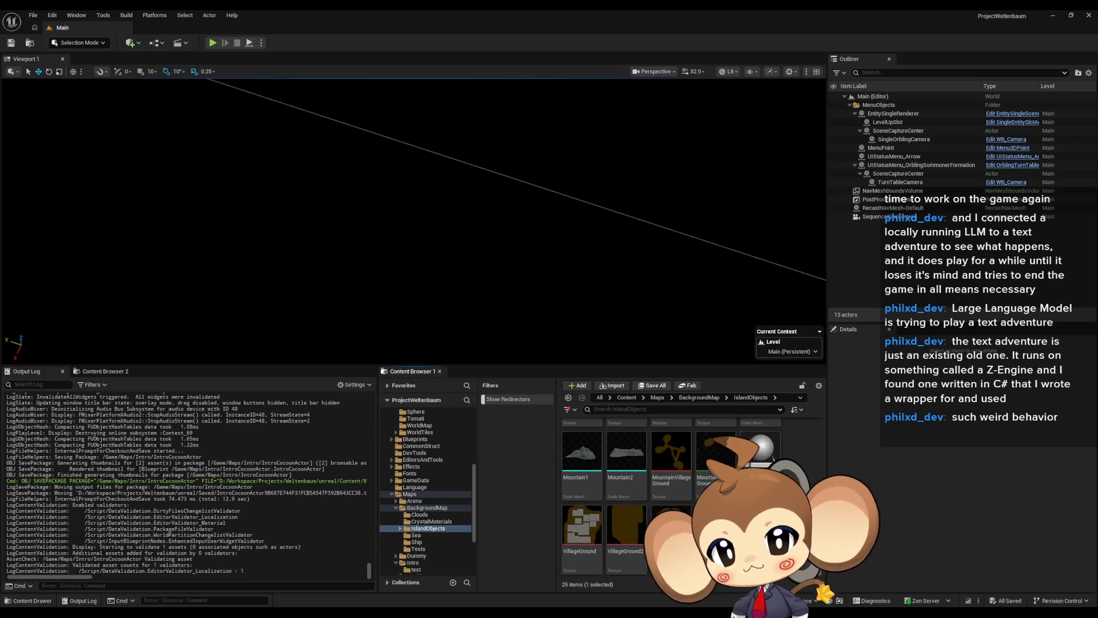
scroll(665, 496, up, 6)
click(582, 515)
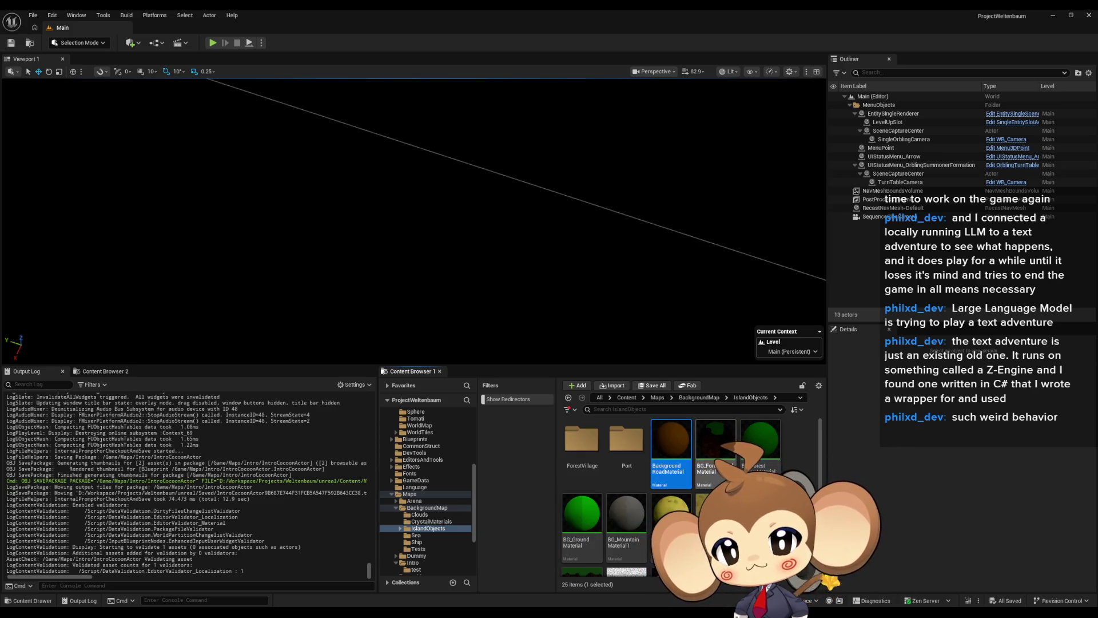
Step: Rewire BG_ForestCrownMaterial's output node, apply it at 203 instructions, then select BG_Ground Material
double_click(760, 440)
scroll(542, 416, up, 5)
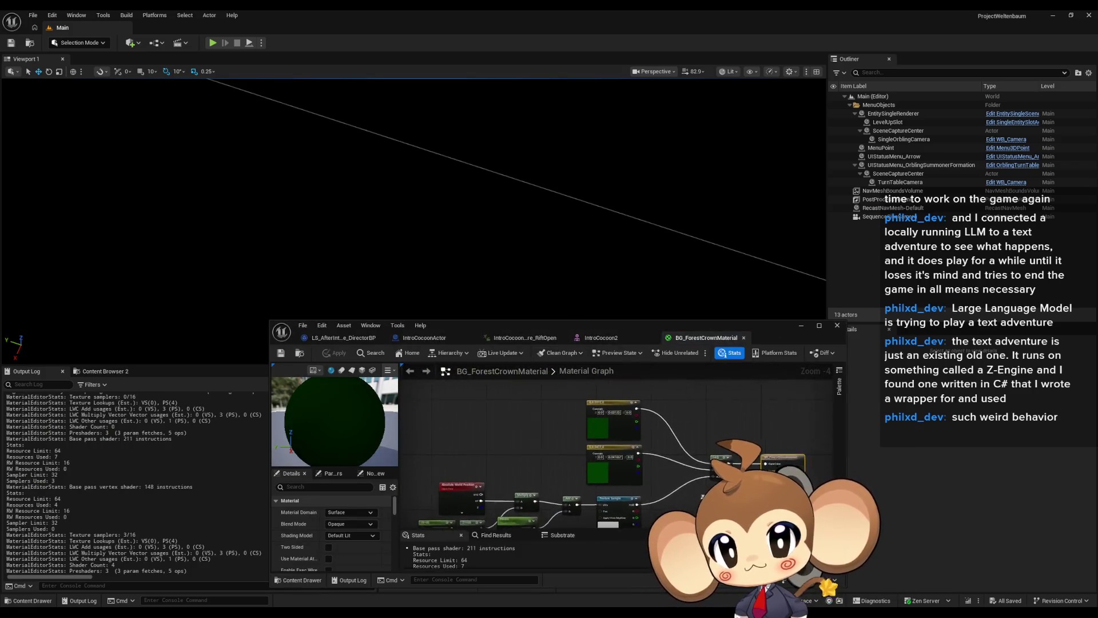
mouse_move(674, 478)
mouse_down()
mouse_move(664, 486)
mouse_move(678, 503)
mouse_move(464, 443)
mouse_move(629, 457)
mouse_move(662, 475)
mouse_move(712, 447)
mouse_up()
scroll(463, 444, down, 3)
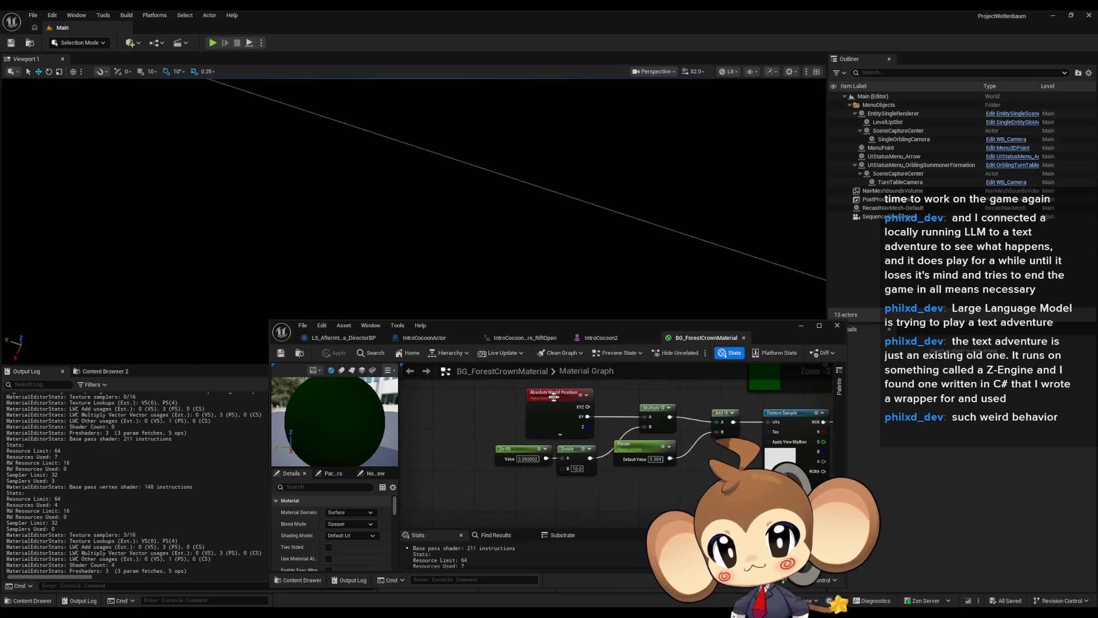
drag(815, 425, 500, 539)
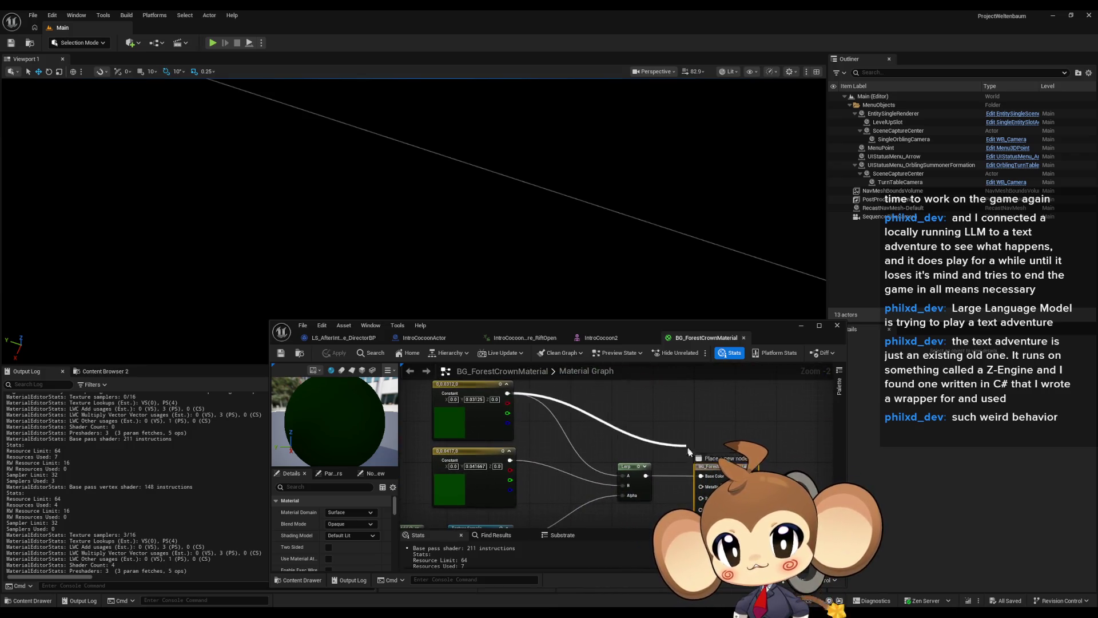
drag(703, 476, 702, 476)
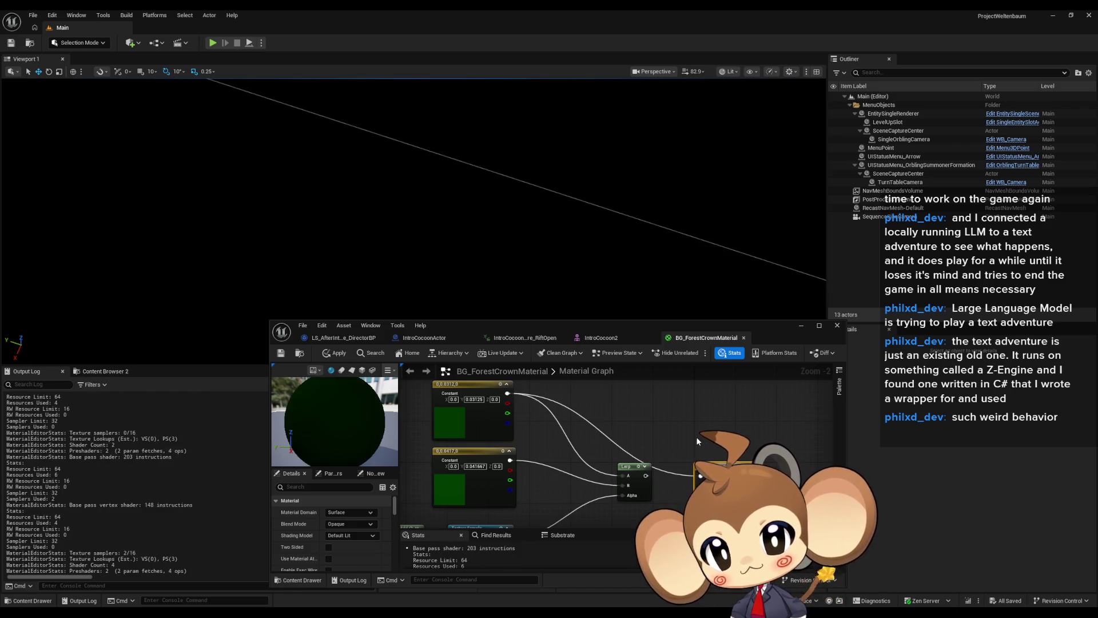
click(344, 354)
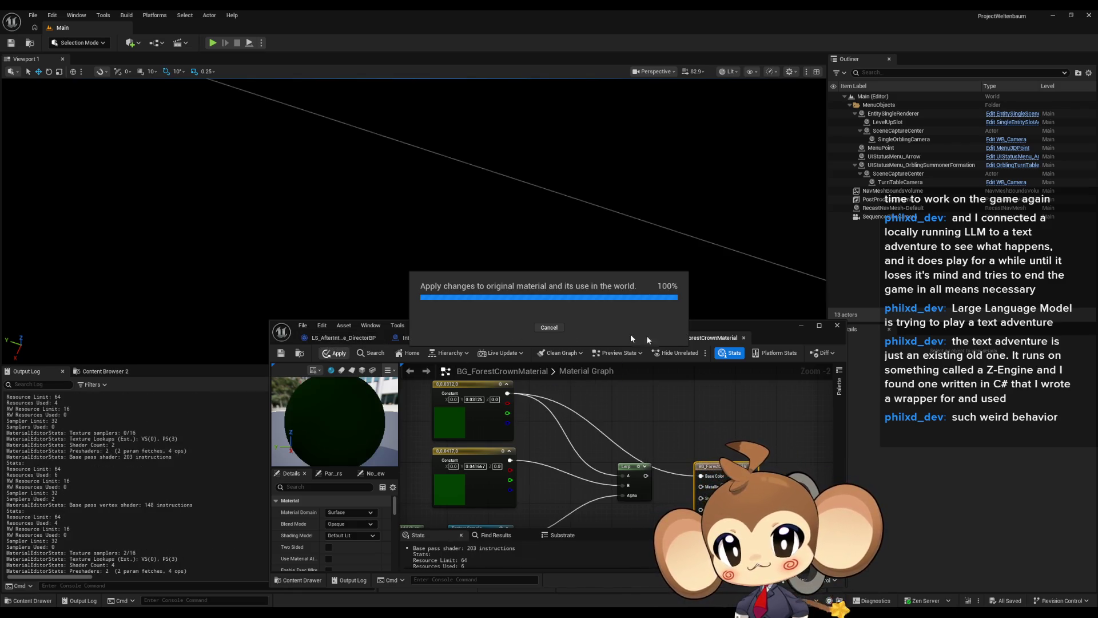
mouse_move(708, 325)
mouse_down()
mouse_move(507, 167)
mouse_move(535, 148)
mouse_up()
click(578, 514)
Step: Open BG_GroundMaterial, select its Lerp node and nudge the reroute node slightly down
double_click(579, 519)
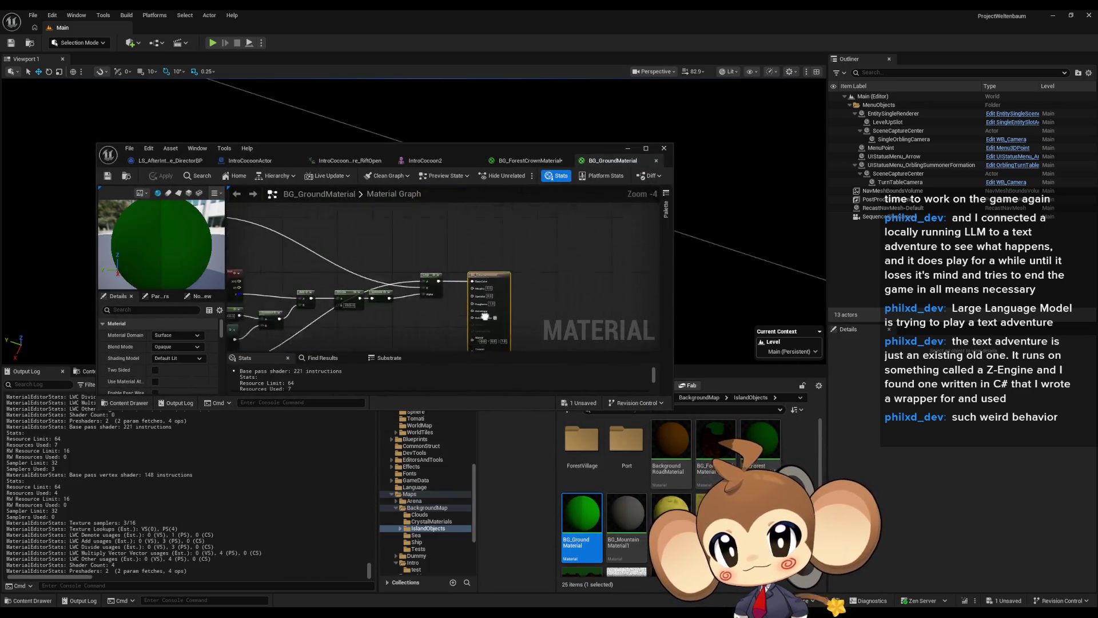
scroll(561, 285, down, 2)
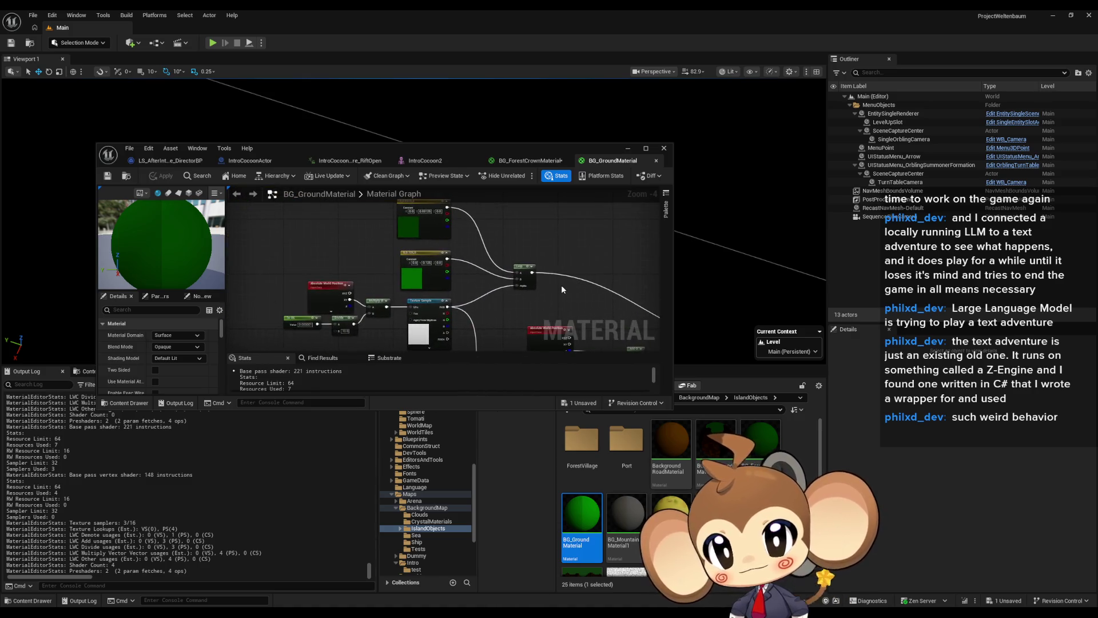
scroll(472, 295, up, 5)
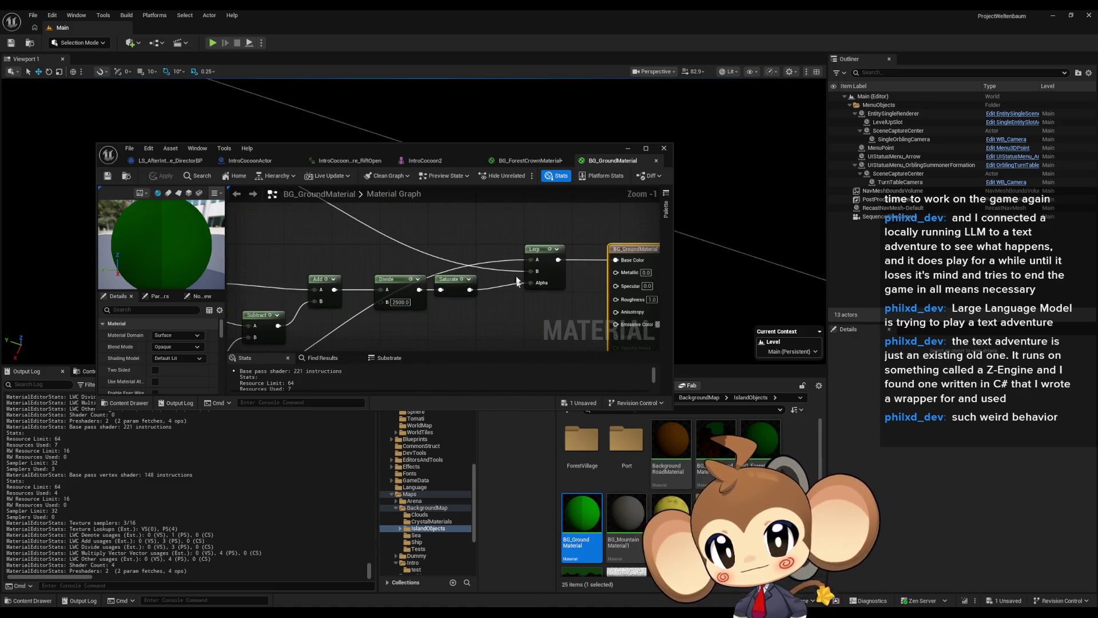
drag(547, 297, 548, 297)
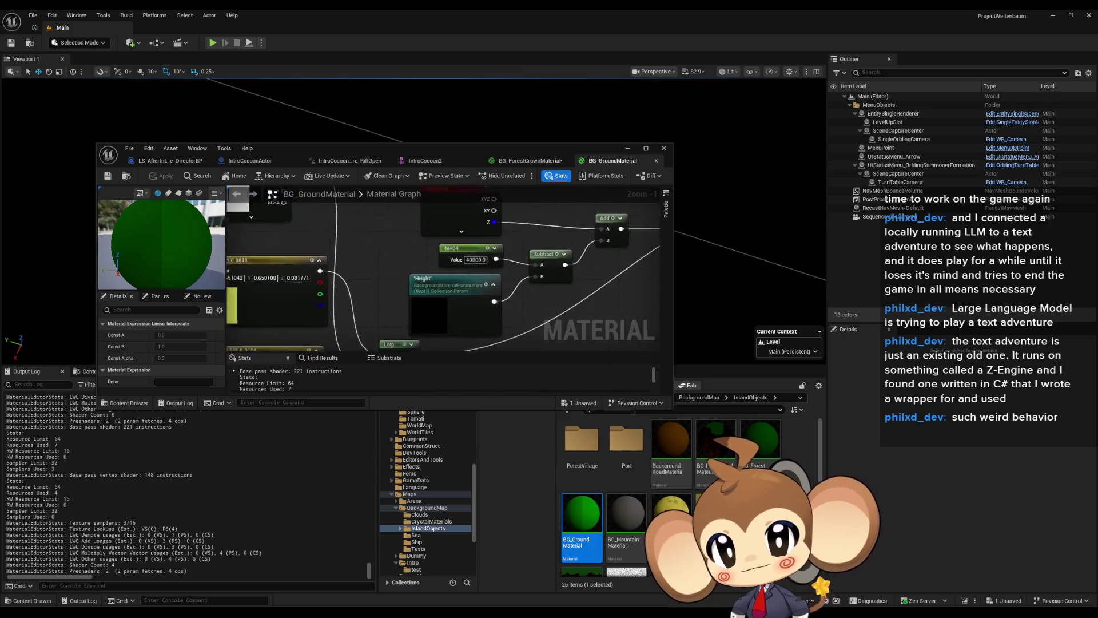
scroll(522, 266, down, 2)
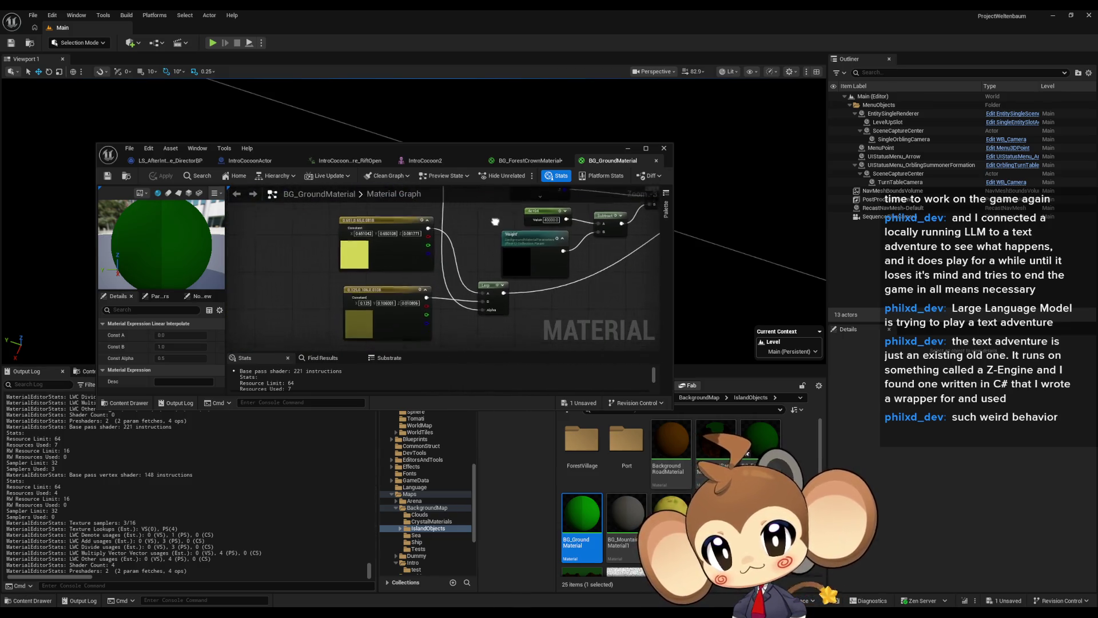
drag(528, 311, 422, 339)
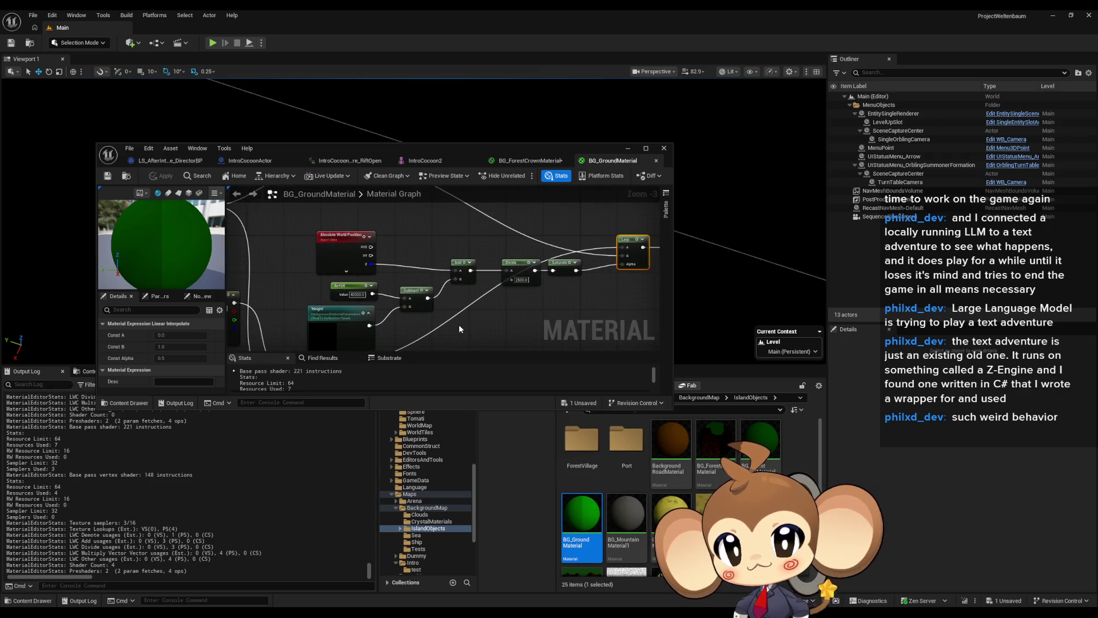
scroll(619, 247, down, 2)
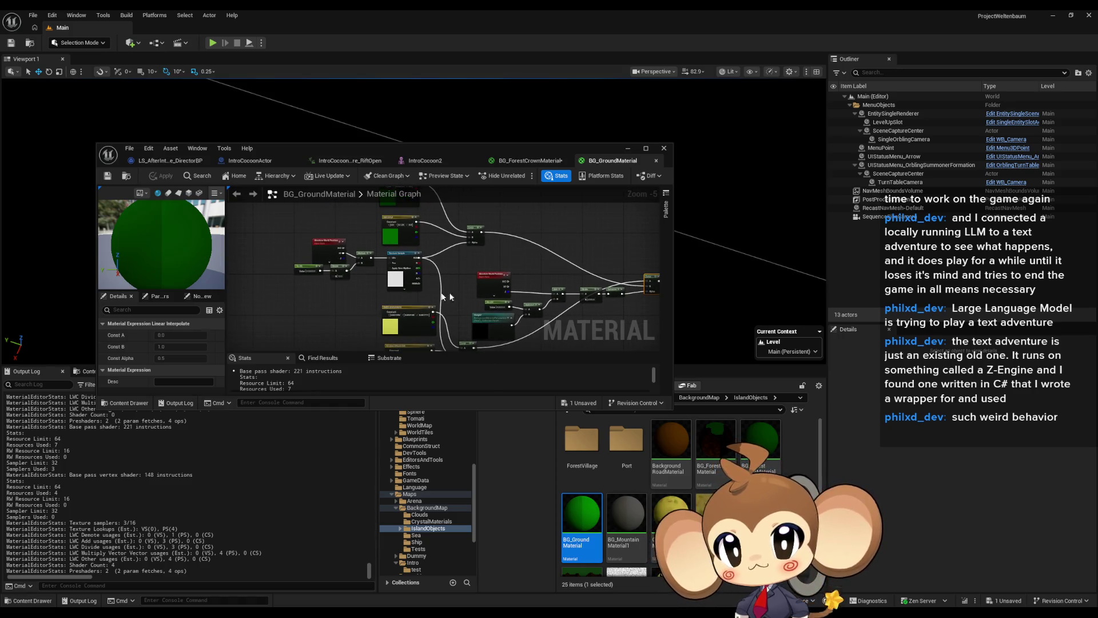
scroll(575, 276, up, 3)
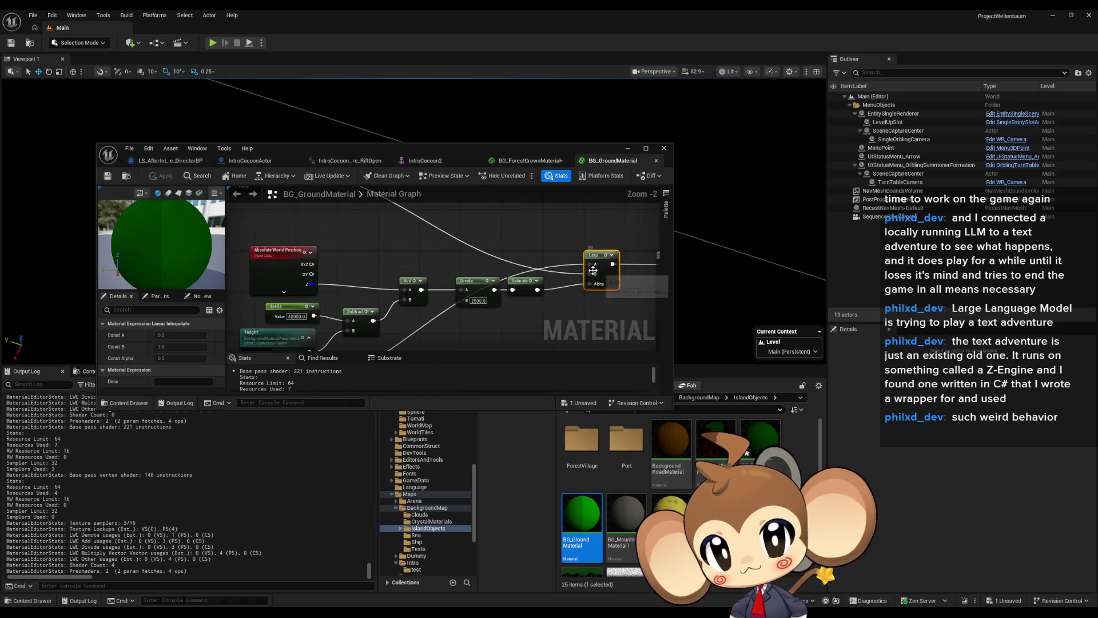
scroll(592, 271, down, 1)
scroll(507, 297, up, 3)
click(504, 295)
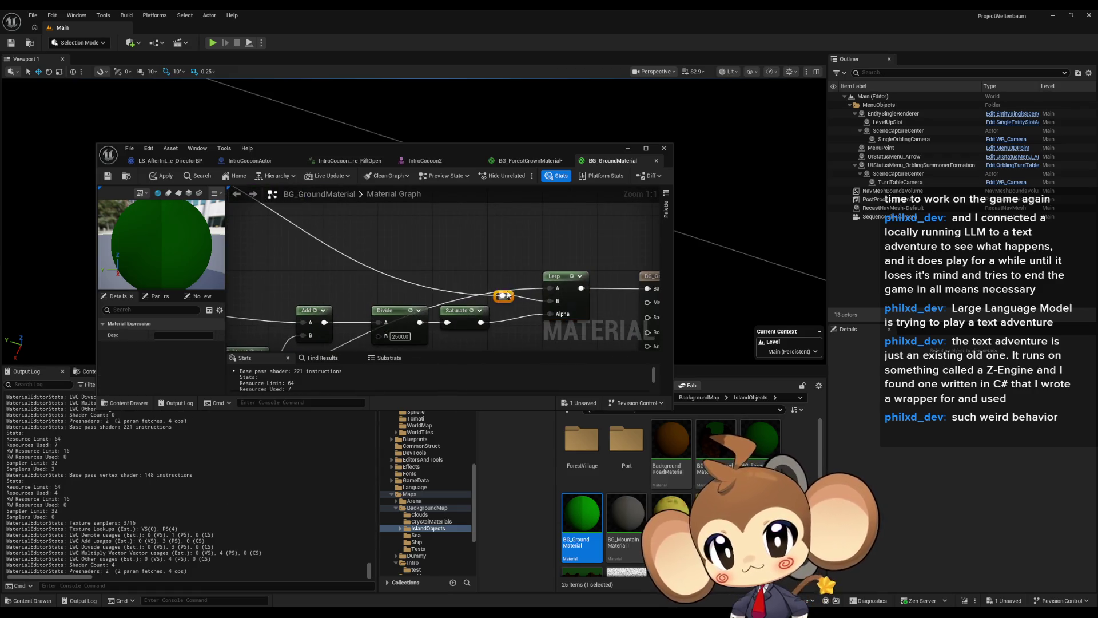
drag(502, 299, 500, 309)
Step: Paste a yellow constant colour node and wire it into the Lerp
scroll(501, 293, down, 2)
scroll(421, 322, down, 3)
scroll(421, 322, up, 2)
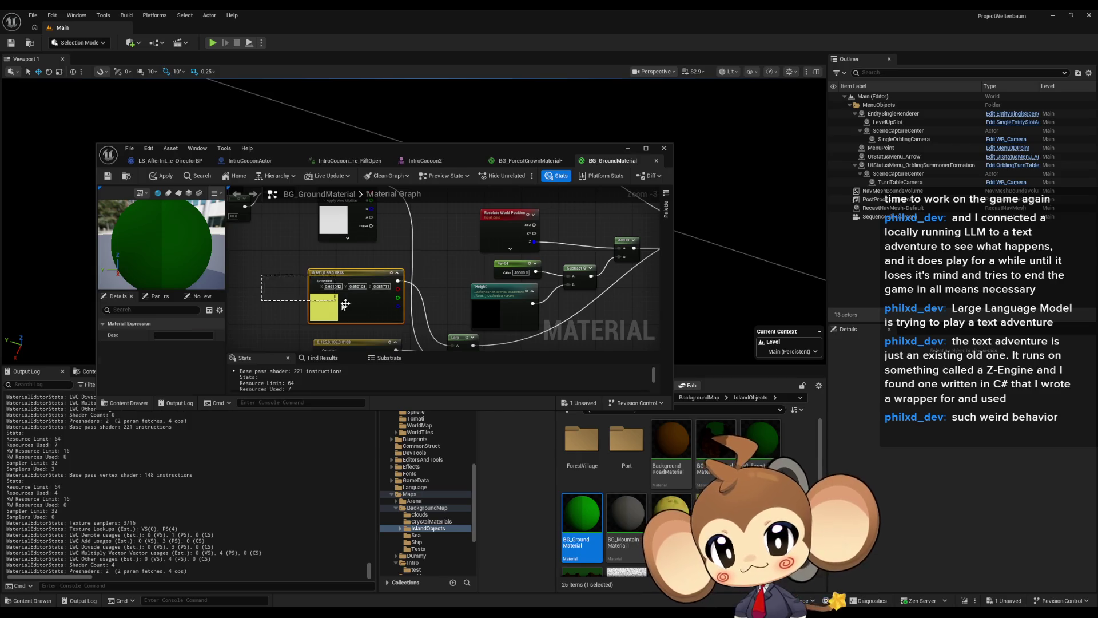
drag(343, 307, 344, 307)
scroll(405, 296, down, 2)
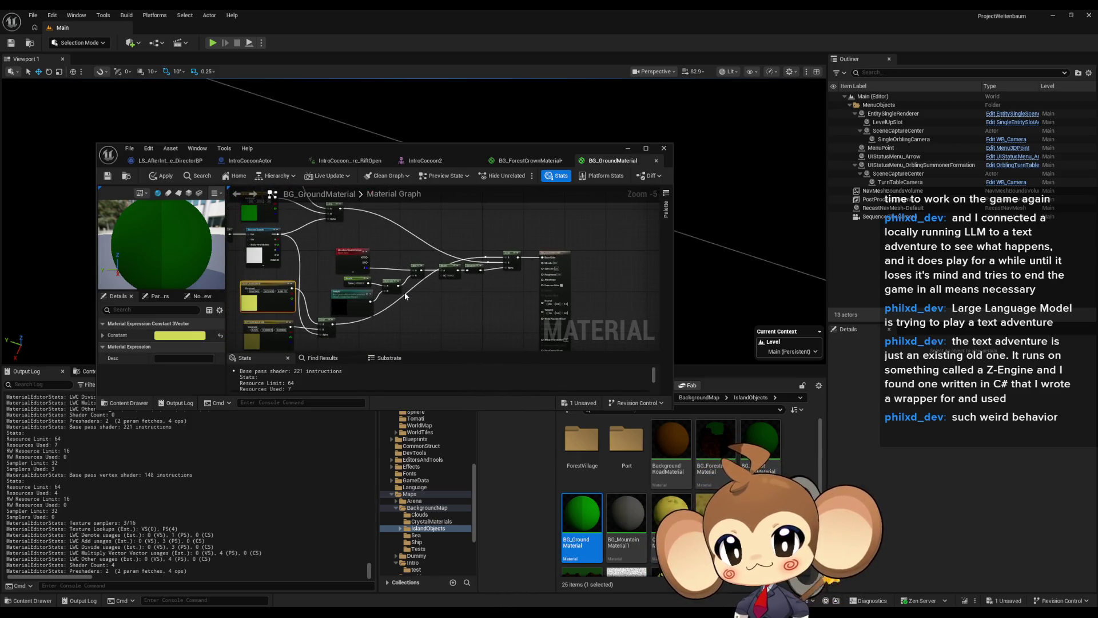
scroll(404, 296, up, 3)
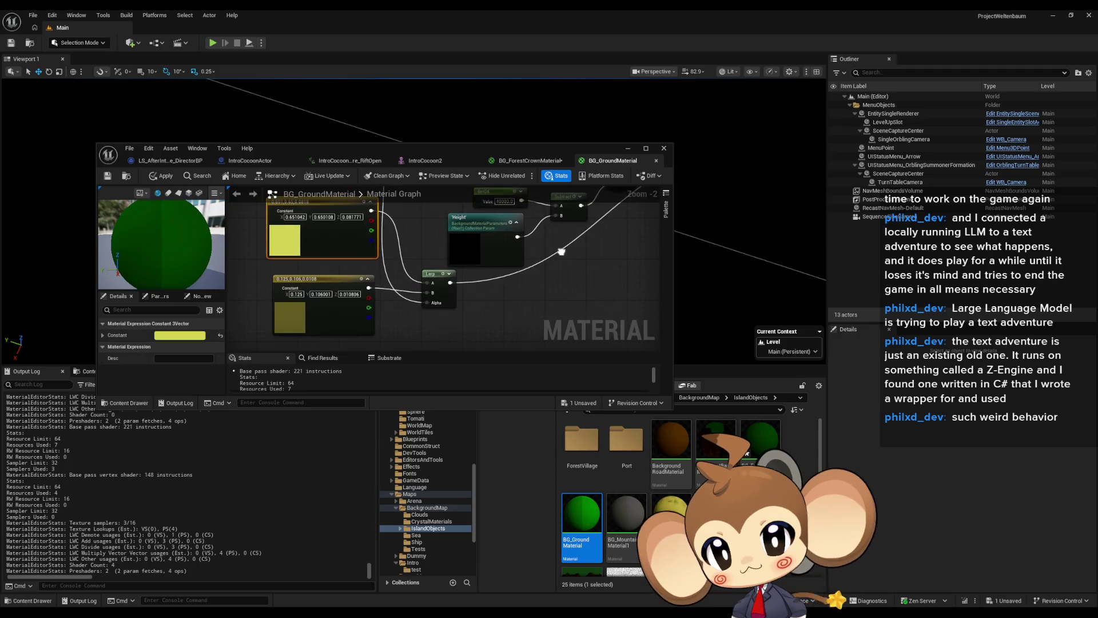
drag(553, 285, 413, 331)
scroll(413, 331, down, 1)
mouse_move(528, 221)
mouse_down()
mouse_move(556, 275)
mouse_move(555, 317)
mouse_move(507, 285)
mouse_move(352, 248)
mouse_up()
key(ctrl+v)
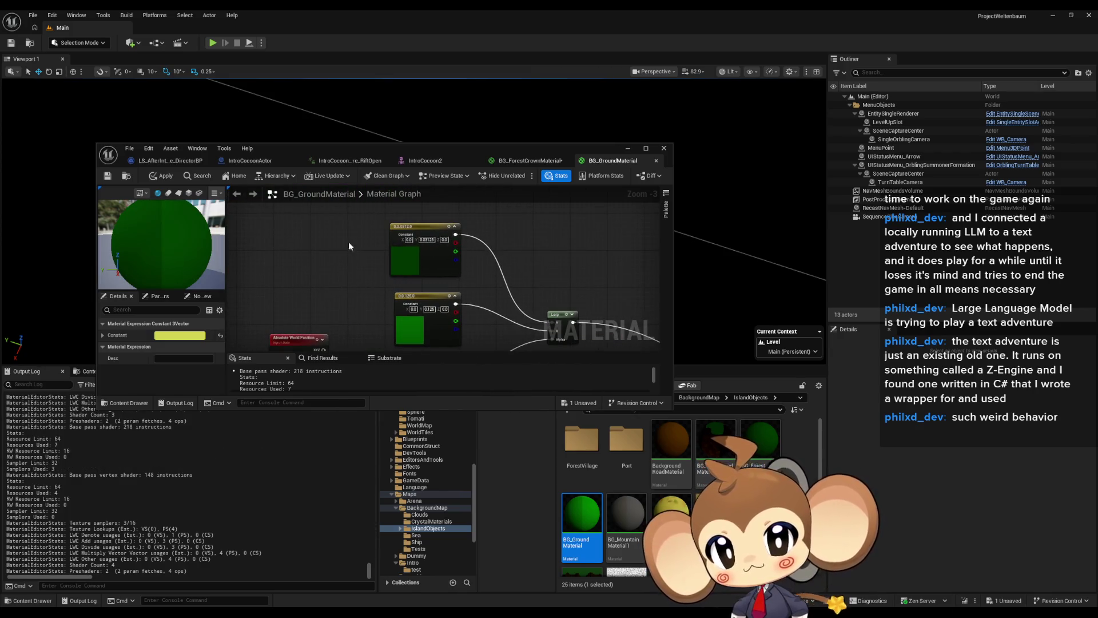
drag(610, 310, 304, 219)
click(351, 283)
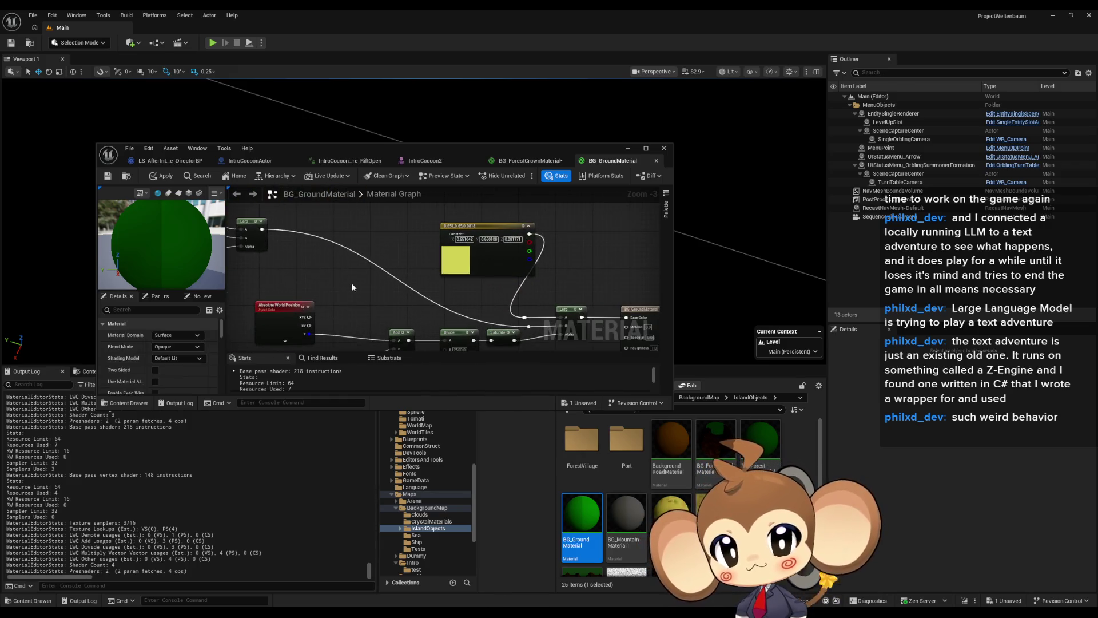
mouse_move(380, 286)
mouse_down()
mouse_move(380, 250)
mouse_move(529, 329)
mouse_up()
drag(462, 301, 462, 329)
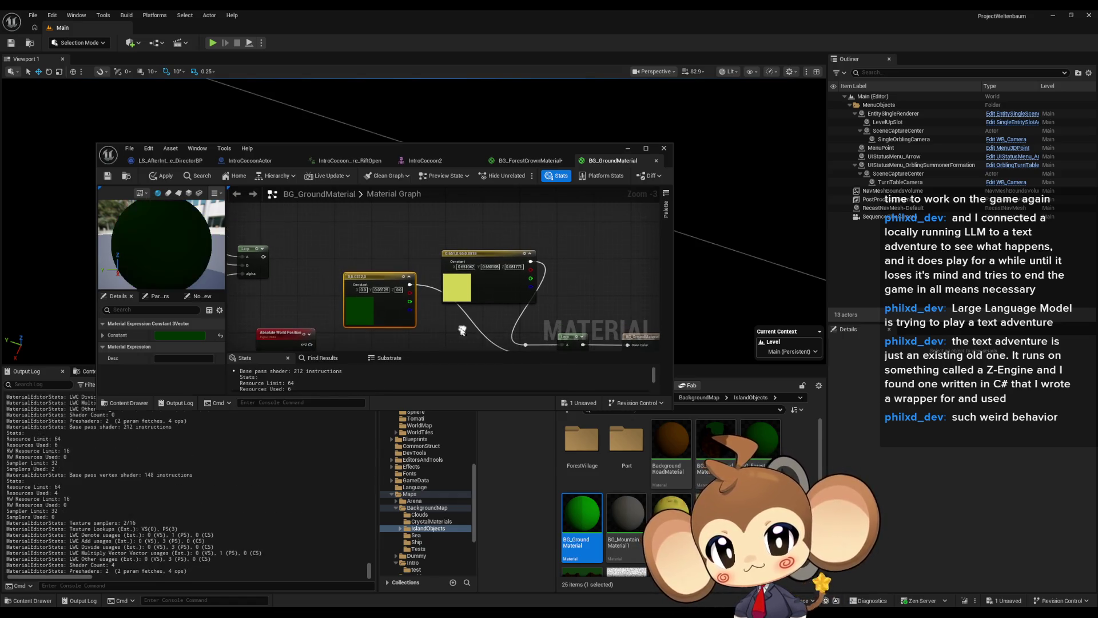
mouse_move(377, 266)
mouse_down()
mouse_move(507, 292)
mouse_move(561, 231)
mouse_up()
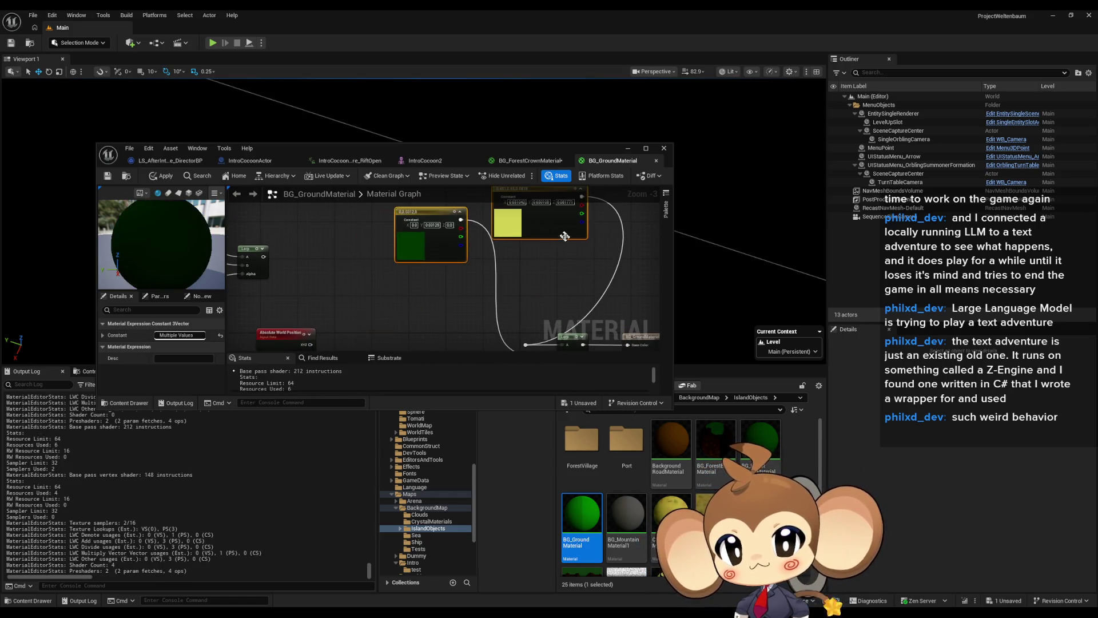
Step: Undo the pasted yellow constant, its node moves and its Lerp connection
key(ctrl+z)
key(ctrl+z)
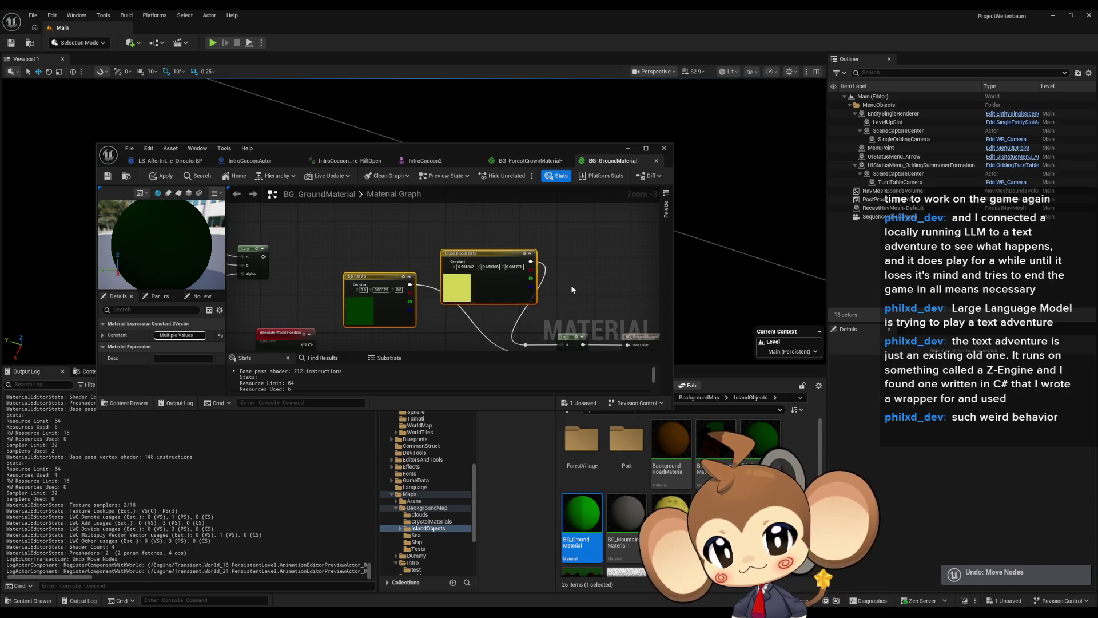
scroll(598, 284, down, 2)
key(ctrl+z)
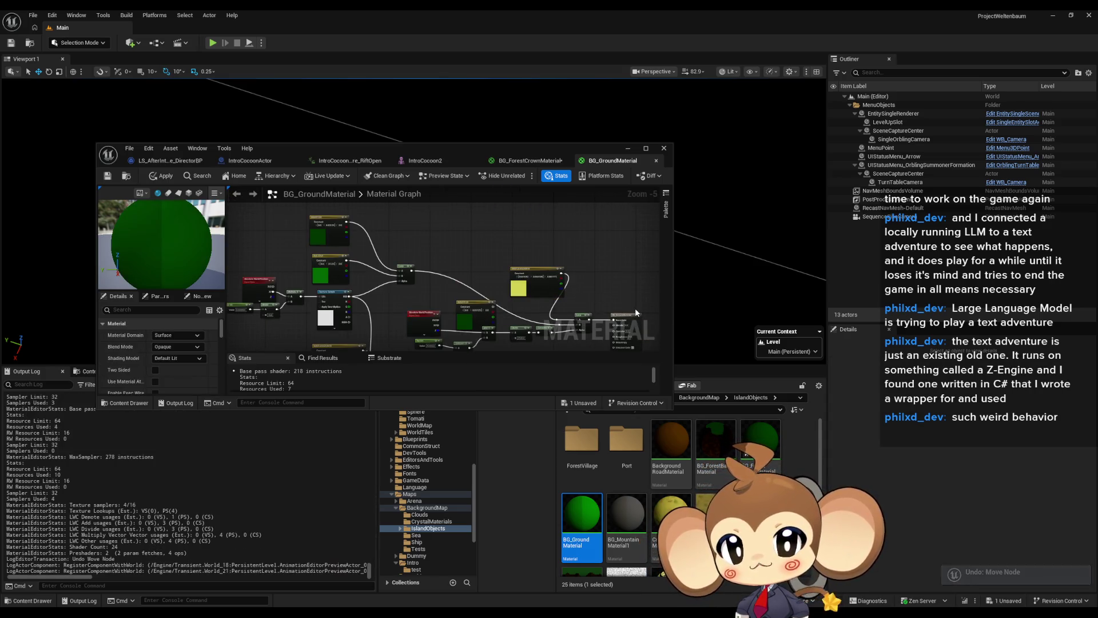
key(ctrl+z)
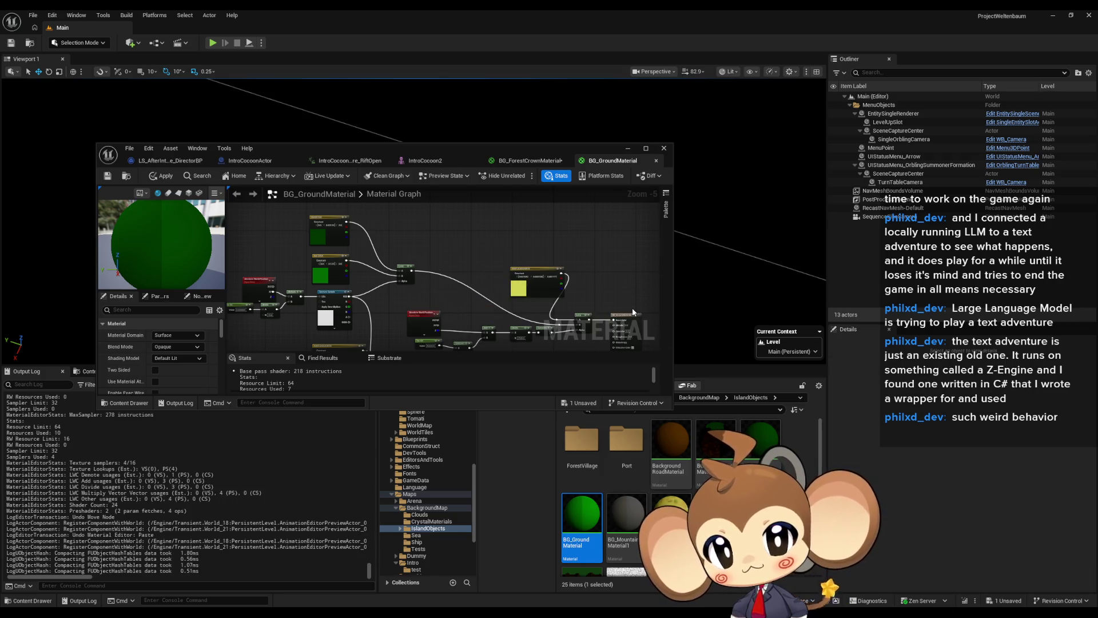
key(ctrl+z)
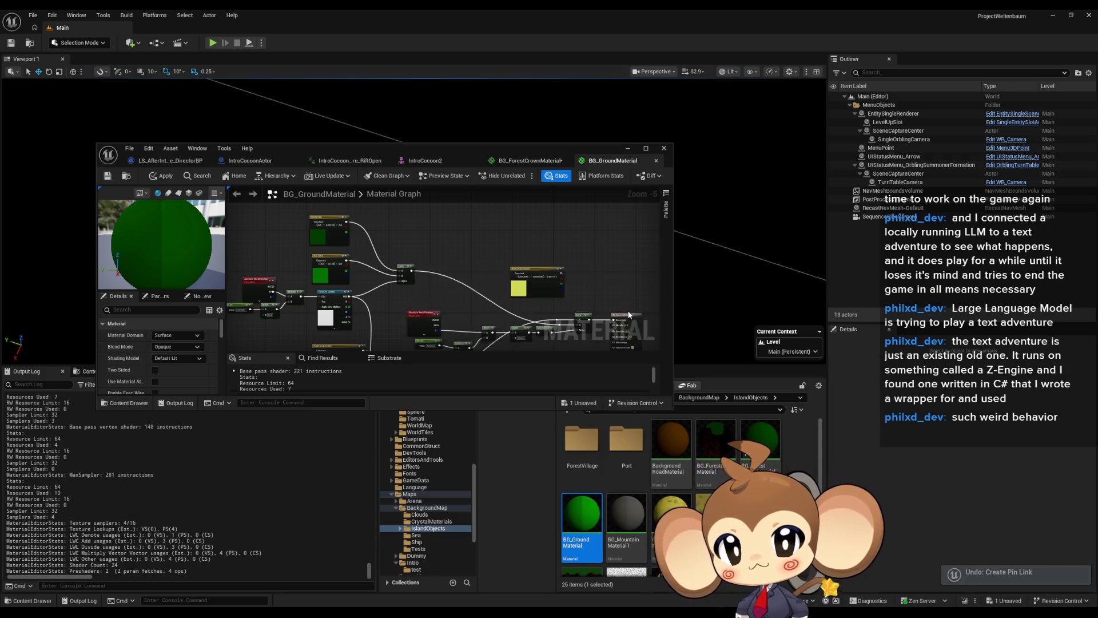
key(ctrl+z)
key(ctrl+z)
Step: Connect the green constant to the Lerp's A input and apply the ground material at 212 instructions
scroll(349, 300, up, 3)
scroll(498, 265, up, 1)
scroll(499, 265, down, 1)
mouse_move(499, 266)
mouse_down()
mouse_move(461, 215)
mouse_move(497, 217)
mouse_move(586, 256)
mouse_move(561, 261)
mouse_up()
mouse_move(518, 222)
mouse_down()
mouse_move(516, 324)
mouse_move(527, 236)
mouse_move(528, 245)
mouse_up()
scroll(528, 245, down, 3)
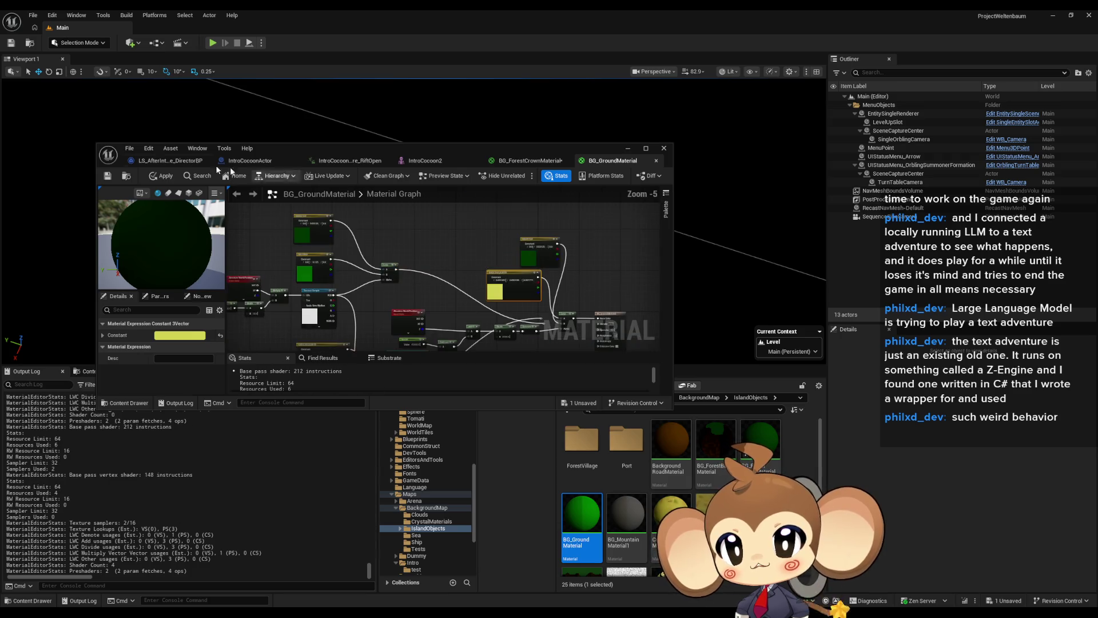
click(162, 175)
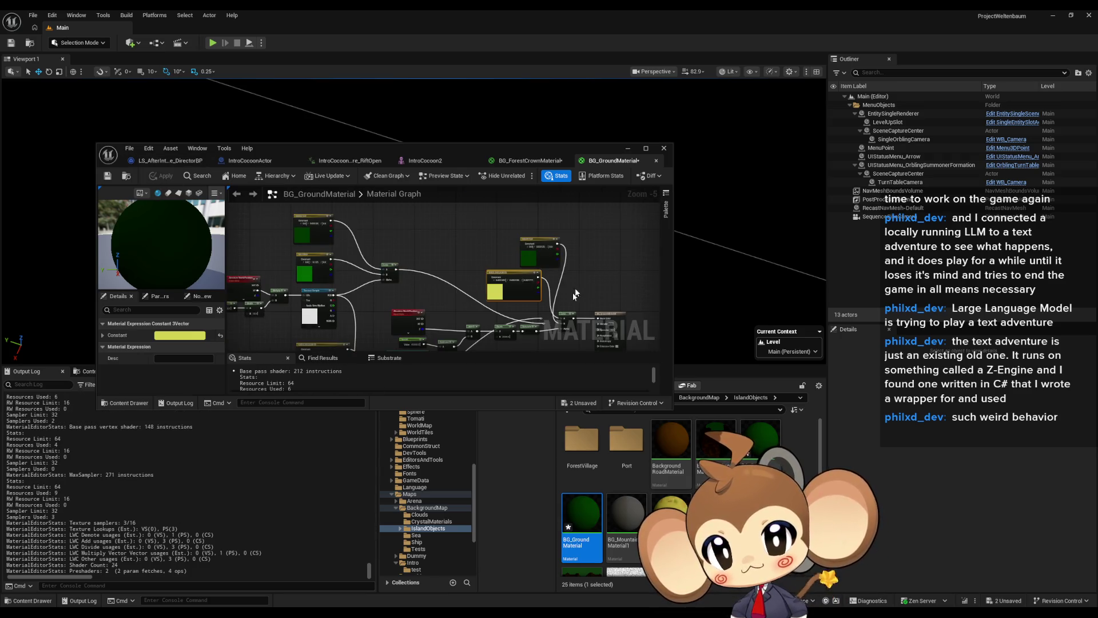
Step: Open BG_MountainMaterial1 for editing
scroll(575, 288, up, 3)
scroll(618, 326, up, 2)
drag(618, 326, 557, 327)
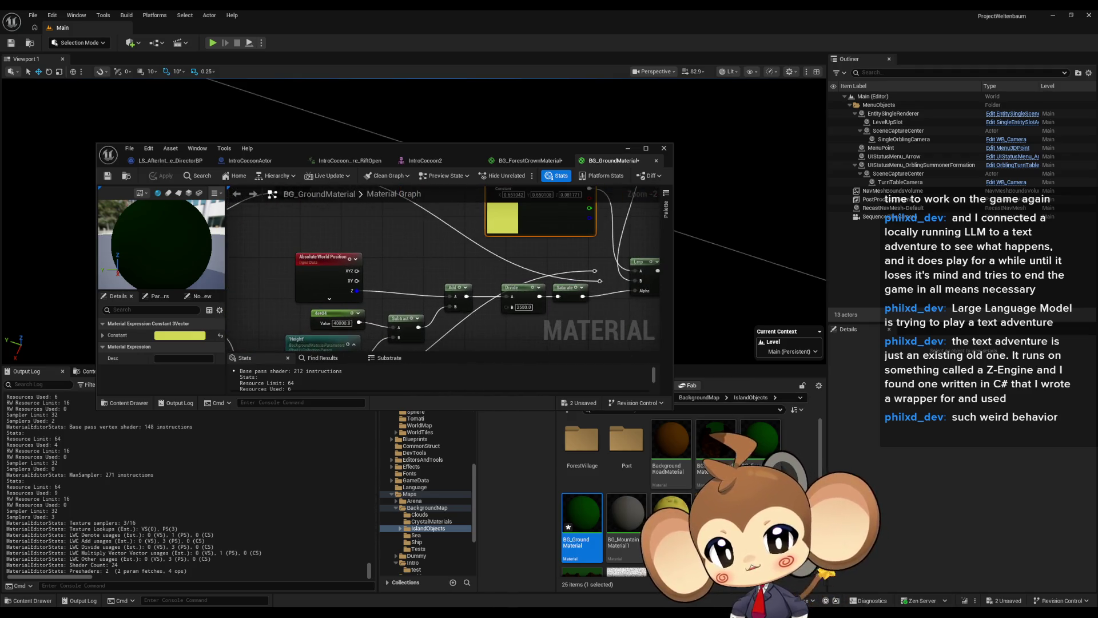
double_click(620, 516)
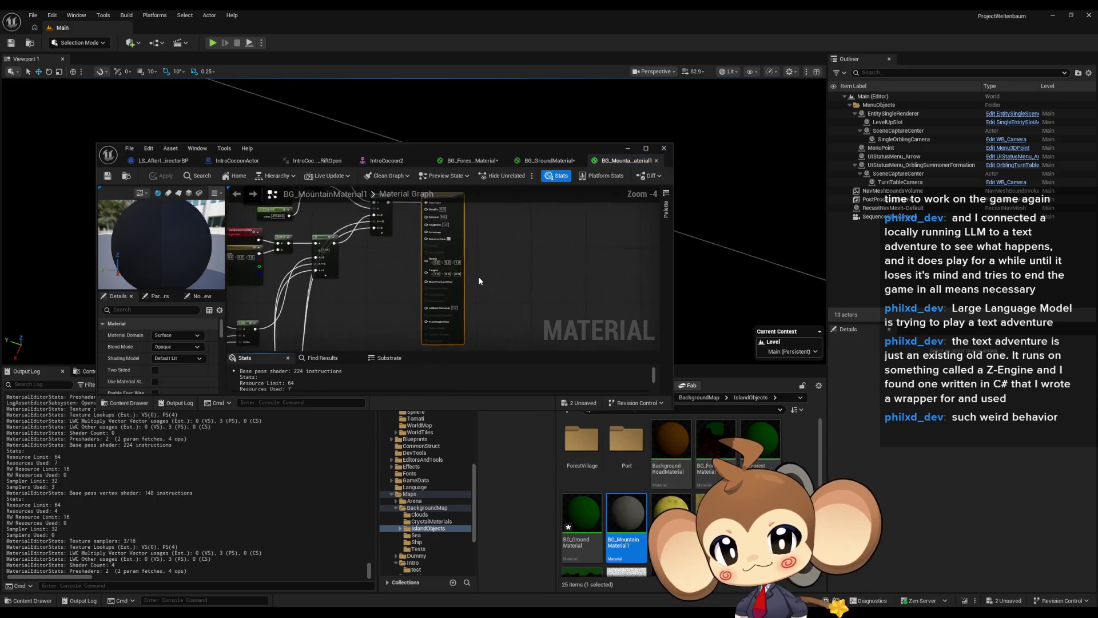
scroll(524, 243, up, 2)
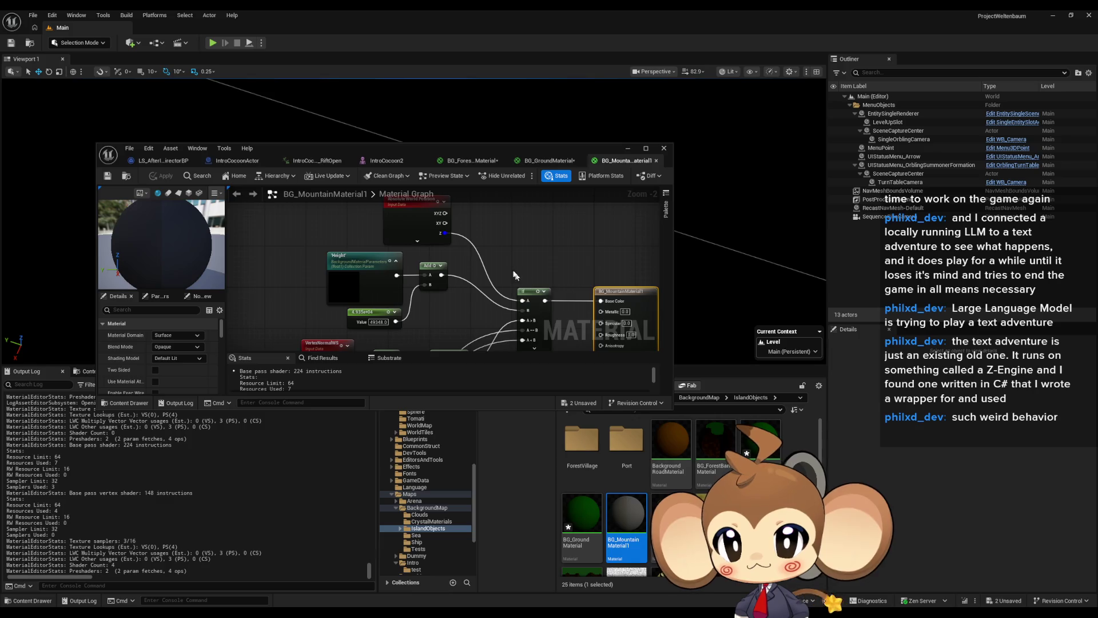
drag(571, 314, 547, 260)
drag(512, 311, 504, 281)
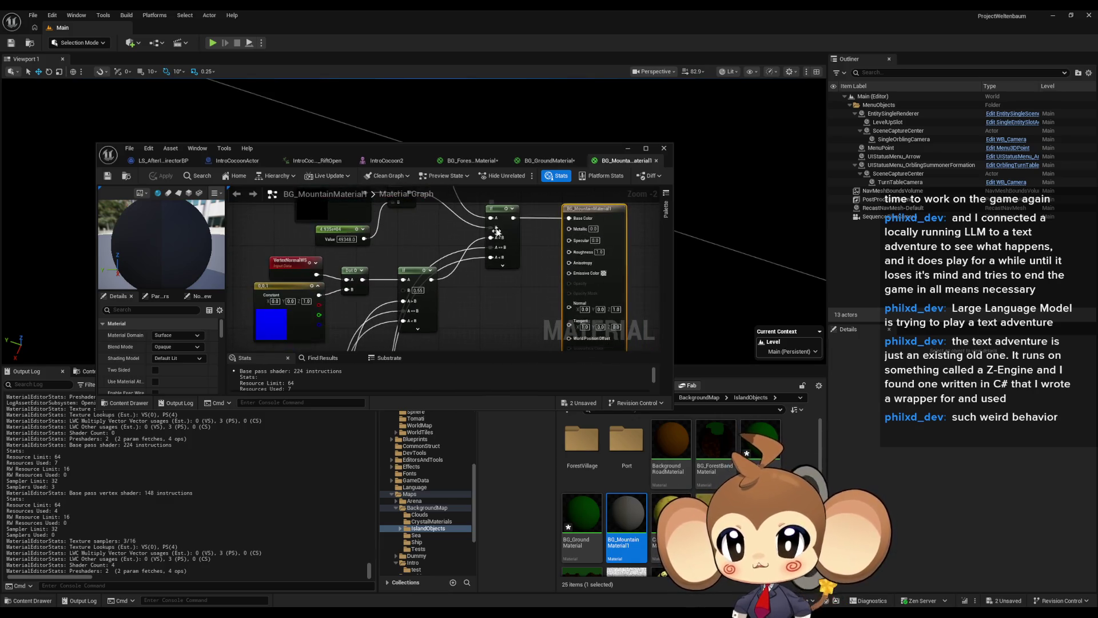
scroll(497, 240, down, 2)
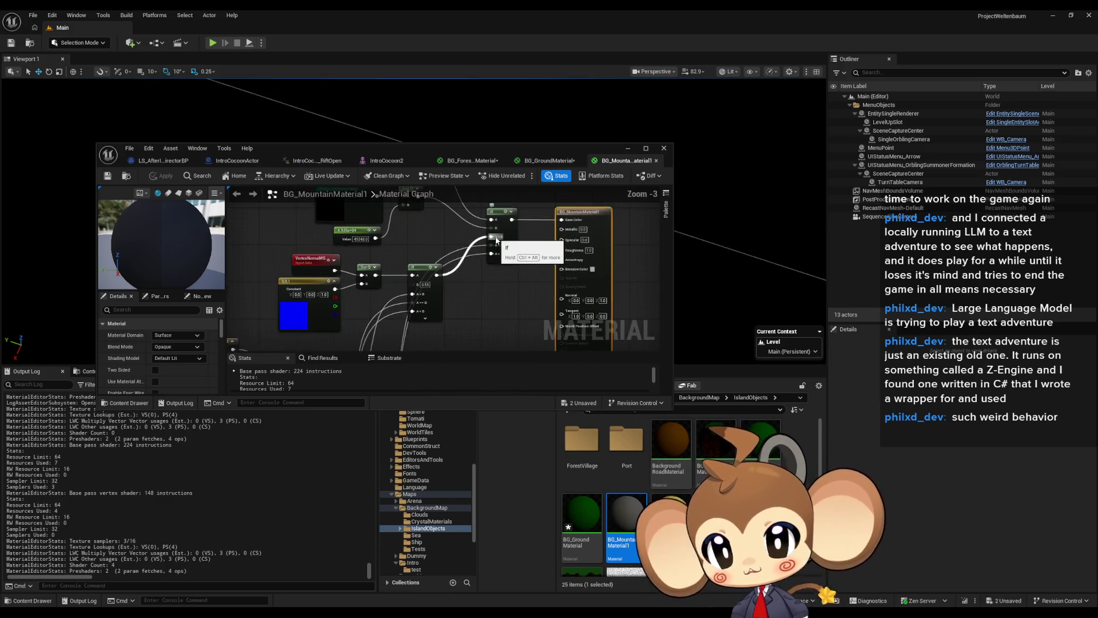
scroll(488, 257, up, 2)
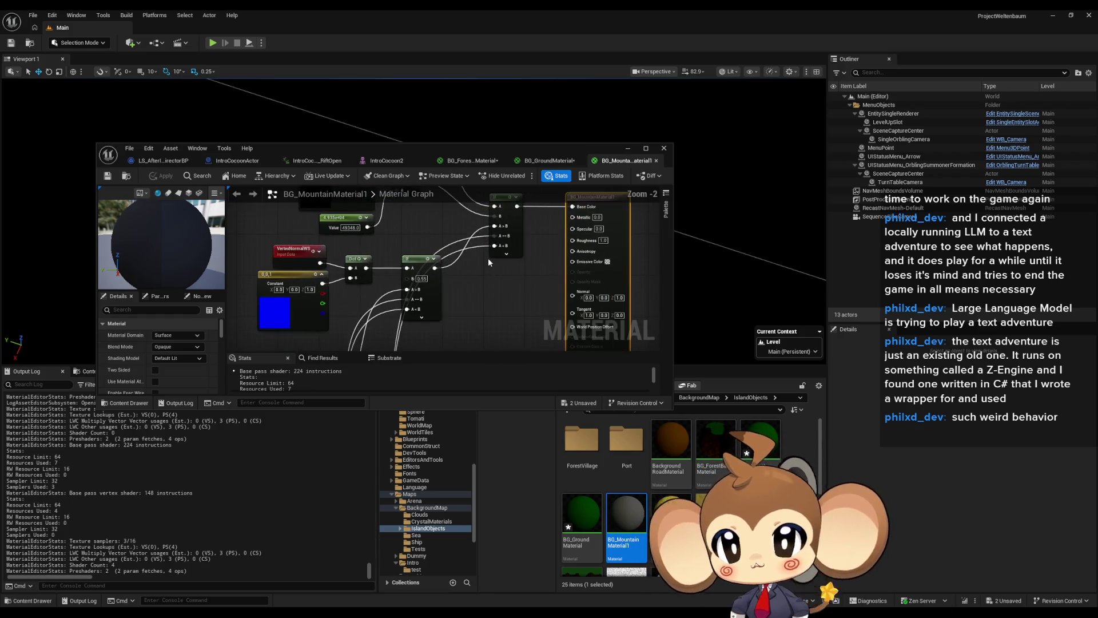
scroll(511, 225, down, 2)
scroll(511, 225, down, 1)
drag(511, 225, 483, 274)
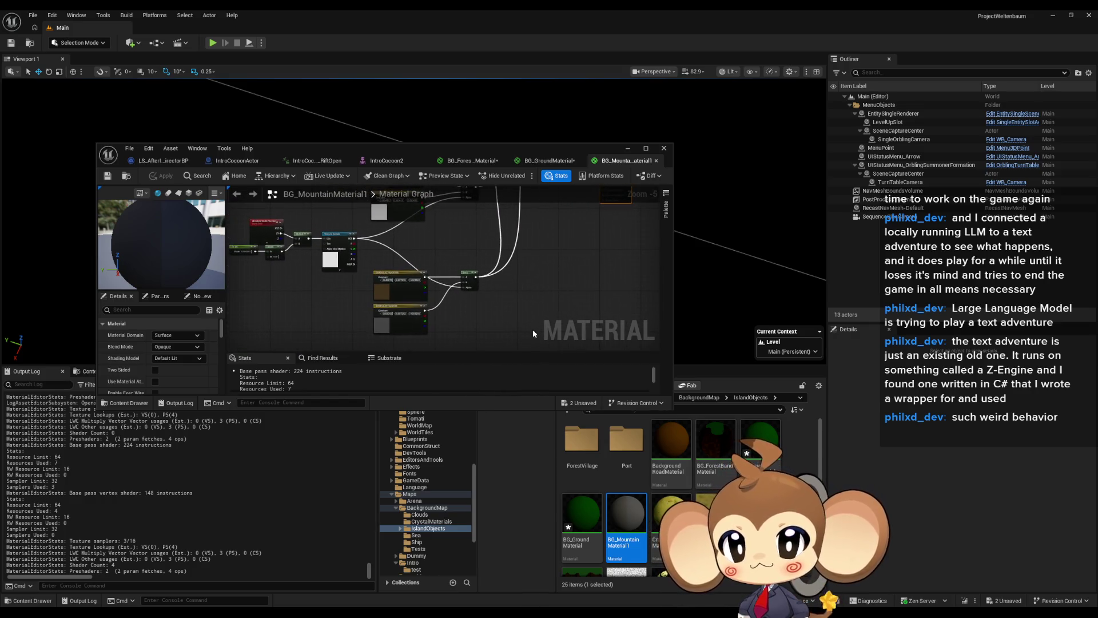
scroll(459, 325, up, 3)
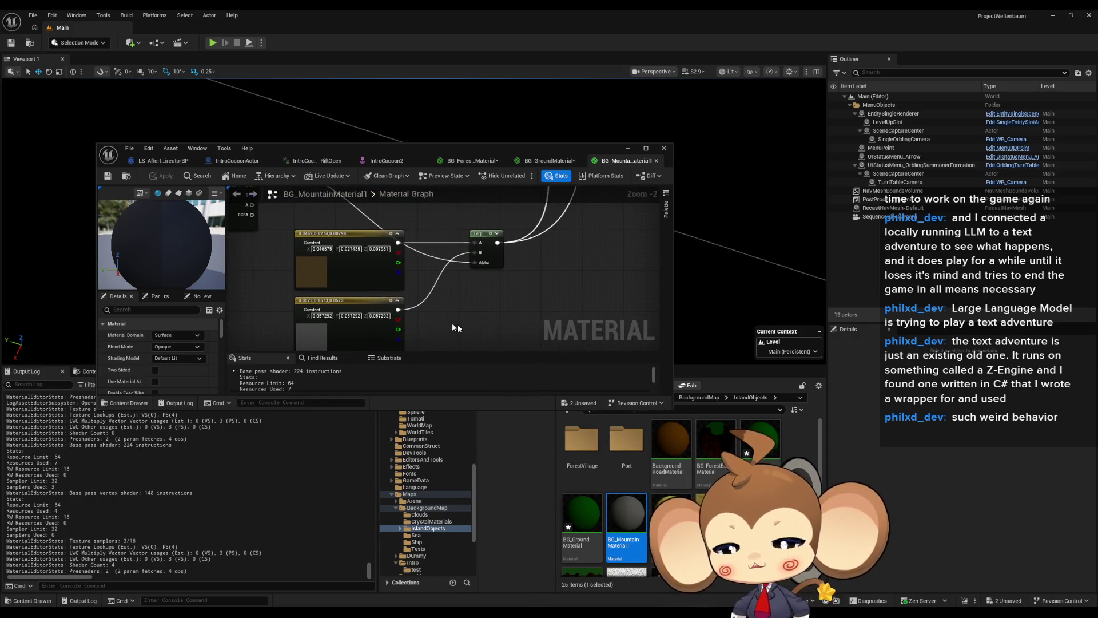
drag(387, 337, 388, 338)
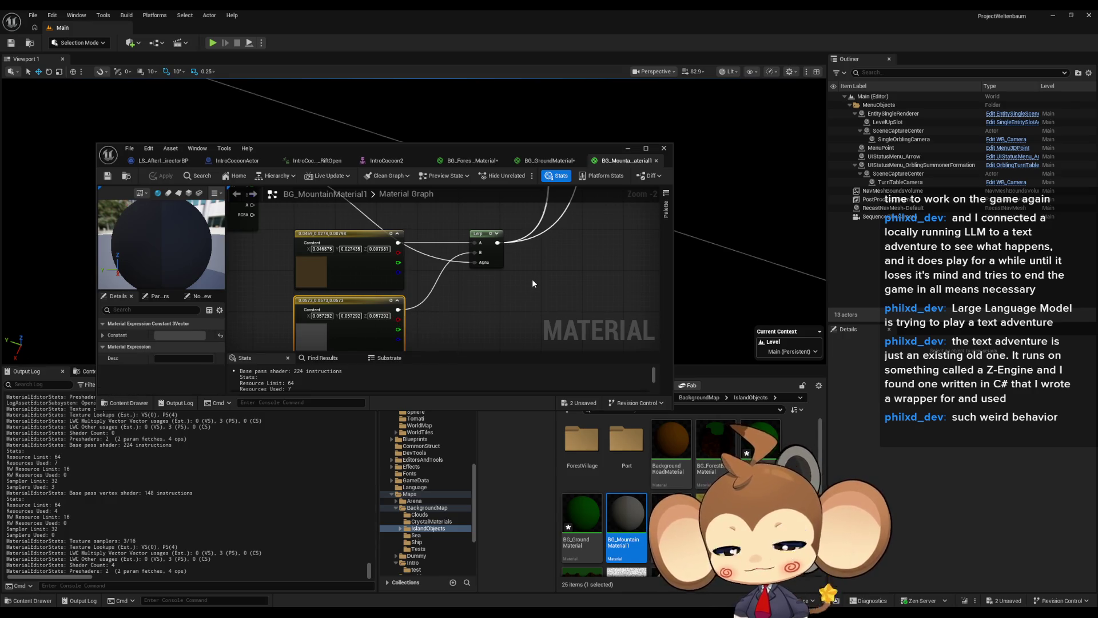
scroll(532, 283, down, 3)
mouse_move(525, 273)
mouse_down()
mouse_move(508, 320)
mouse_move(526, 309)
mouse_move(518, 313)
mouse_move(533, 250)
mouse_up()
scroll(435, 282, up, 2)
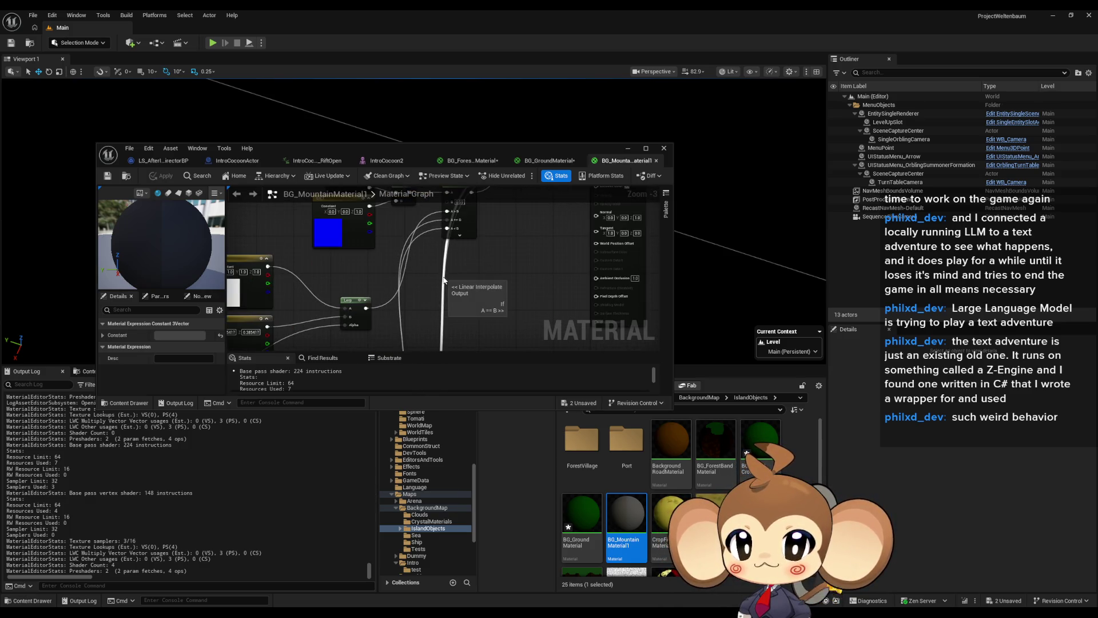
scroll(440, 298, down, 3)
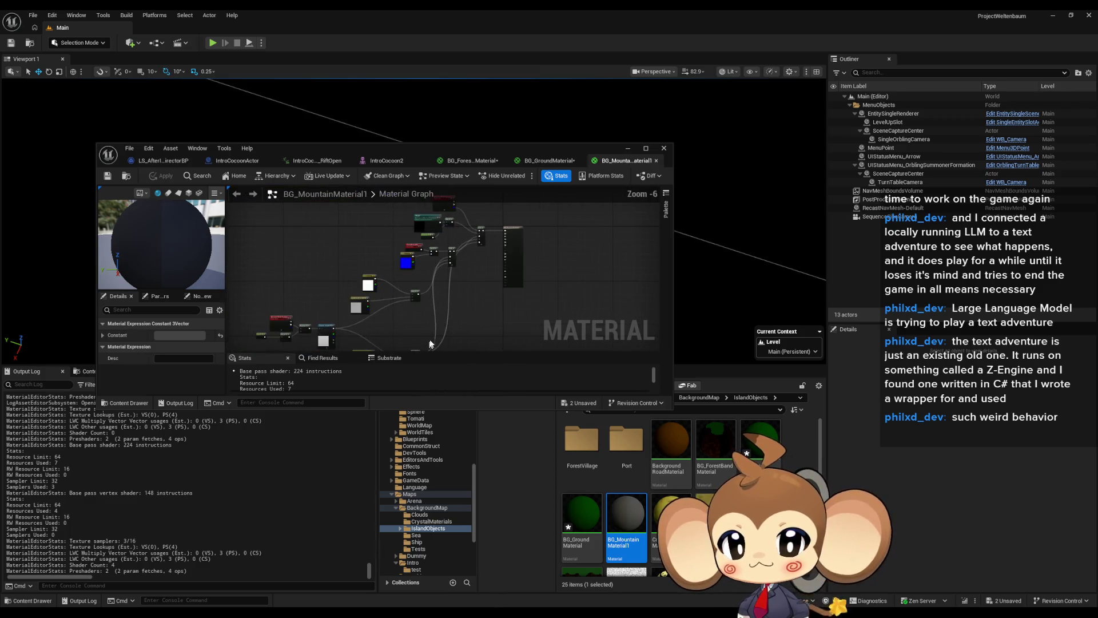
scroll(429, 346, up, 1)
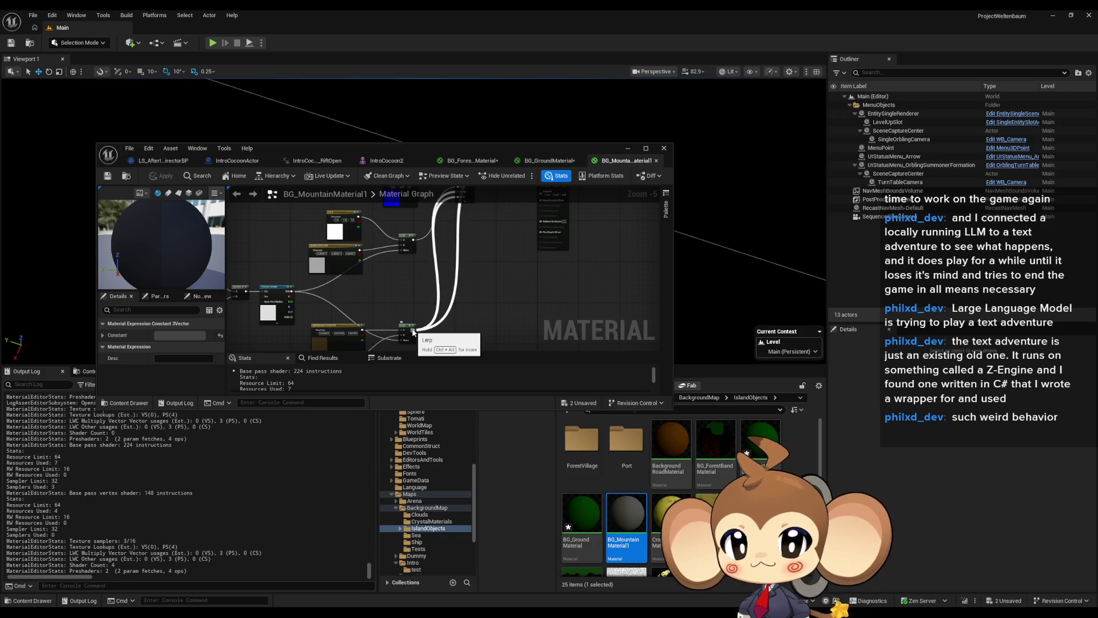
scroll(429, 341, up, 4)
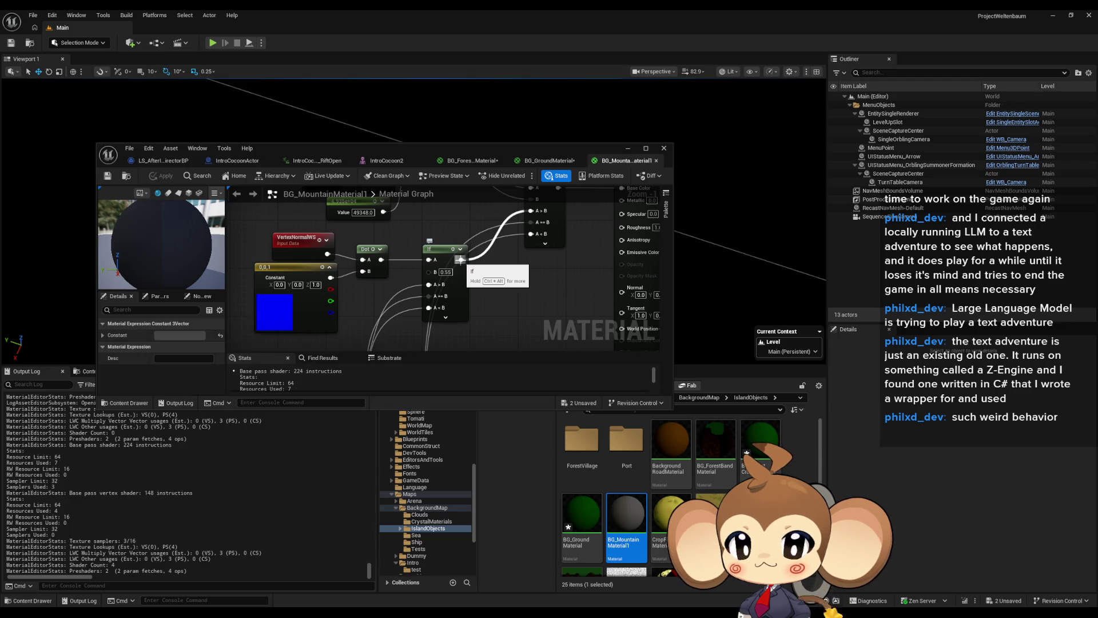
mouse_move(266, 252)
mouse_down()
mouse_move(346, 329)
mouse_move(360, 327)
mouse_up()
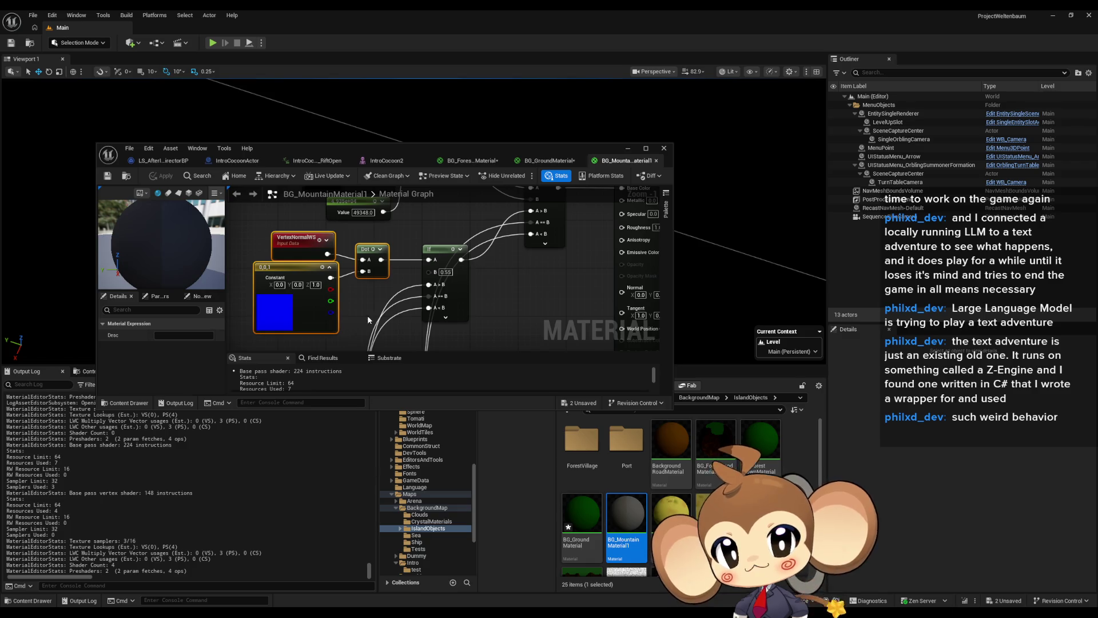
scroll(367, 316, down, 3)
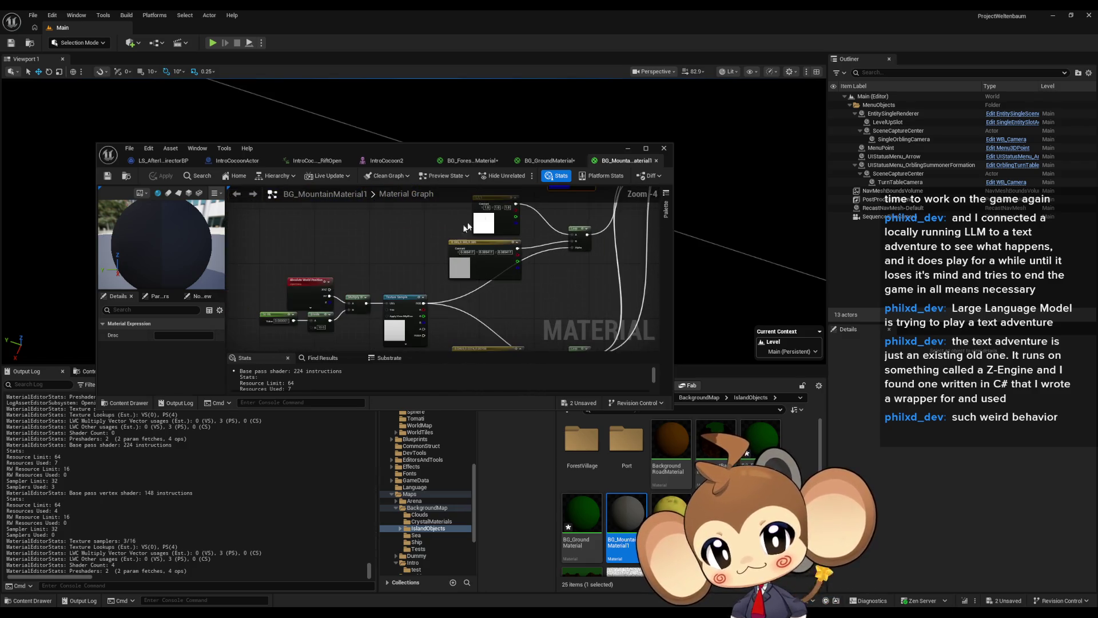
drag(500, 239, 441, 296)
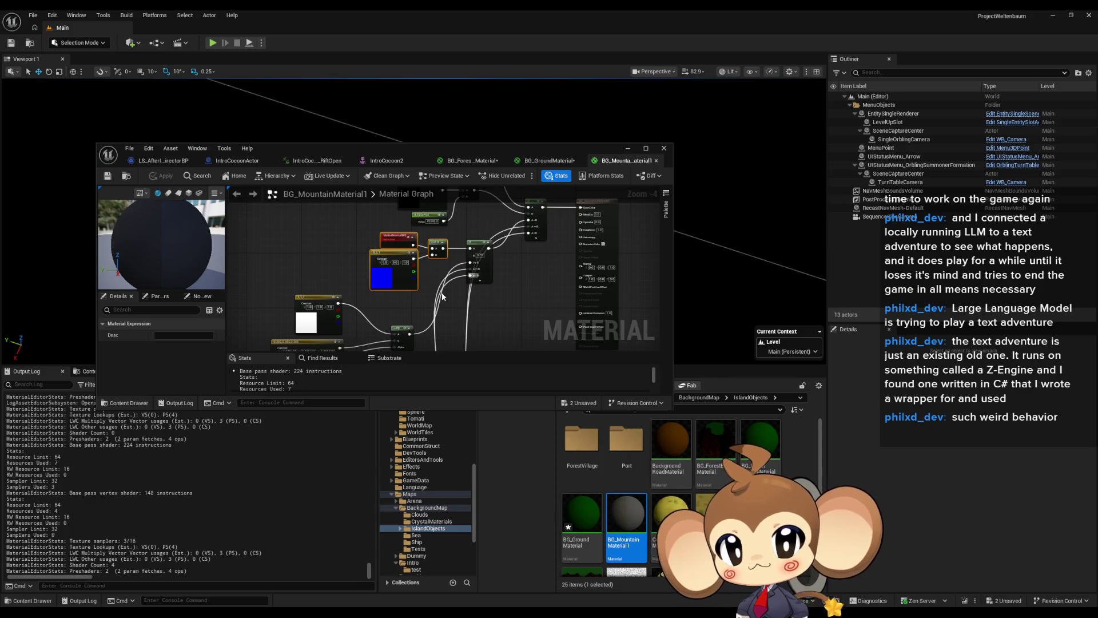
mouse_move(515, 310)
mouse_down()
mouse_move(503, 274)
mouse_move(498, 292)
mouse_move(579, 304)
mouse_move(482, 298)
mouse_up()
scroll(532, 292, down, 1)
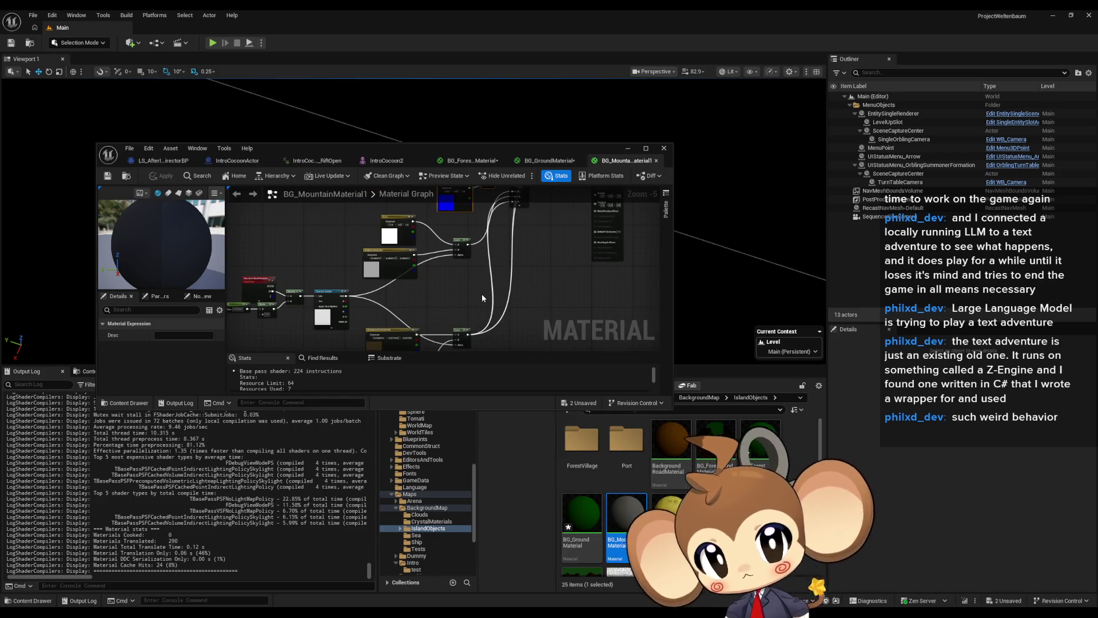
Step: Duplicate the mountain material as BG_MountainMaterial_Backup
click(483, 298)
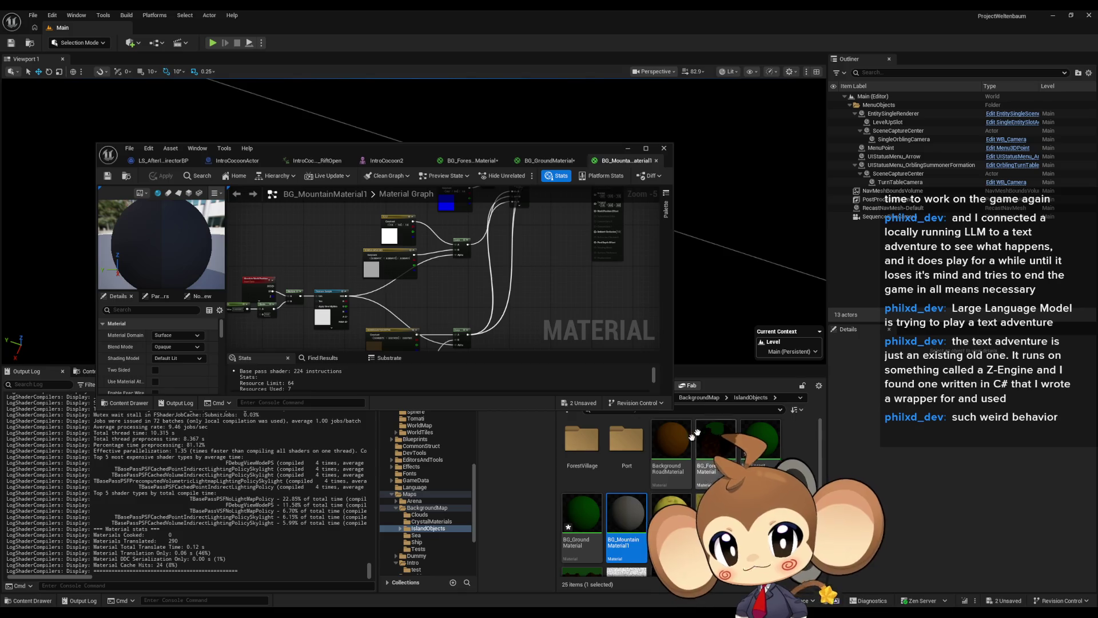
key(ctrl+d)
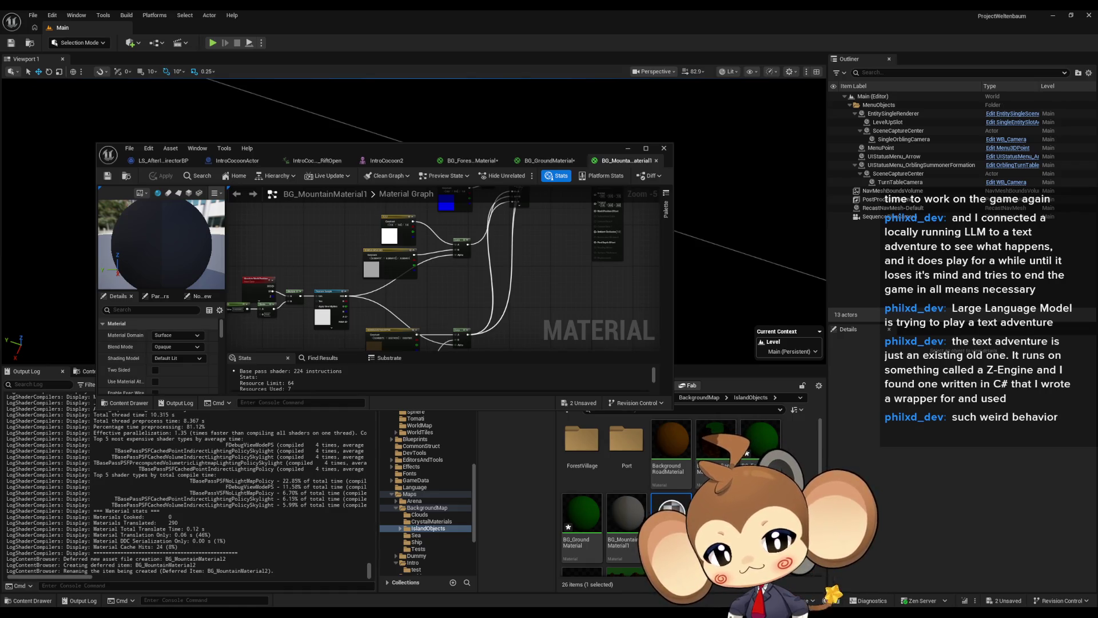
key(Return)
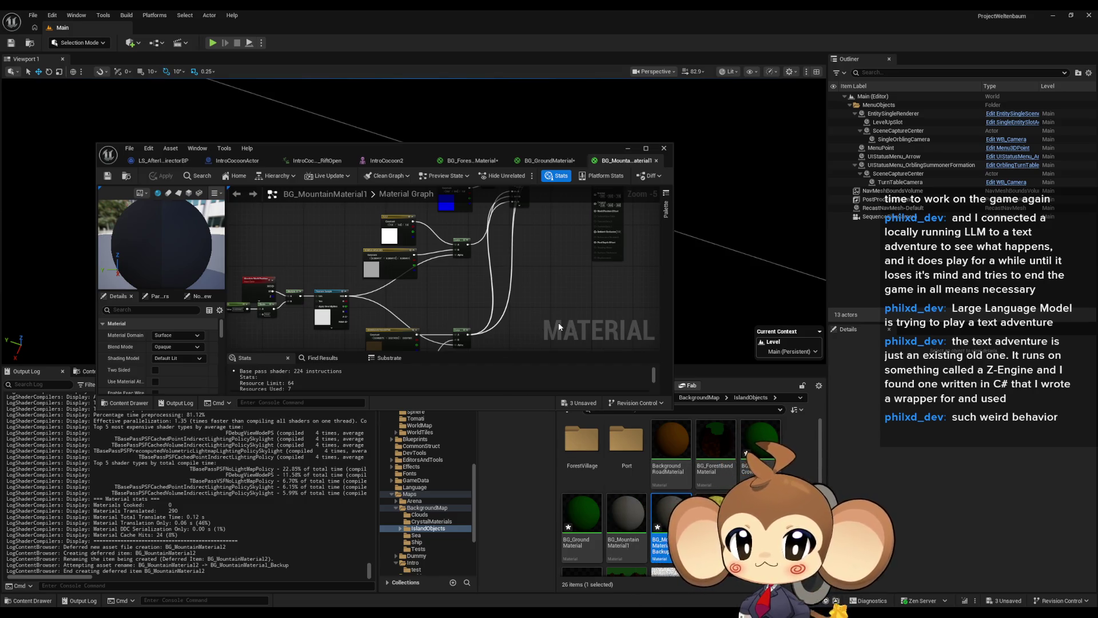
Step: Connect the 0.0573 constant's output into the upper node's input
drag(559, 327, 528, 330)
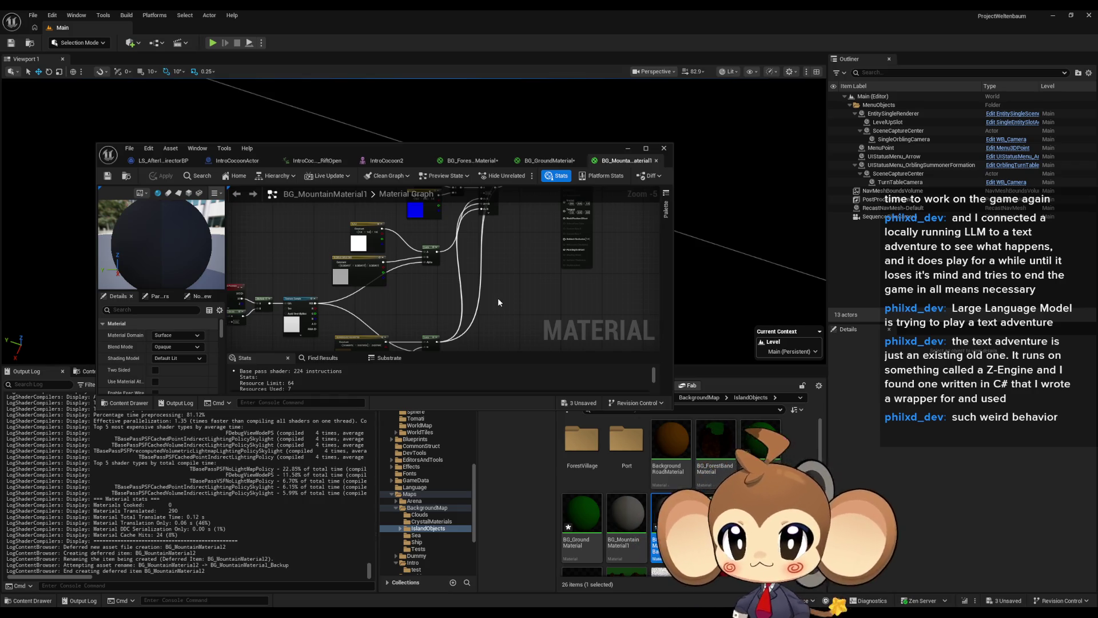
scroll(498, 298, up, 3)
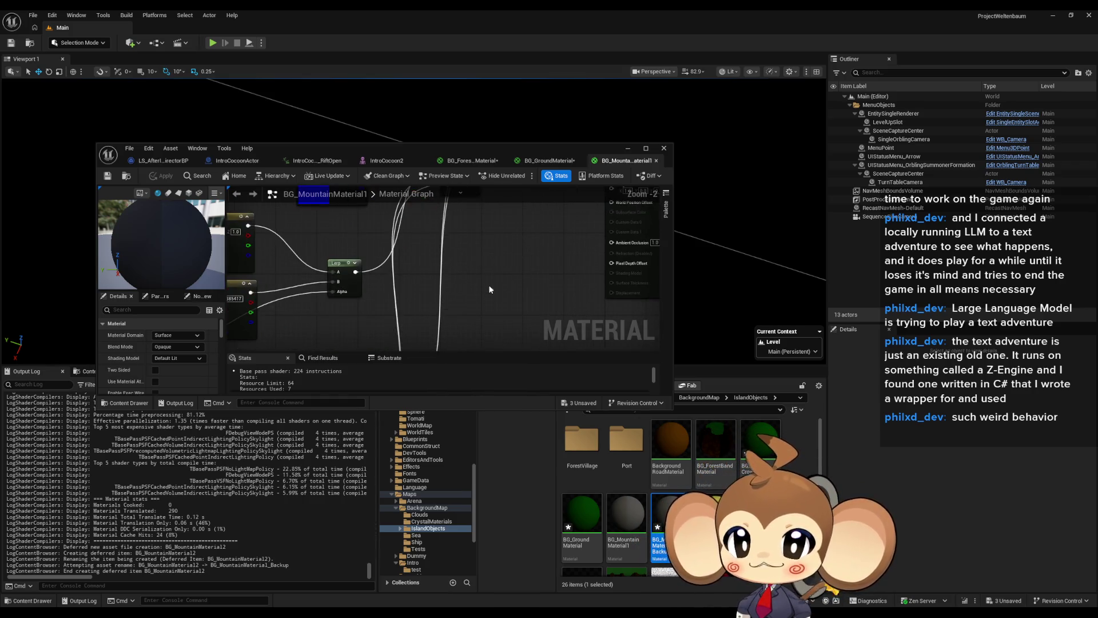
scroll(489, 288, down, 3)
drag(426, 293, 430, 273)
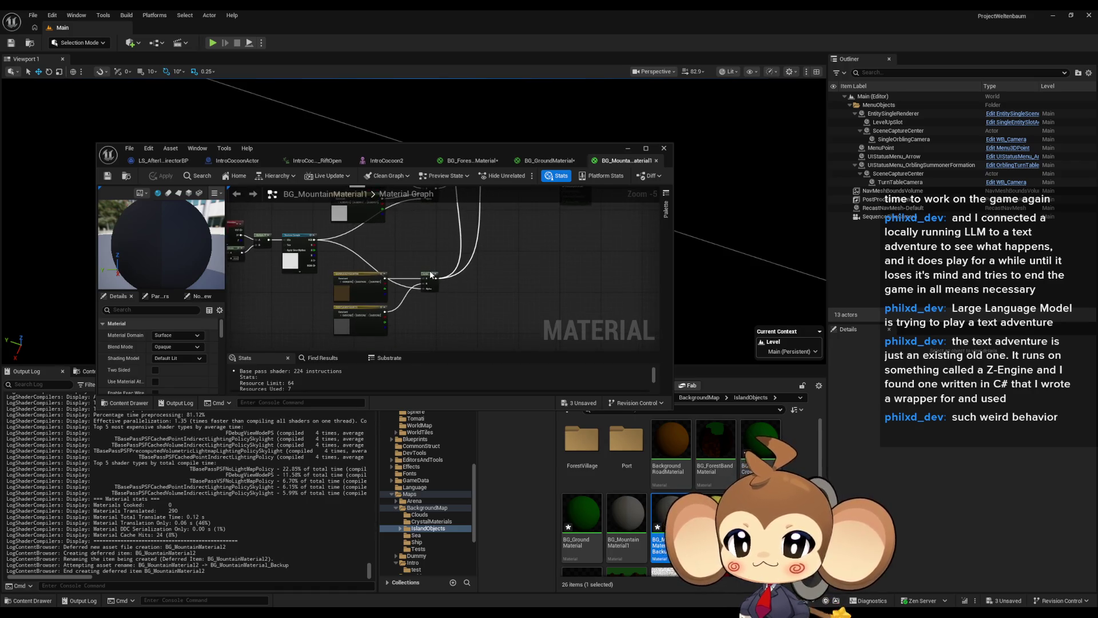
click(430, 273)
scroll(420, 309, up, 2)
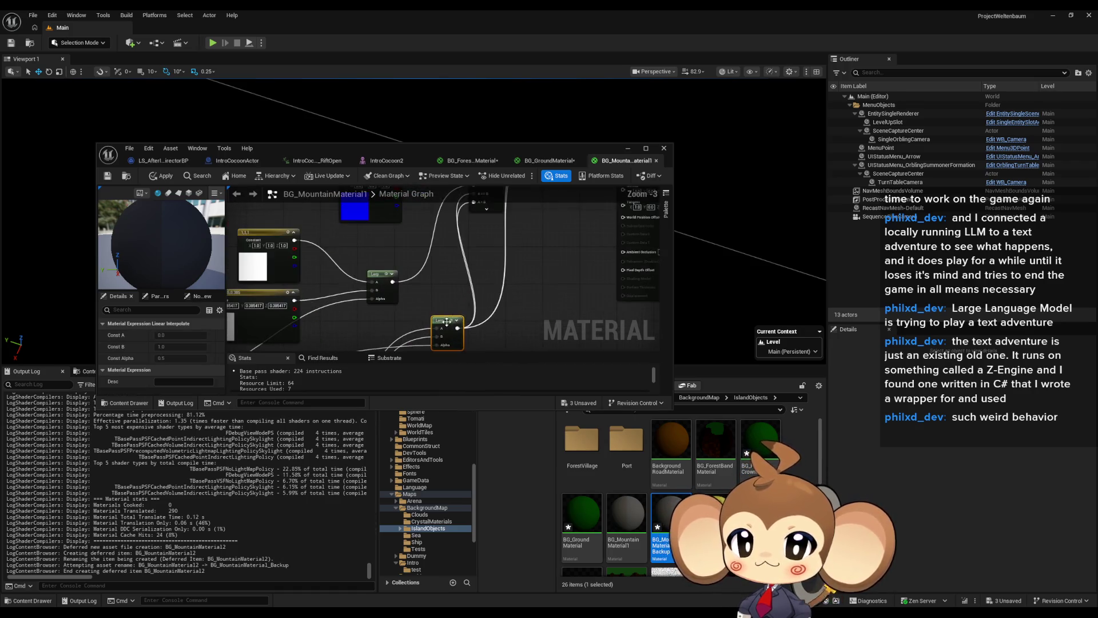
click(417, 314)
scroll(493, 253, up, 2)
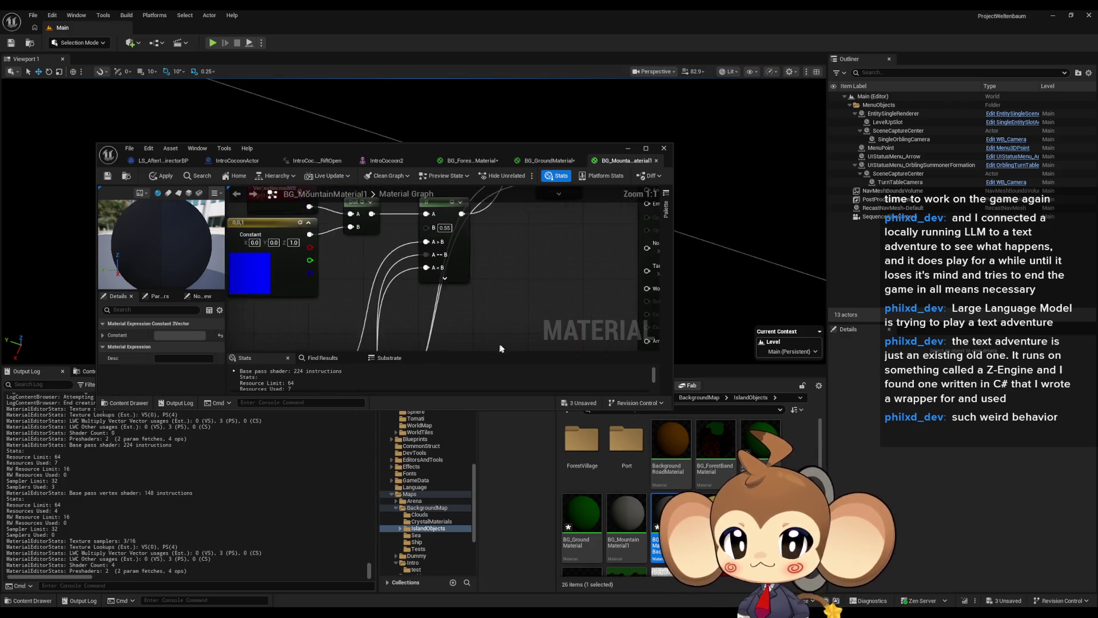
drag(528, 283, 516, 254)
drag(416, 212, 416, 212)
scroll(504, 299, down, 2)
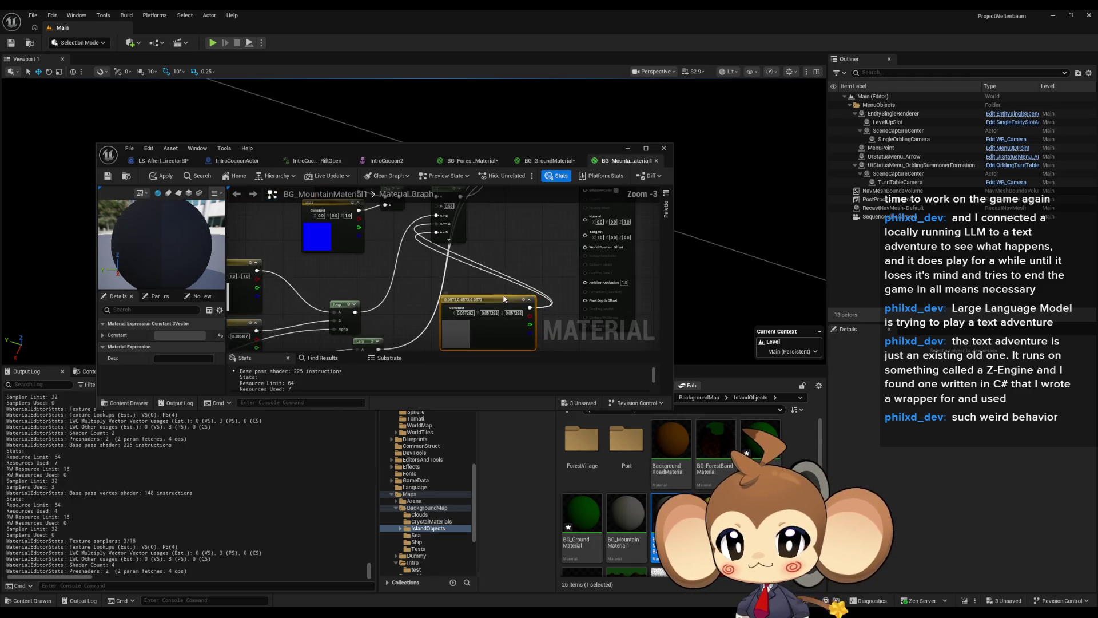
Step: Add a Lerp node beside the If node and wire a constant into it
mouse_move(366, 341)
mouse_down()
mouse_move(402, 297)
mouse_move(499, 232)
mouse_up()
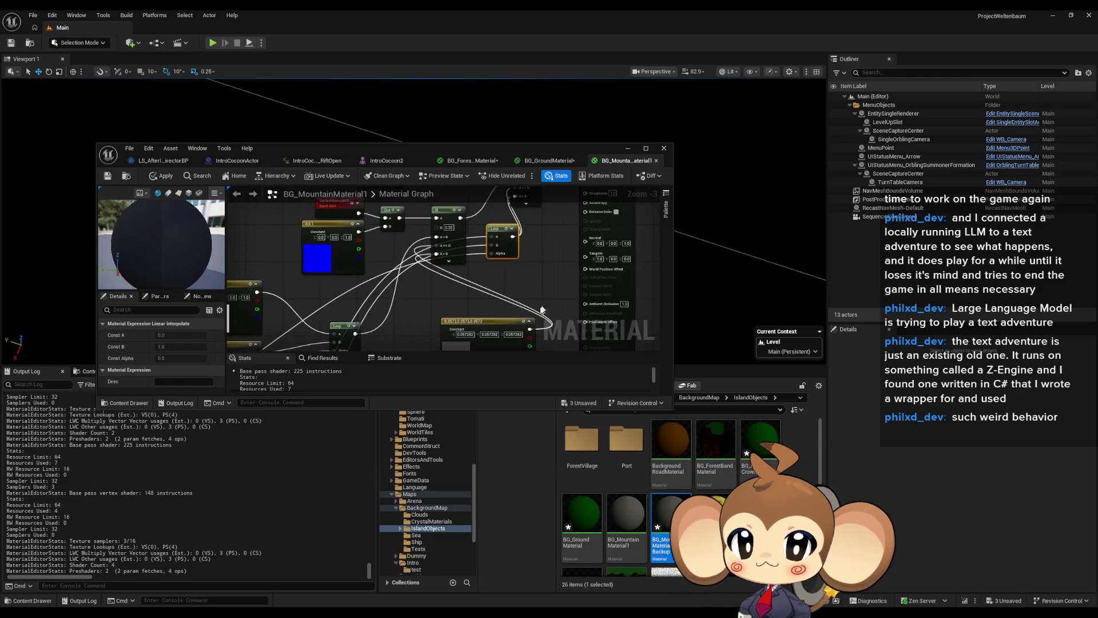
mouse_move(530, 331)
mouse_down()
mouse_move(521, 338)
mouse_move(515, 302)
mouse_up()
mouse_move(531, 259)
mouse_down()
mouse_move(538, 218)
mouse_move(510, 227)
mouse_up()
scroll(510, 228, down, 1)
mouse_move(559, 267)
mouse_down()
mouse_move(532, 326)
mouse_move(473, 285)
mouse_up()
scroll(473, 285, up, 4)
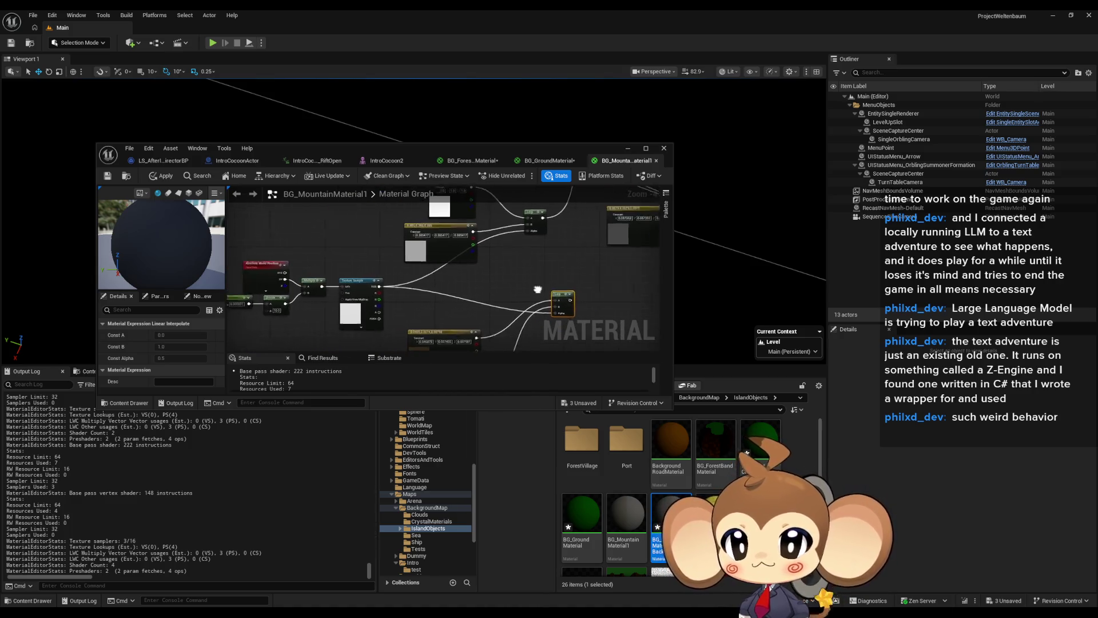
scroll(414, 250, down, 1)
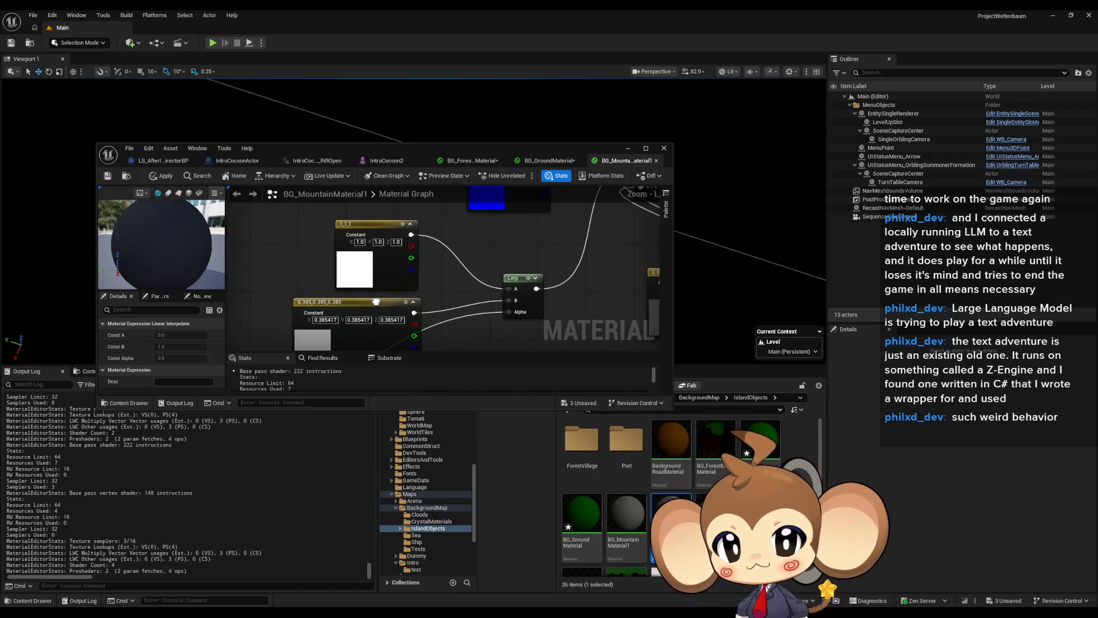
Step: Tidy the white 1,1,1 constant, then apply and save BG_MountainMaterial1 at 212 instructions
click(356, 269)
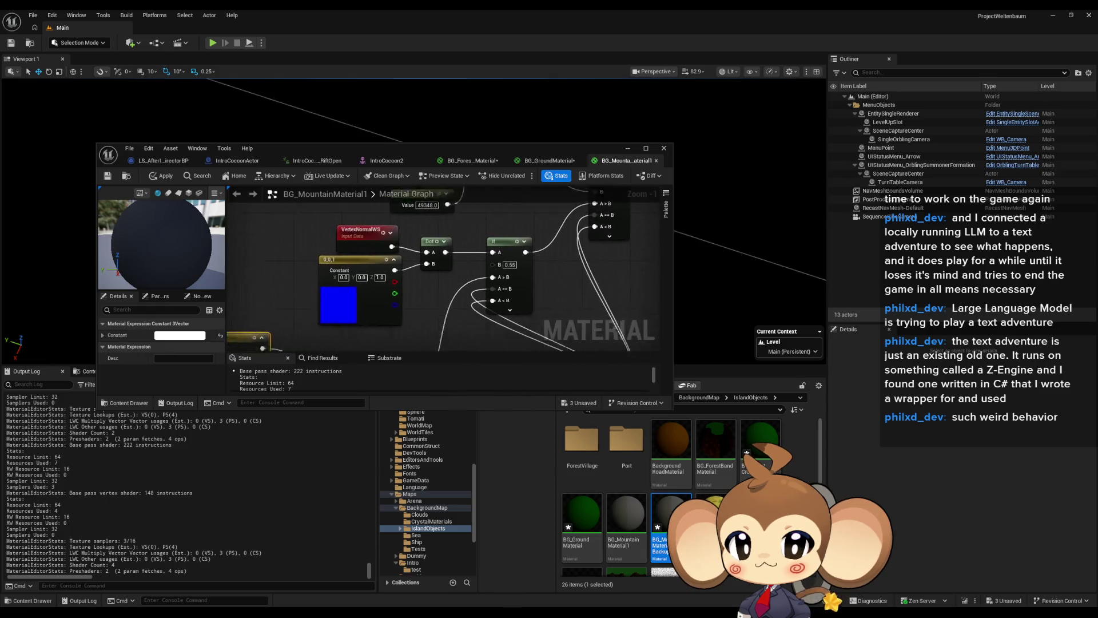
key(ctrl+d)
key(Delete)
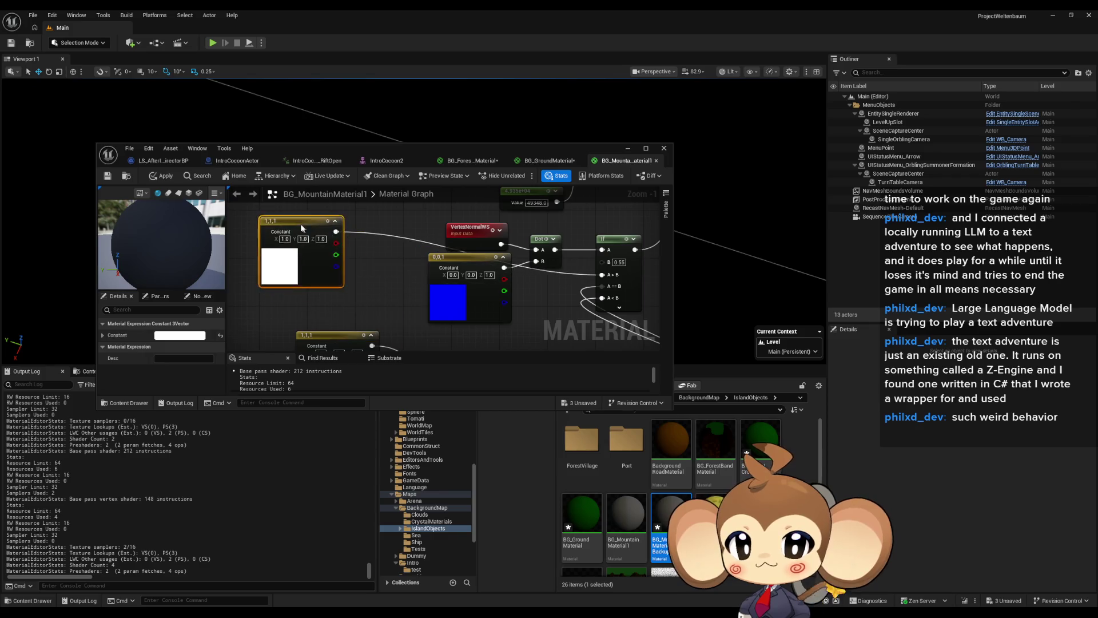
mouse_move(359, 279)
mouse_down()
mouse_move(290, 329)
mouse_move(396, 269)
mouse_up()
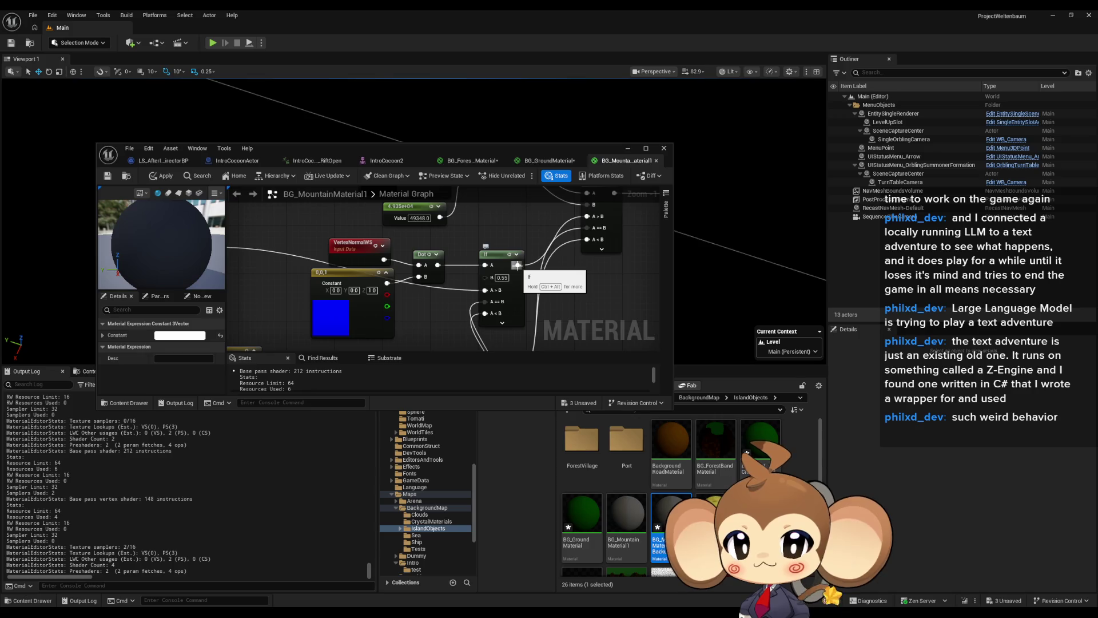
scroll(516, 265, down, 2)
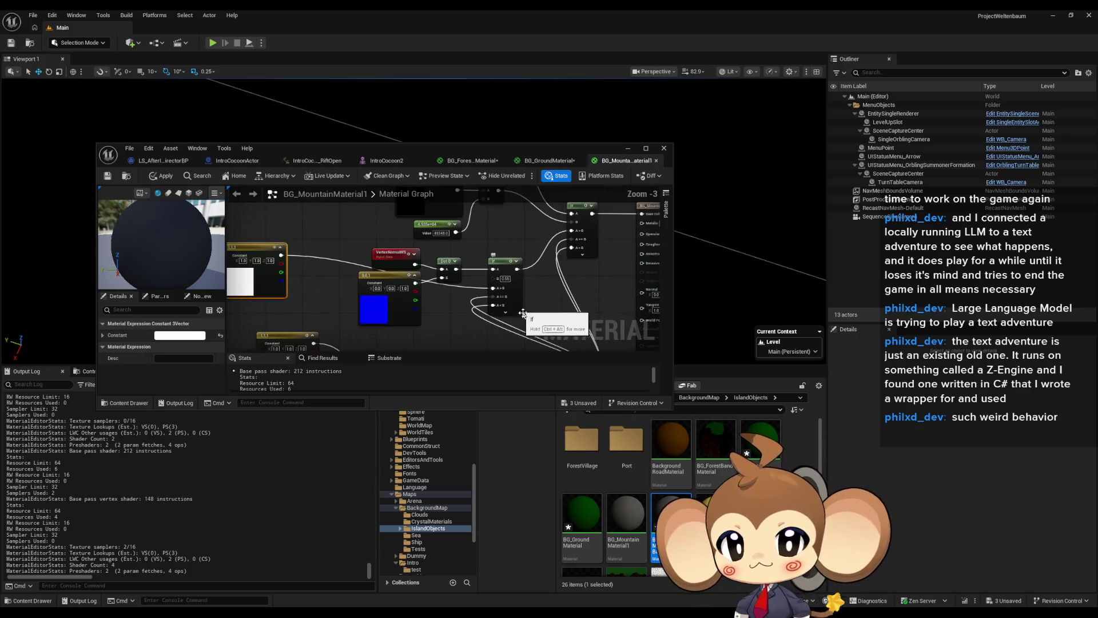
drag(533, 301, 540, 346)
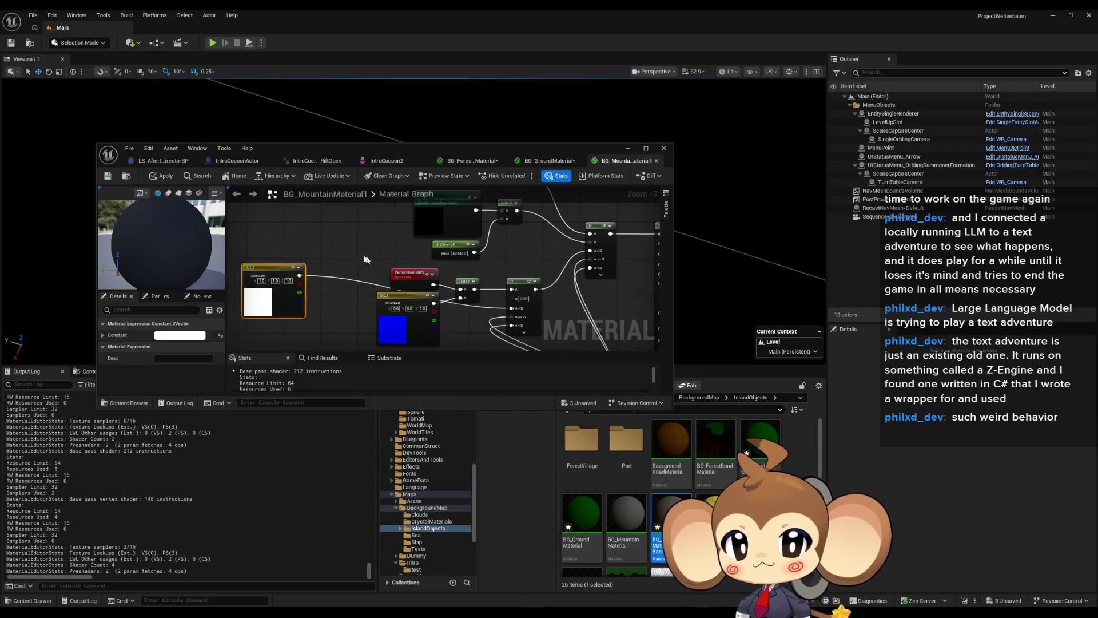
drag(291, 201, 256, 106)
drag(336, 165, 353, 227)
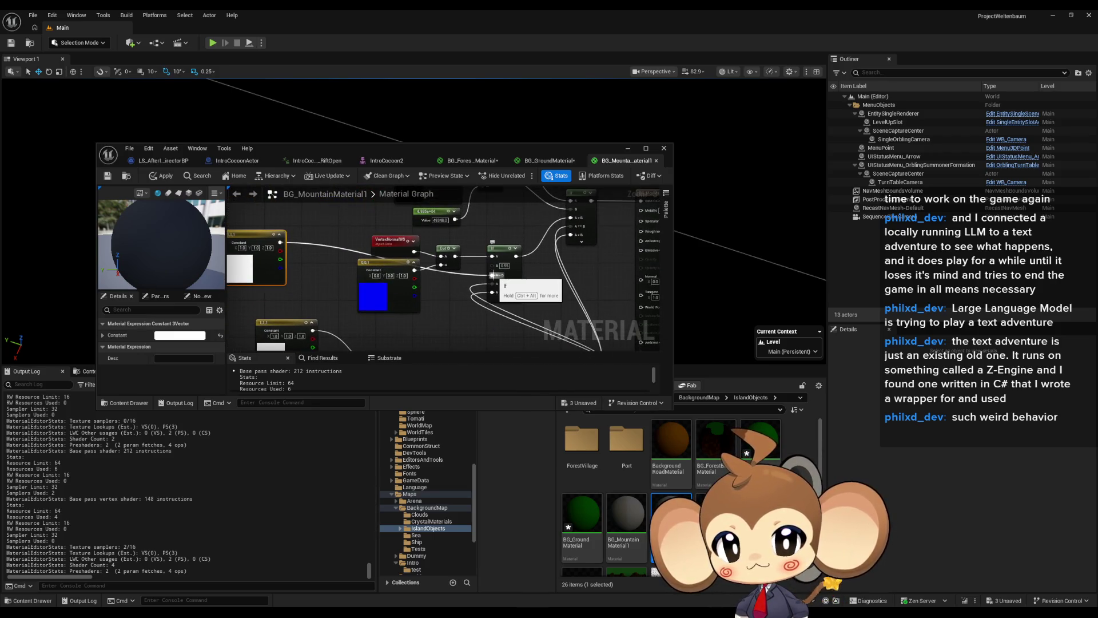
click(466, 318)
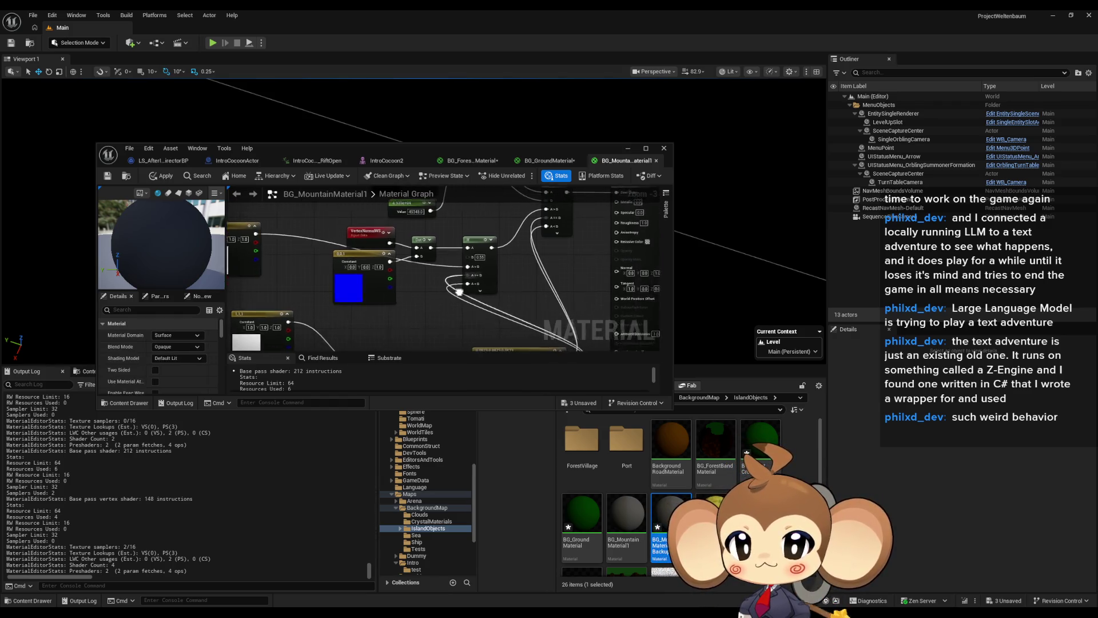
drag(466, 318, 456, 305)
scroll(437, 322, down, 6)
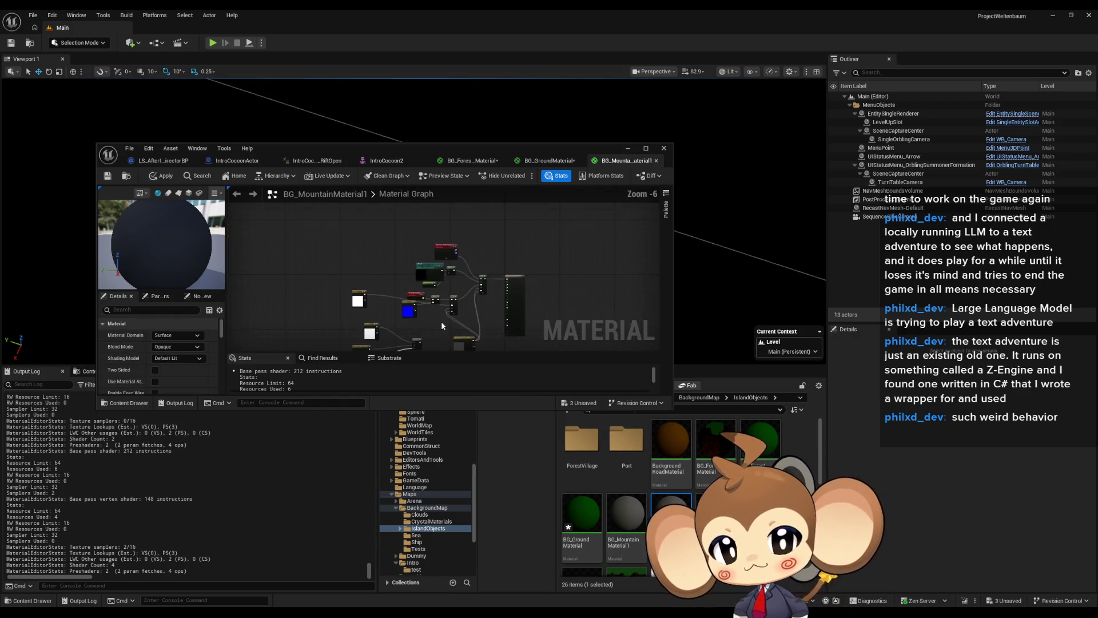
click(159, 176)
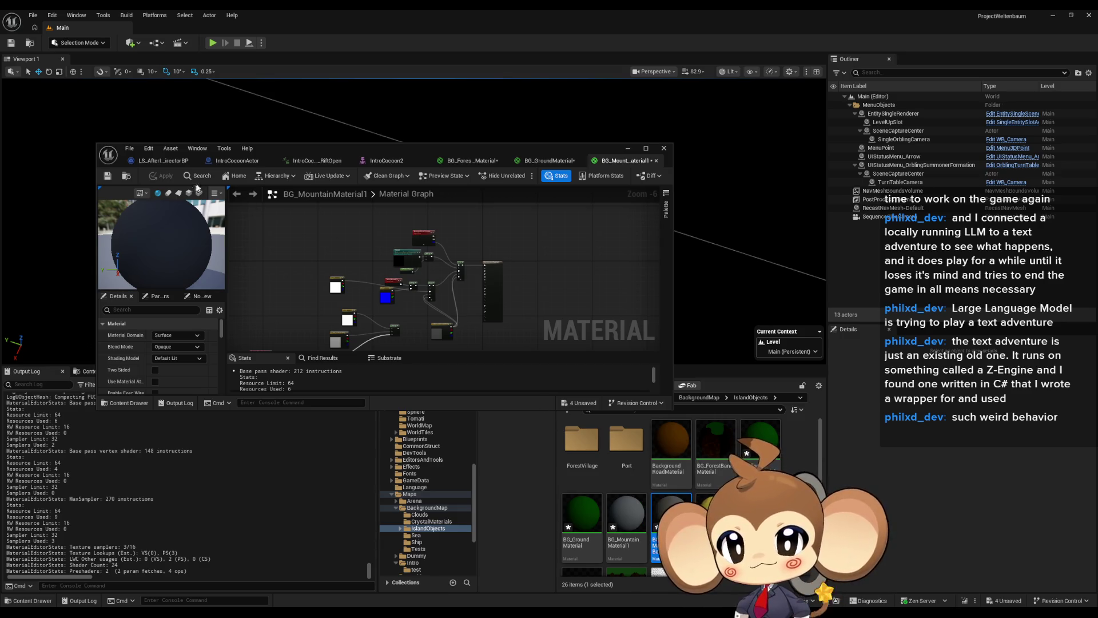
key(ctrl+s)
Step: Save BG_MountainMaterial_Backup, then apply and save BG_ForestCrownMaterial
double_click(671, 515)
click(108, 177)
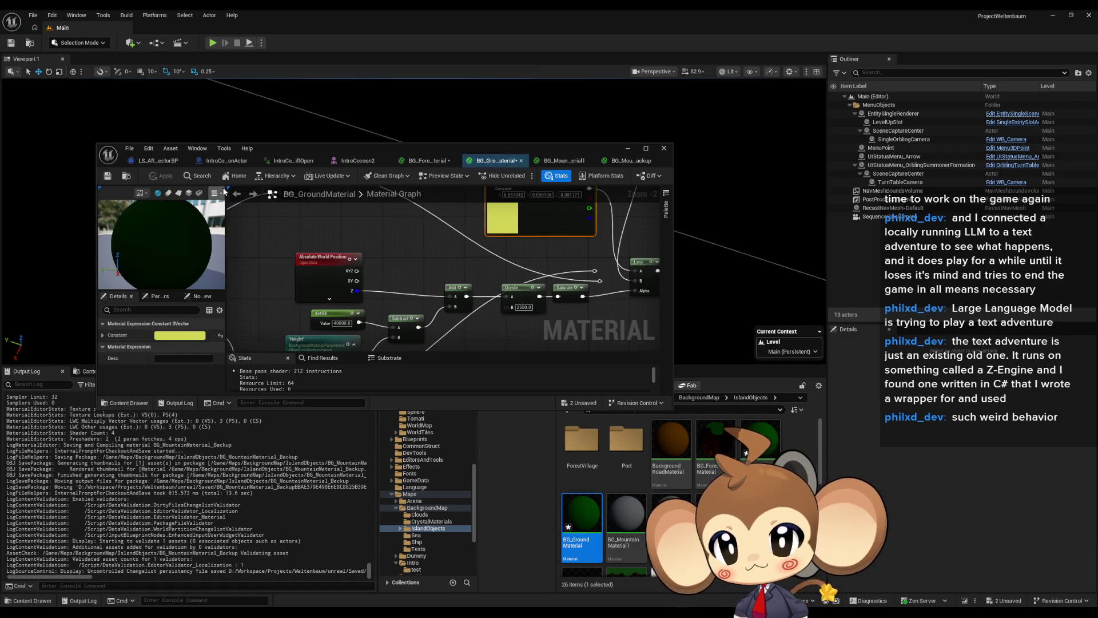
double_click(761, 441)
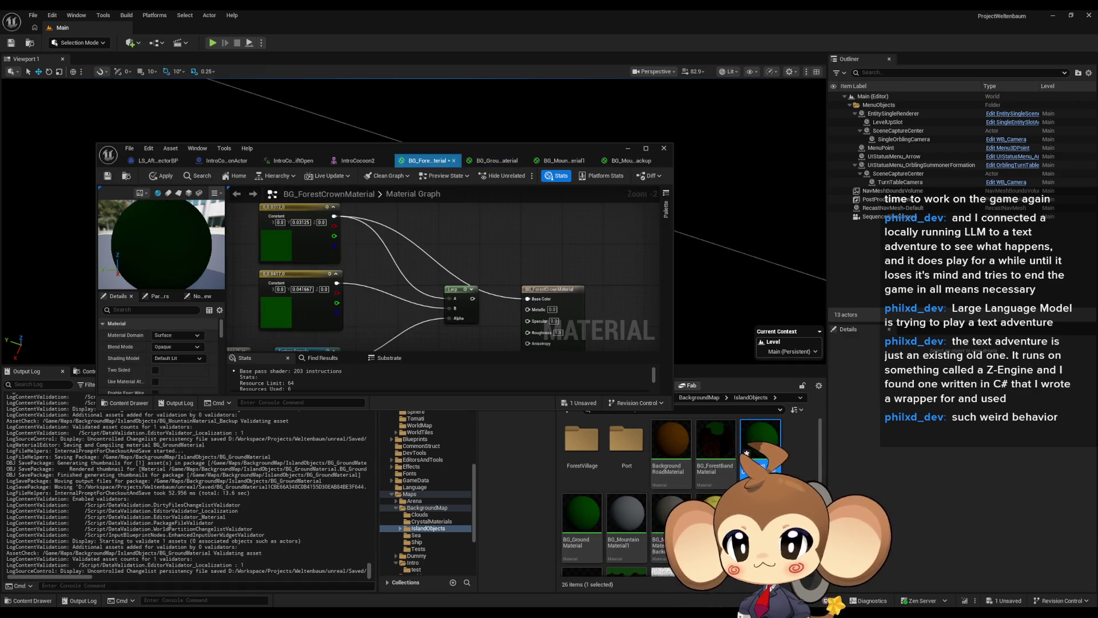
click(161, 176)
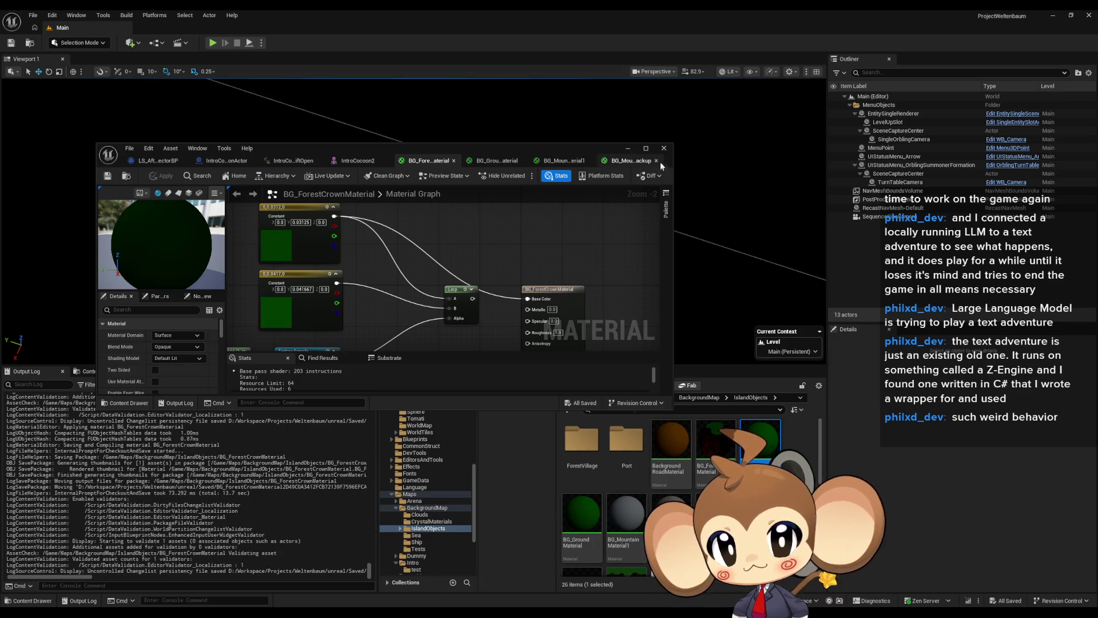
Step: Play the game in the editor and eject from the player with F8
click(628, 149)
click(213, 43)
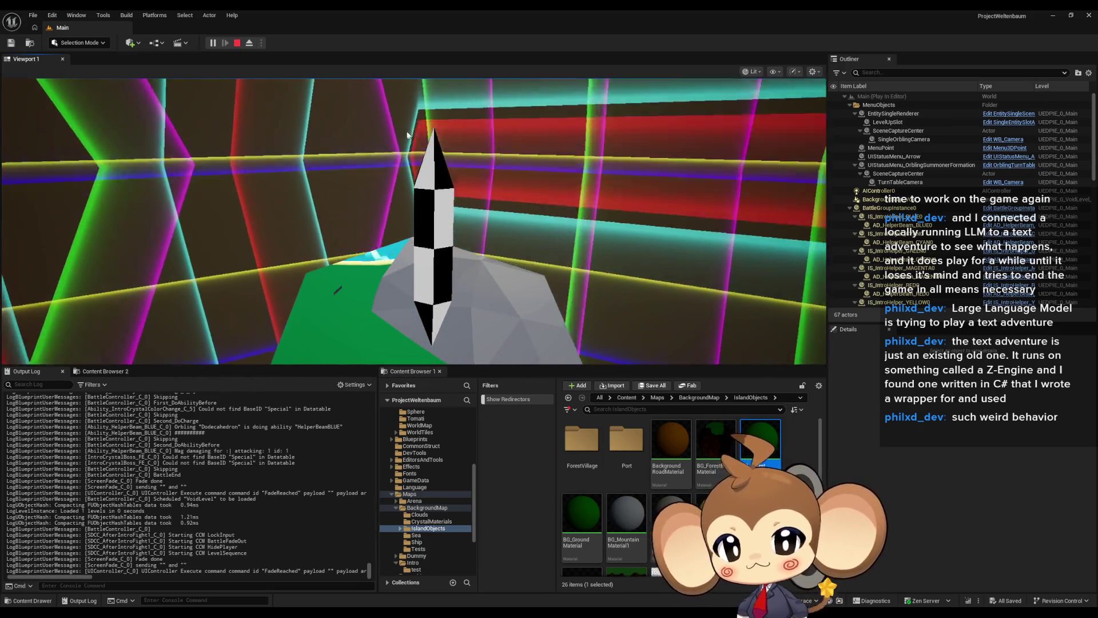
key(F8)
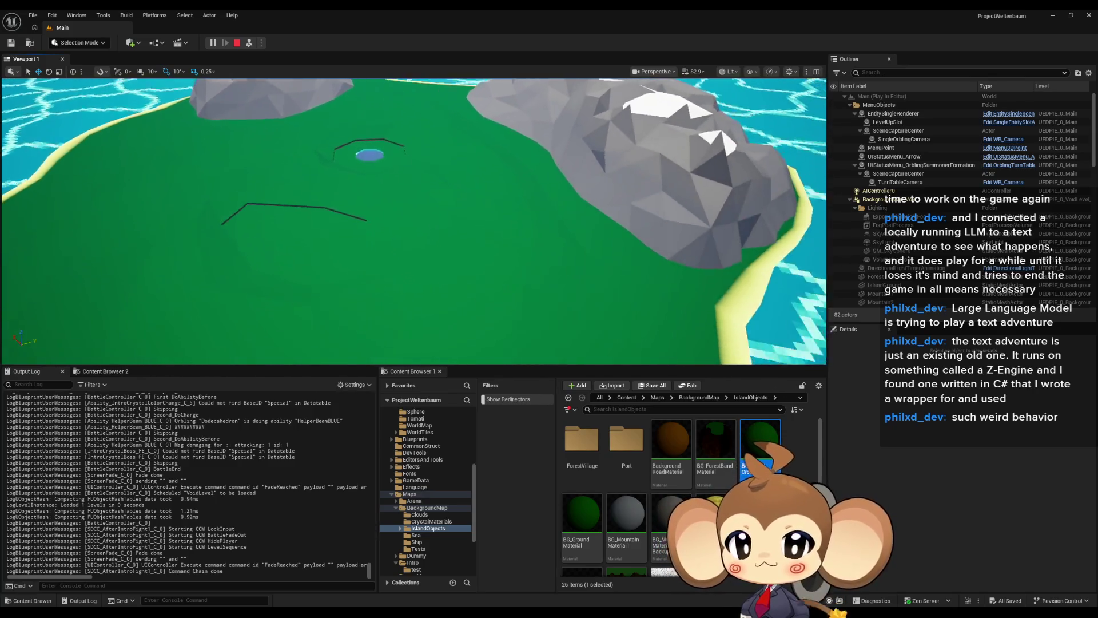
Step: Select the Forest and IslandGround meshes in-game, then stop play and open BG_GroundMaterial
click(458, 230)
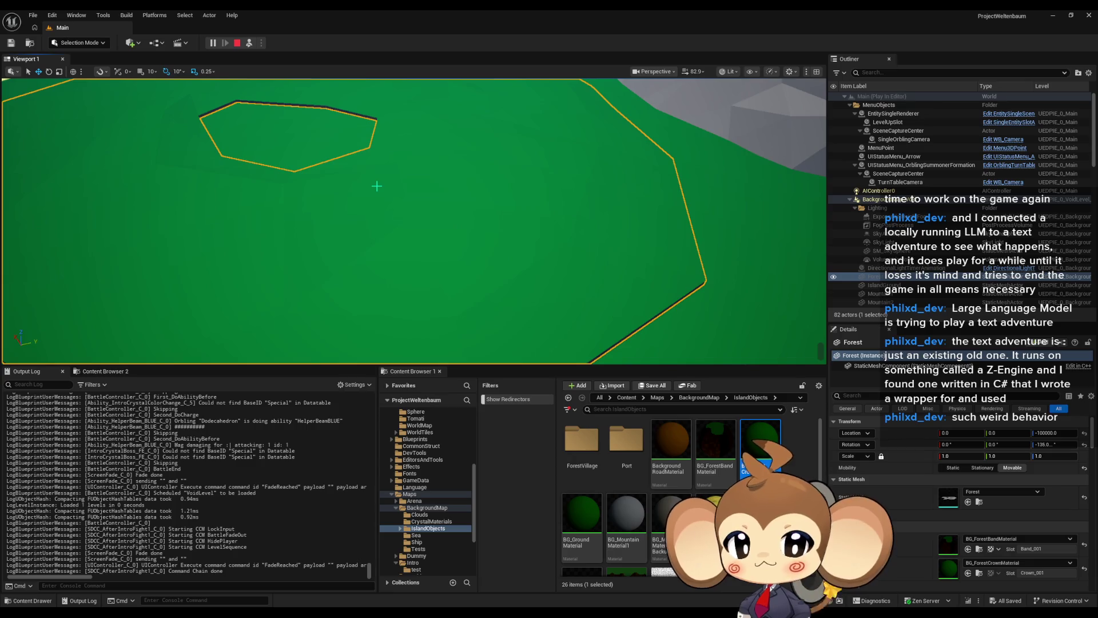
scroll(691, 325, down, 5)
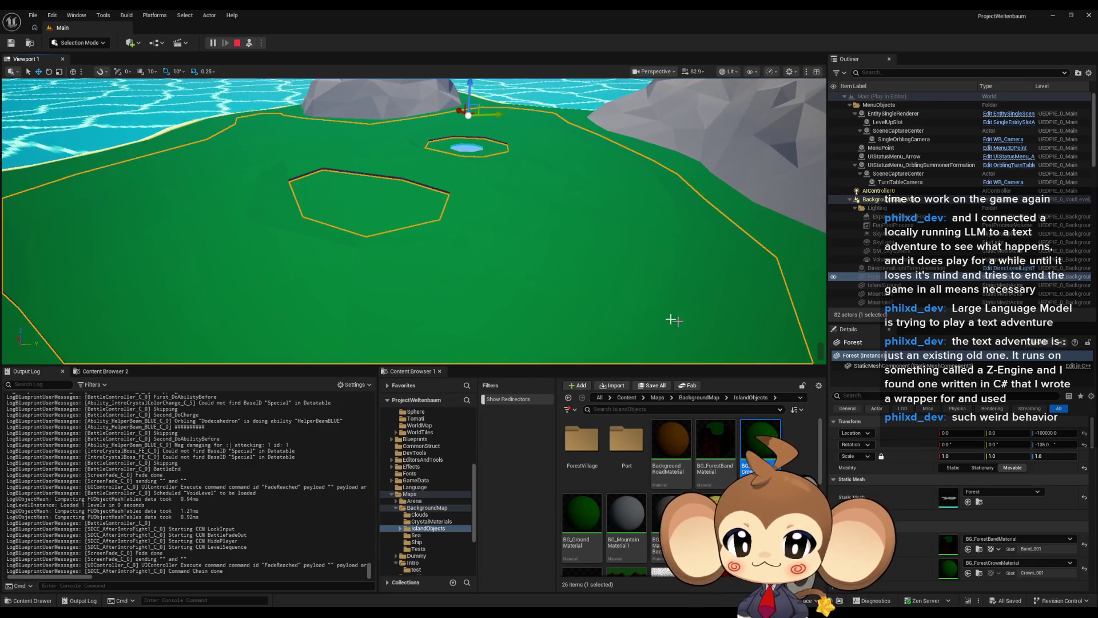
click(393, 211)
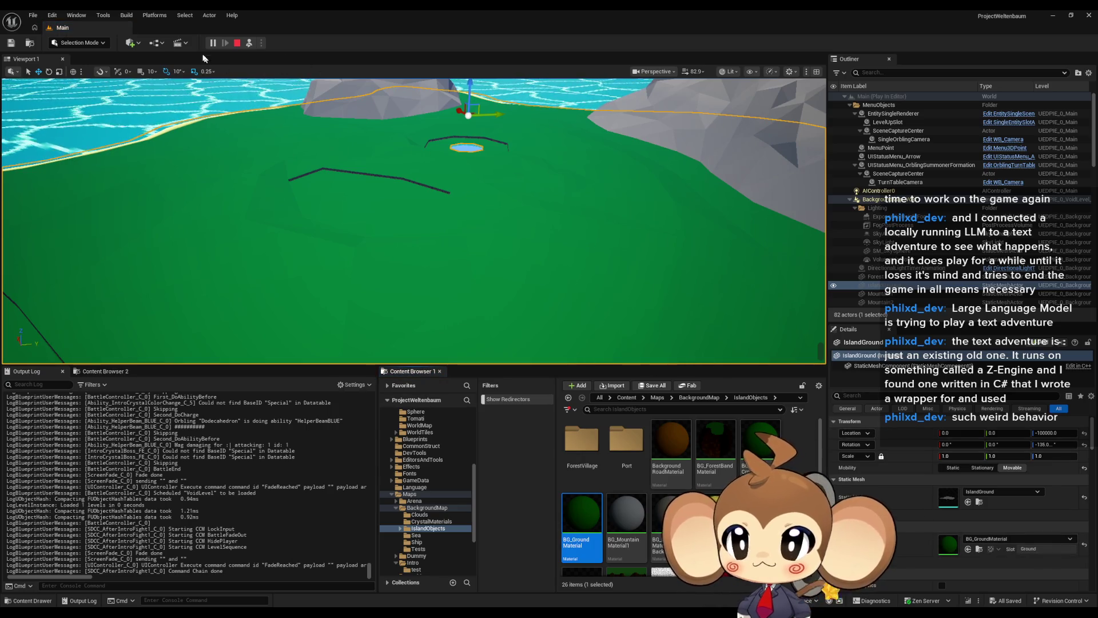
key(Escape)
double_click(582, 518)
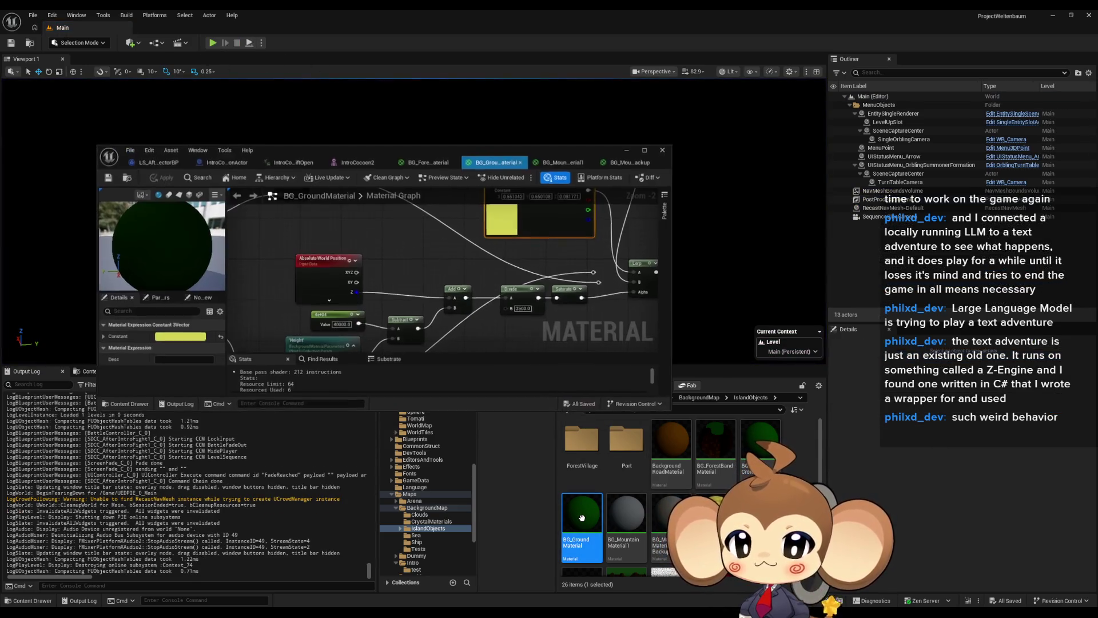
Step: Paste a 0, 0.125, 0 green constant, wire it into the Lerp's B input and apply
mouse_move(542, 276)
mouse_down()
mouse_move(482, 266)
mouse_move(497, 267)
mouse_move(447, 217)
mouse_move(366, 258)
mouse_move(334, 229)
mouse_up()
scroll(630, 276, down, 1)
key(ctrl+v)
mouse_move(381, 266)
mouse_down()
mouse_move(366, 252)
mouse_move(548, 233)
mouse_up()
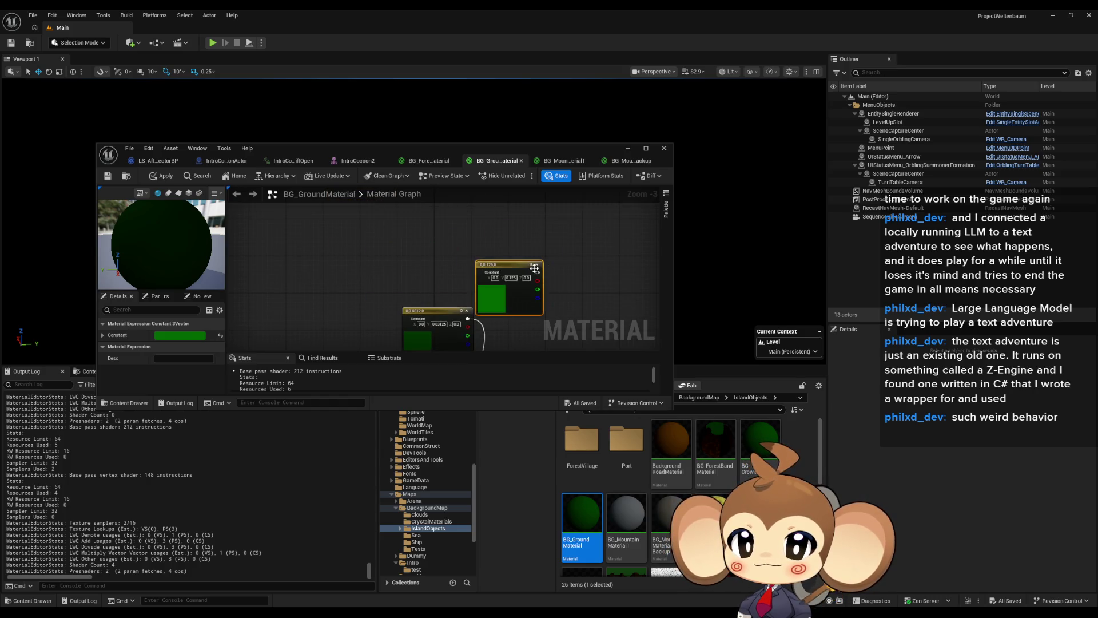
key(Home)
mouse_move(472, 280)
mouse_down()
mouse_move(482, 224)
mouse_move(451, 251)
mouse_up()
click(159, 178)
click(213, 62)
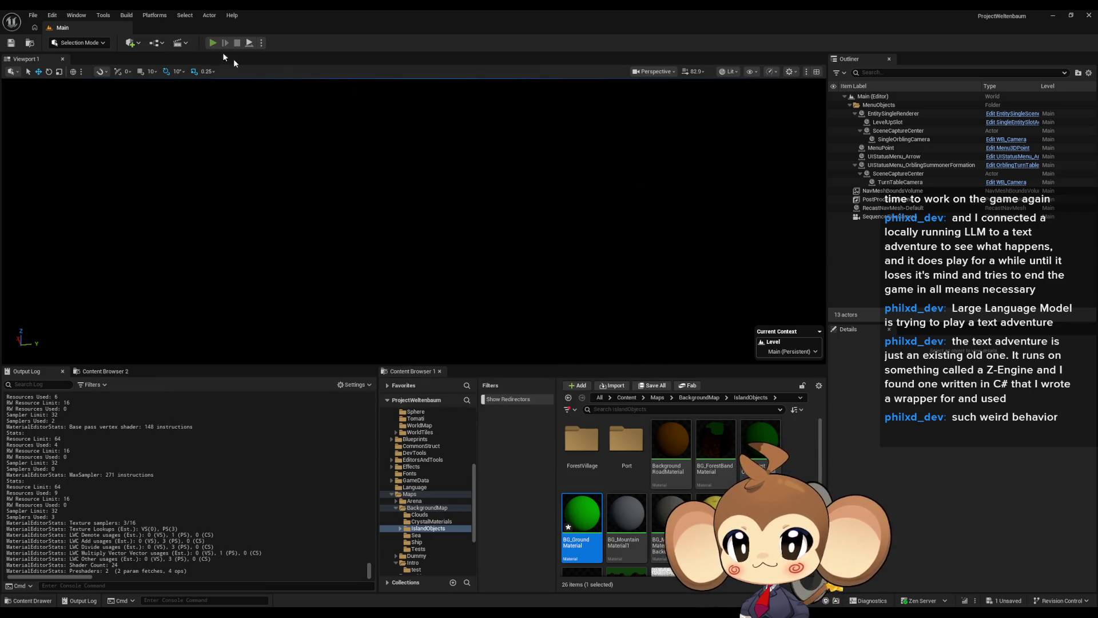
click(214, 46)
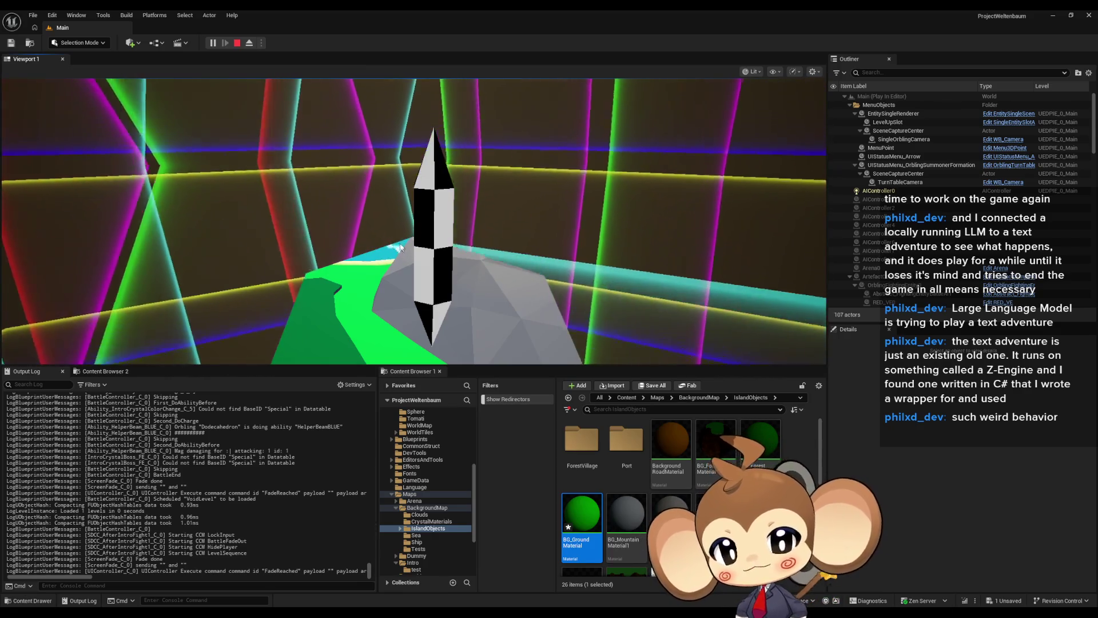
key(F8)
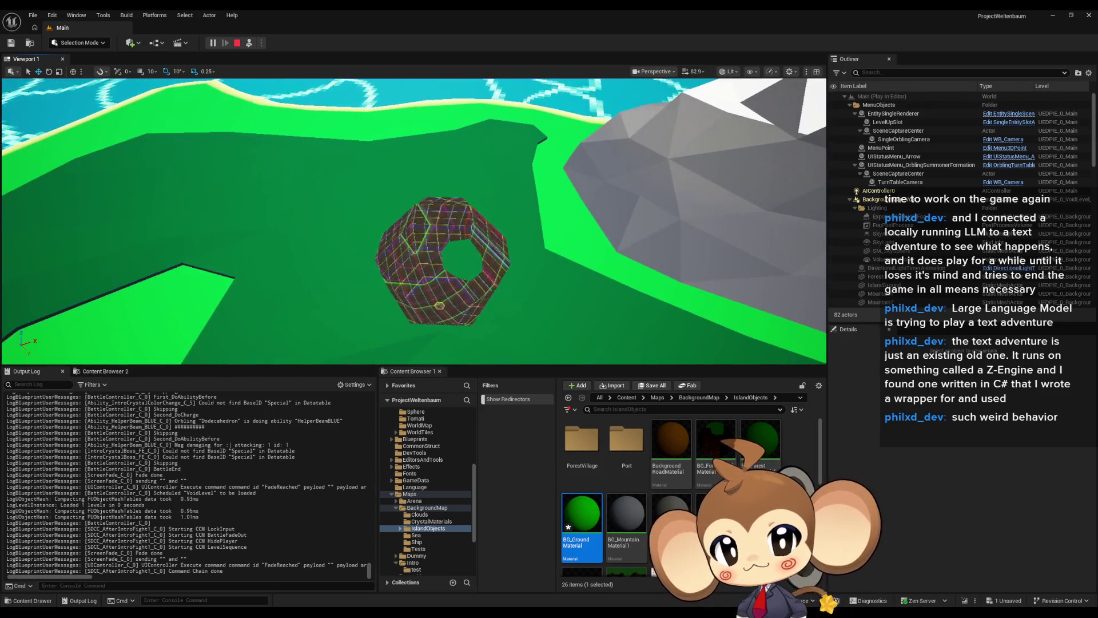
key(Escape)
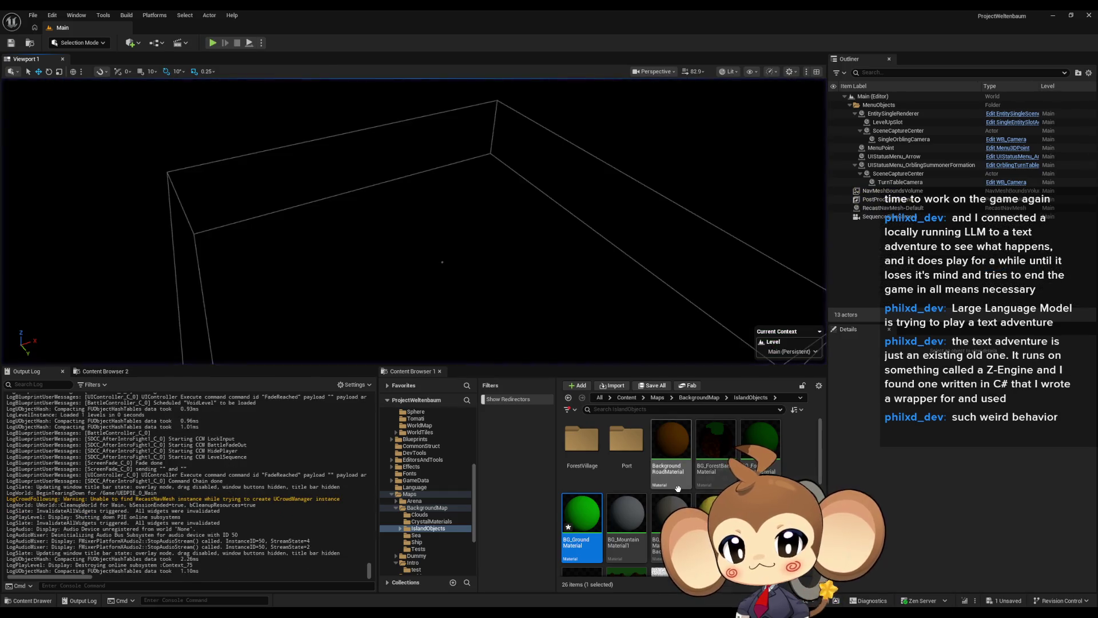
Step: Open the BackgroundMap_VoidBackup level from Maps, saving the ground material when prompted
click(625, 398)
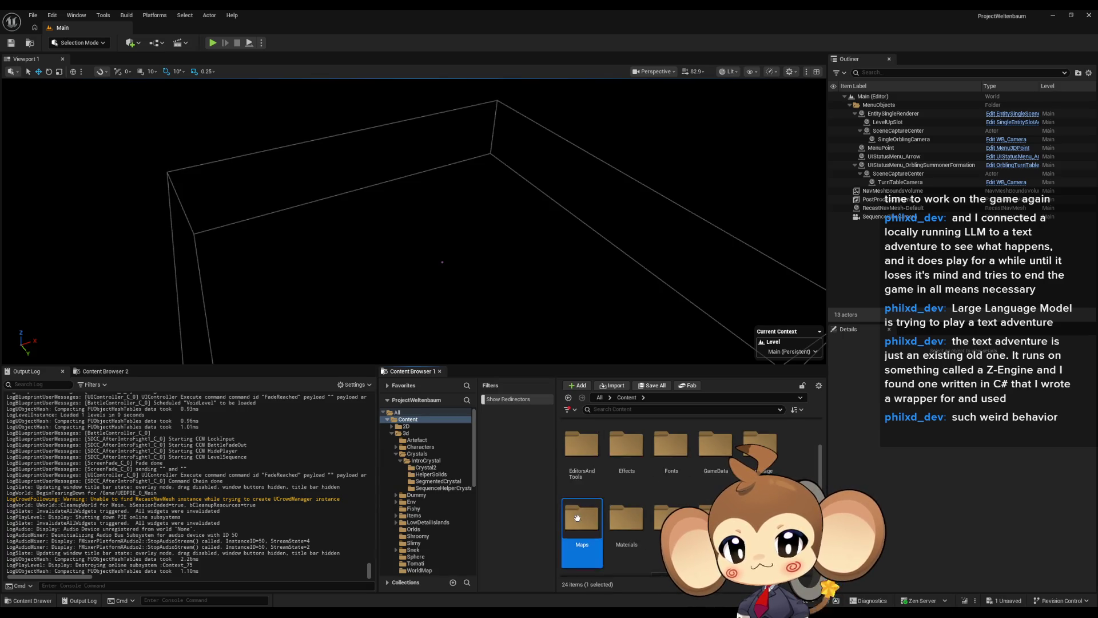
double_click(578, 518)
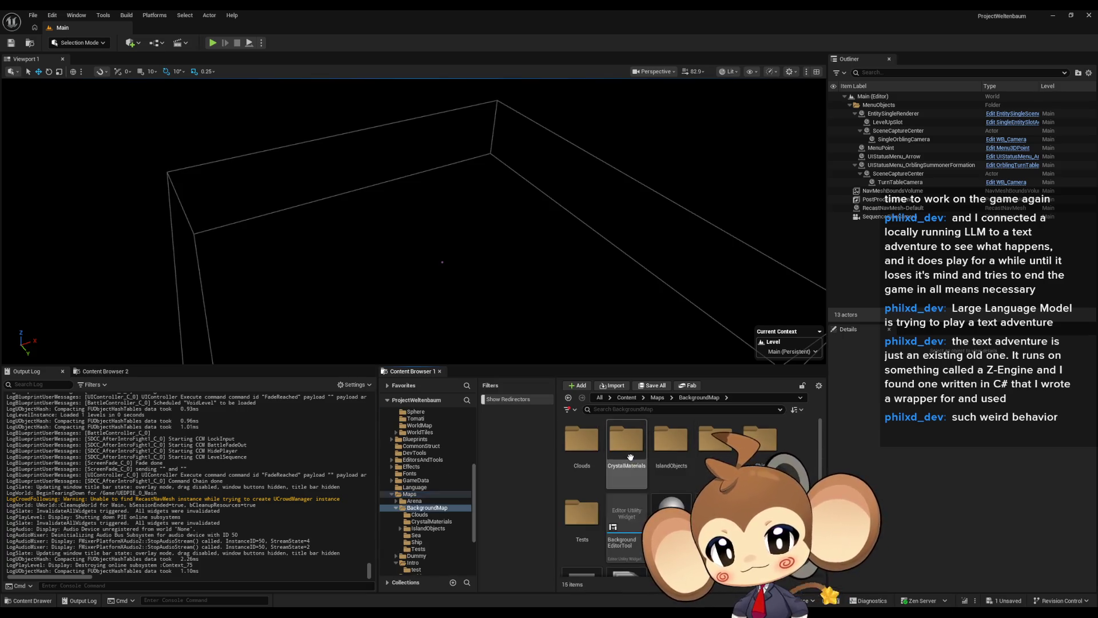
scroll(662, 468, down, 2)
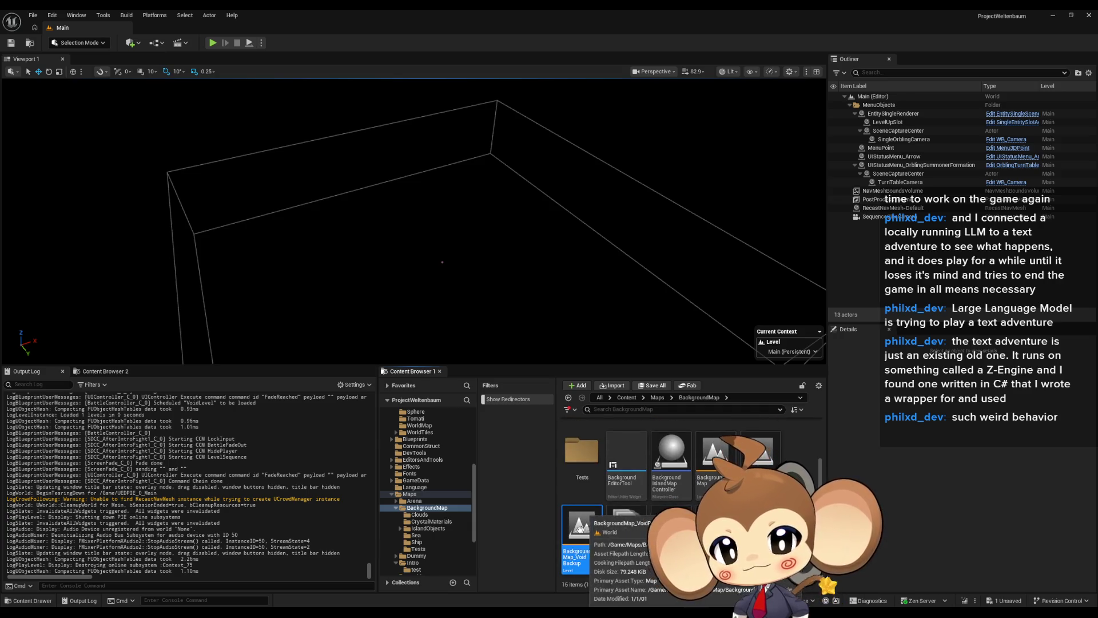
double_click(582, 527)
click(578, 412)
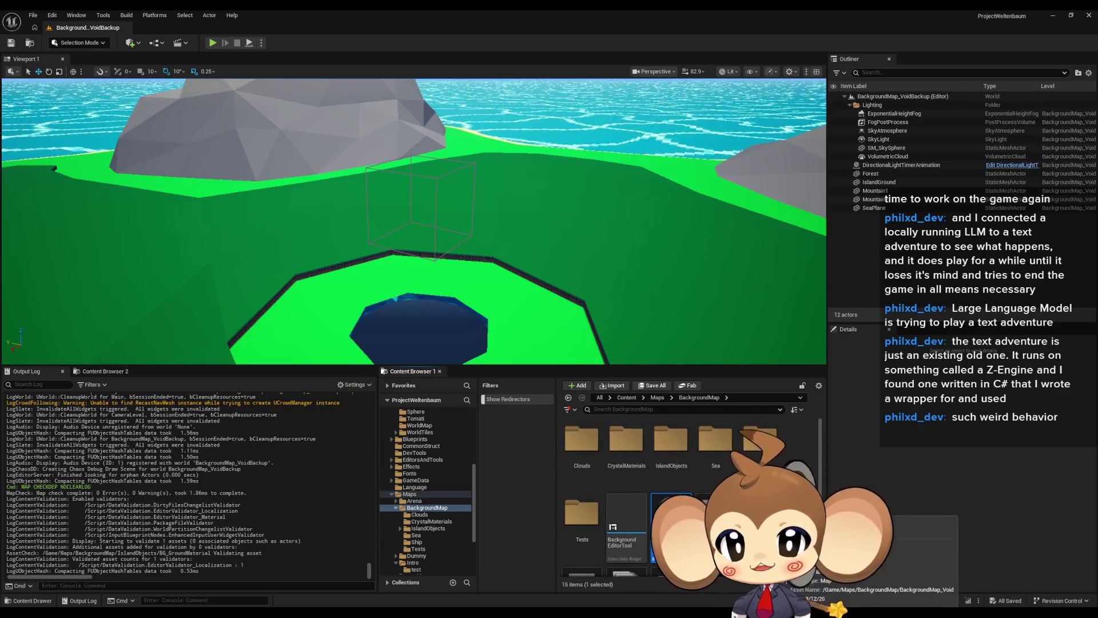
Step: Focus the camera on the Forest, then select SeaPlane and browse to BG_SeaMaterial_Instance
scroll(686, 492, up, 2)
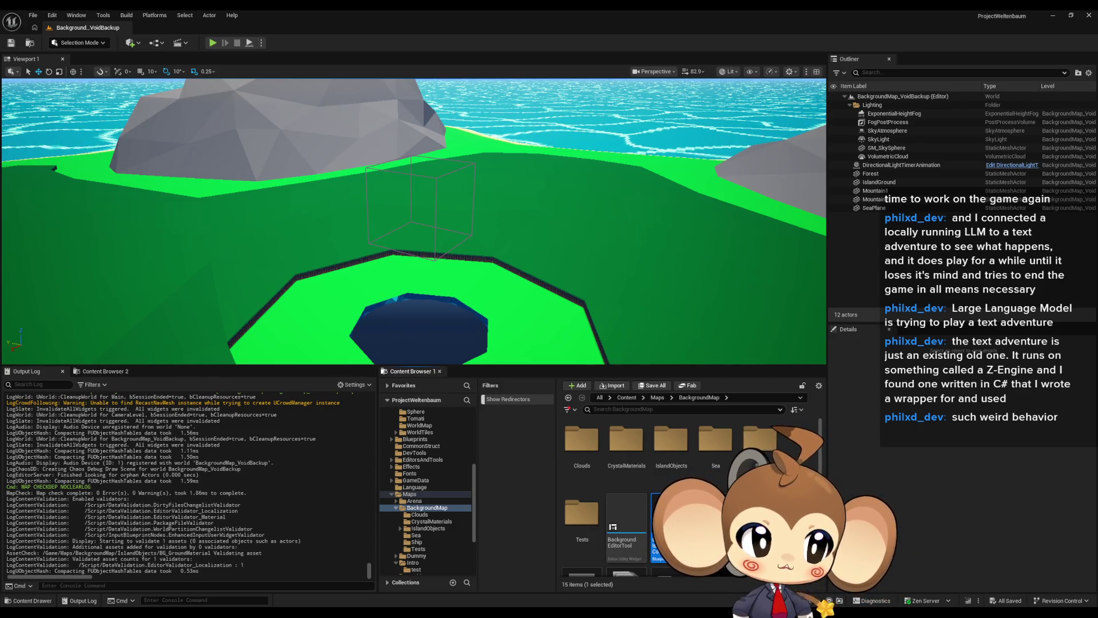
right_click(502, 279)
key(Escape)
key(f)
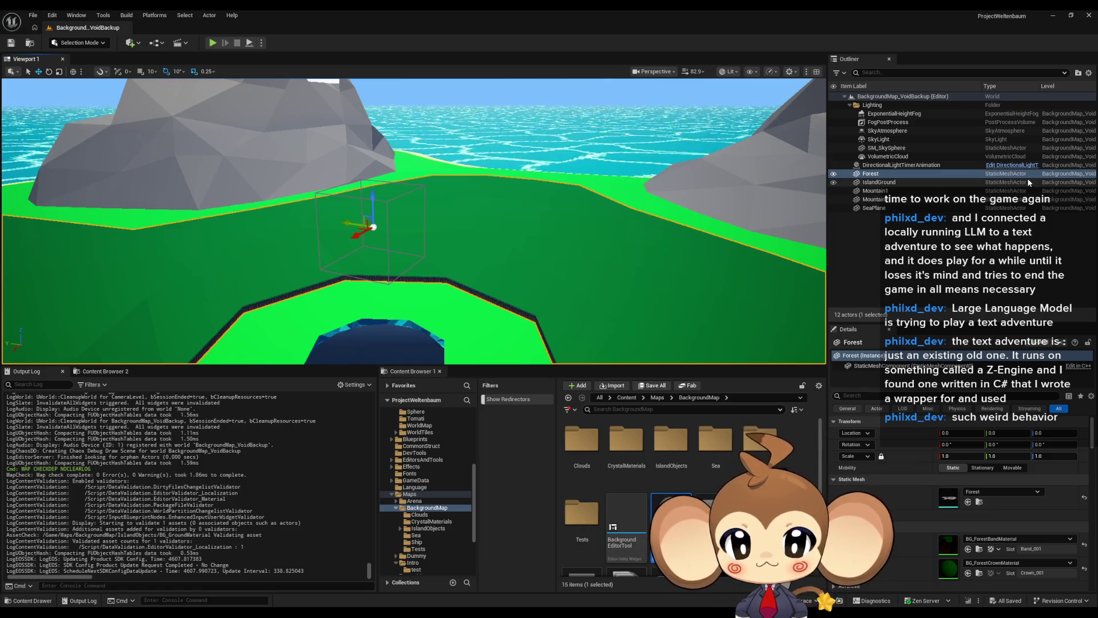
click(635, 166)
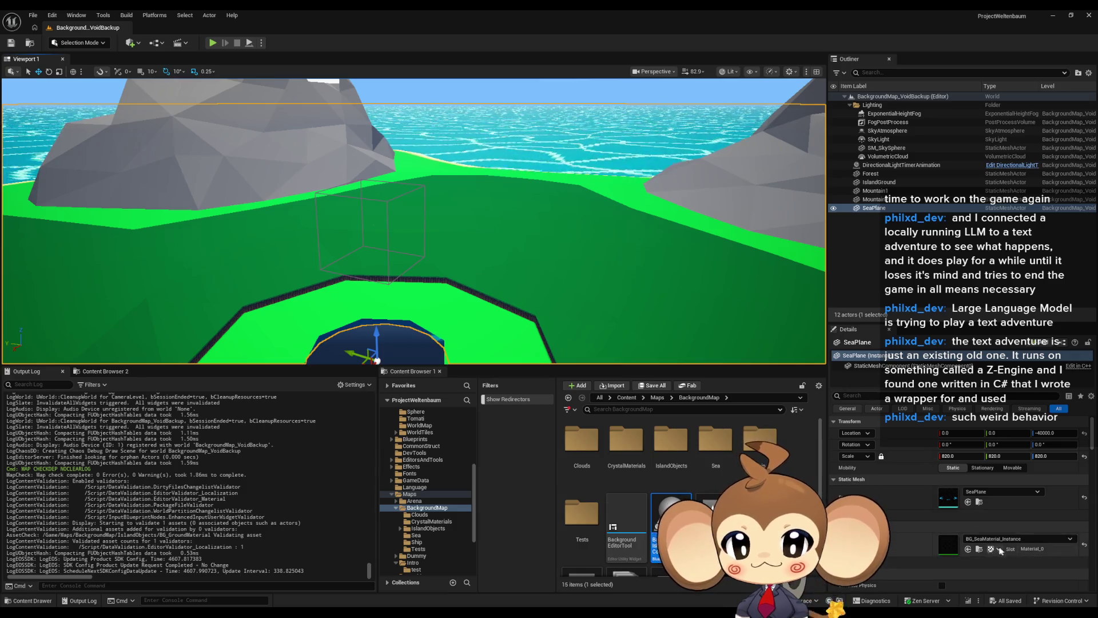
click(979, 549)
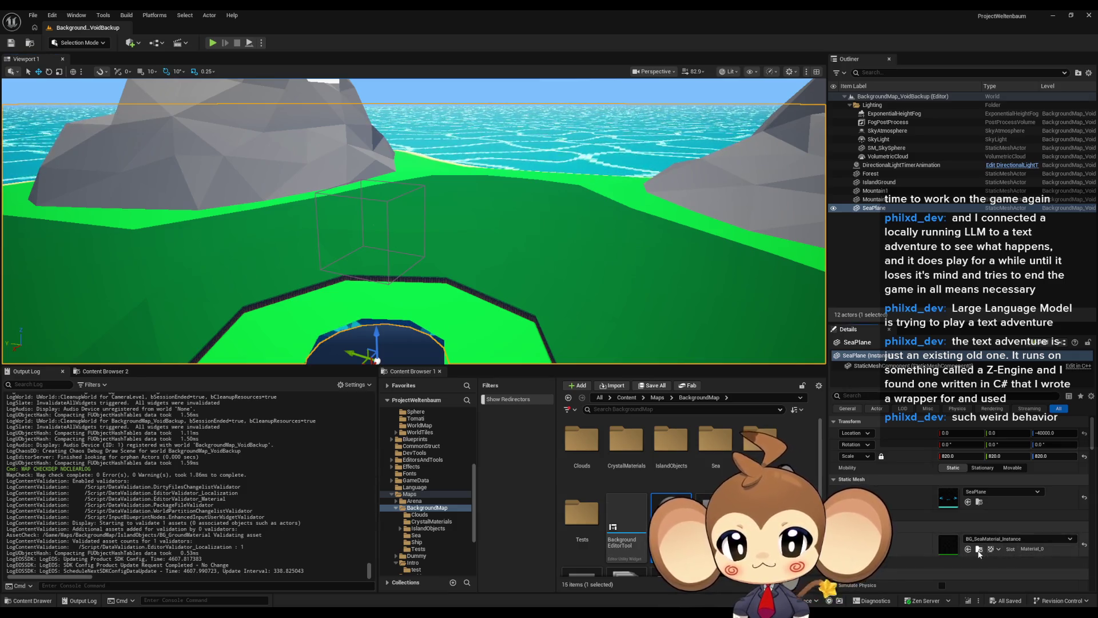
Step: Open BG_SeaMaterial_Instance, view its editor full screen, then restore it to a window
double_click(588, 461)
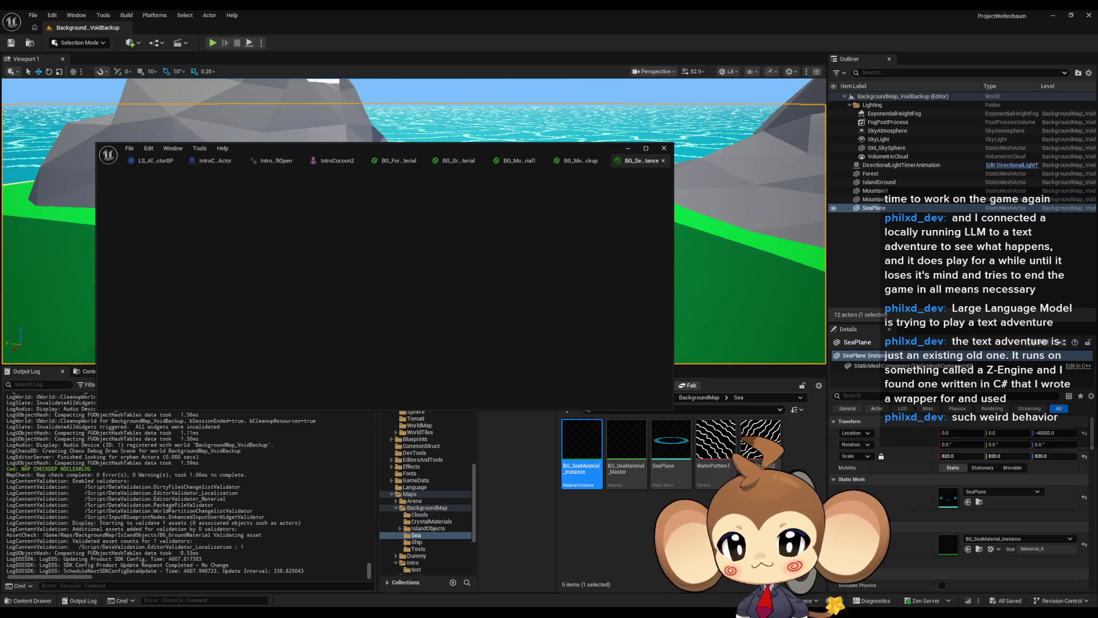
double_click(413, 149)
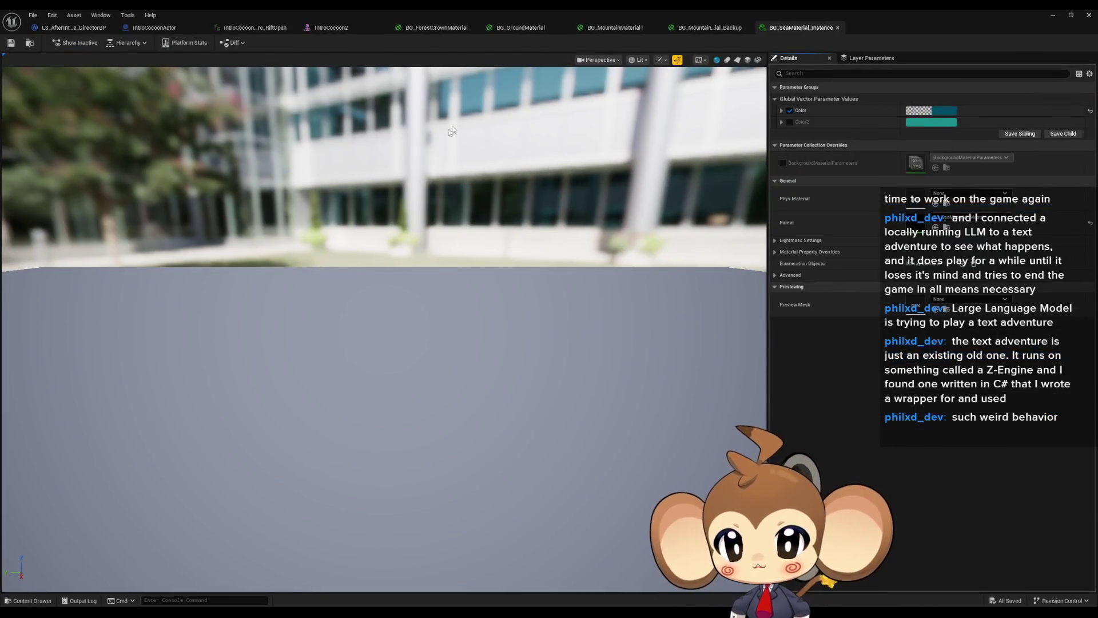
double_click(809, 15)
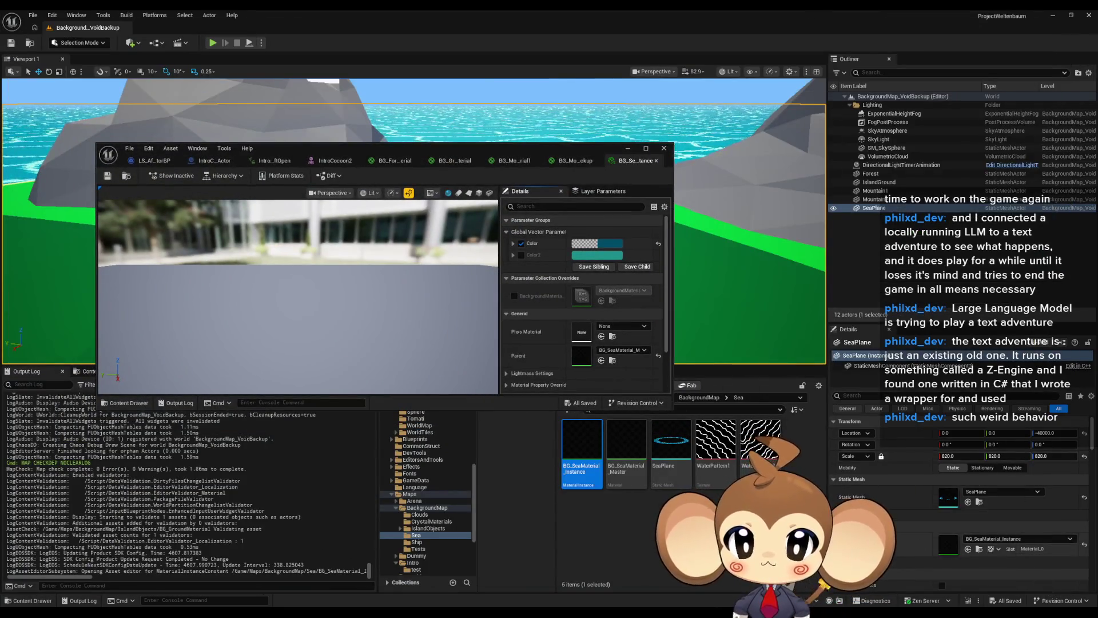
Step: Open BG_SeaMaterial_Master maximized, inspect its Absolute World Position and TexCoord nodes, and return to the level
mouse_move(681, 448)
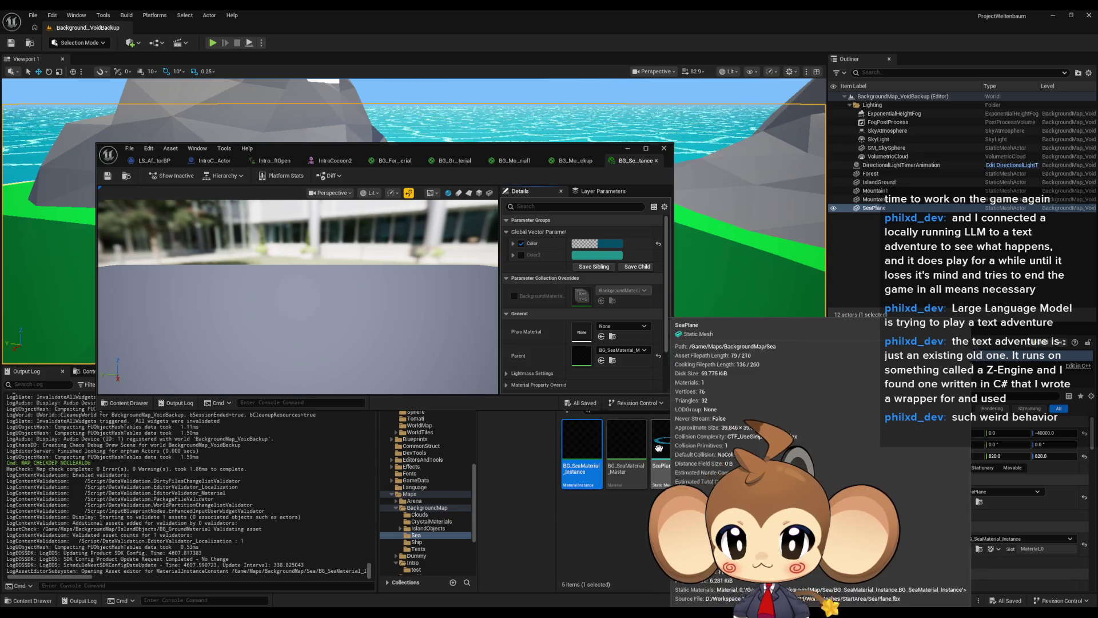
double_click(626, 441)
double_click(413, 145)
scroll(773, 286, up, 3)
scroll(666, 315, down, 2)
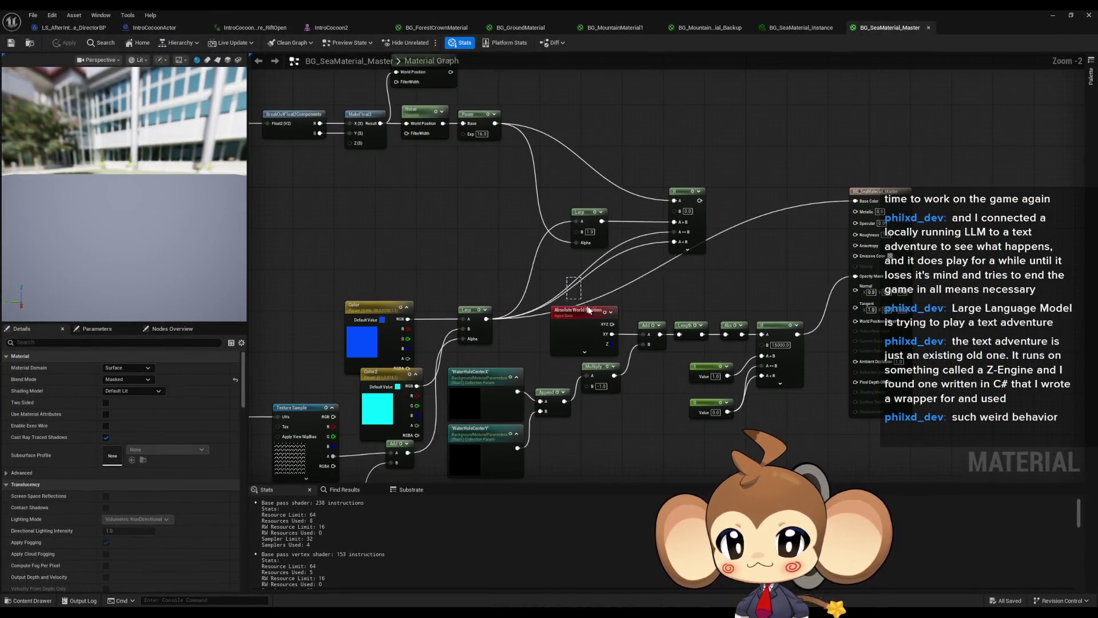
click(592, 327)
scroll(592, 327, down, 1)
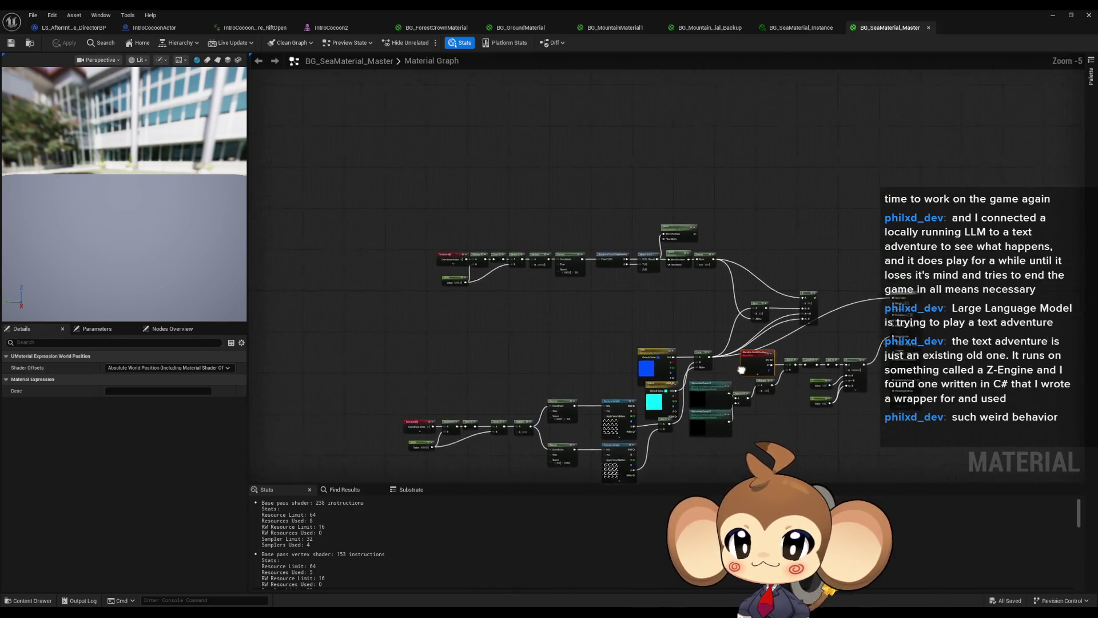
scroll(524, 276, up, 3)
click(446, 210)
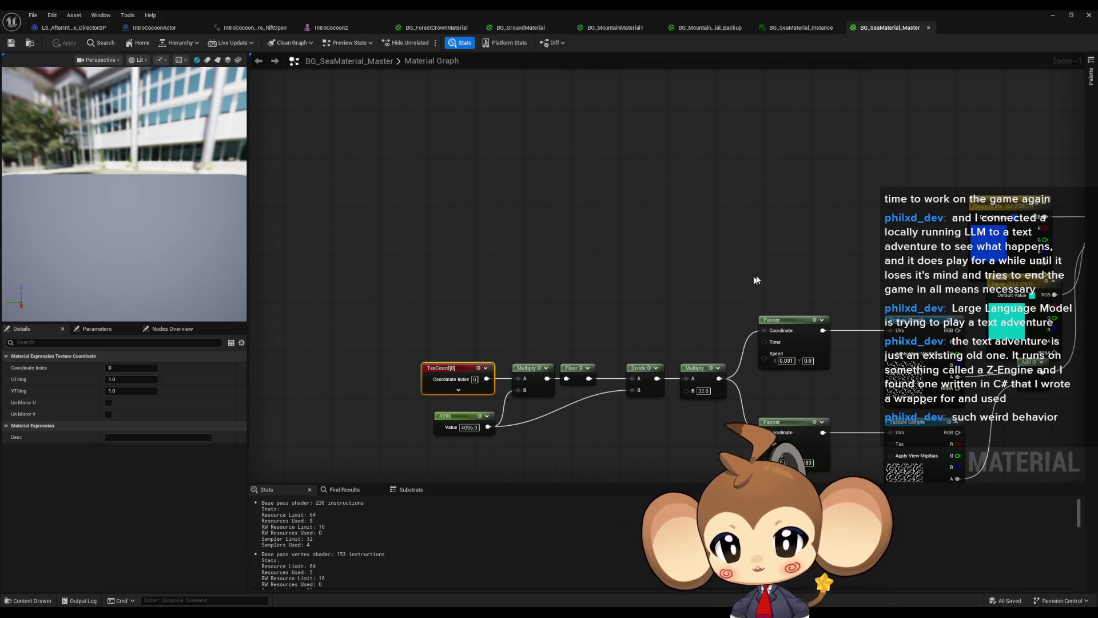
click(1057, 16)
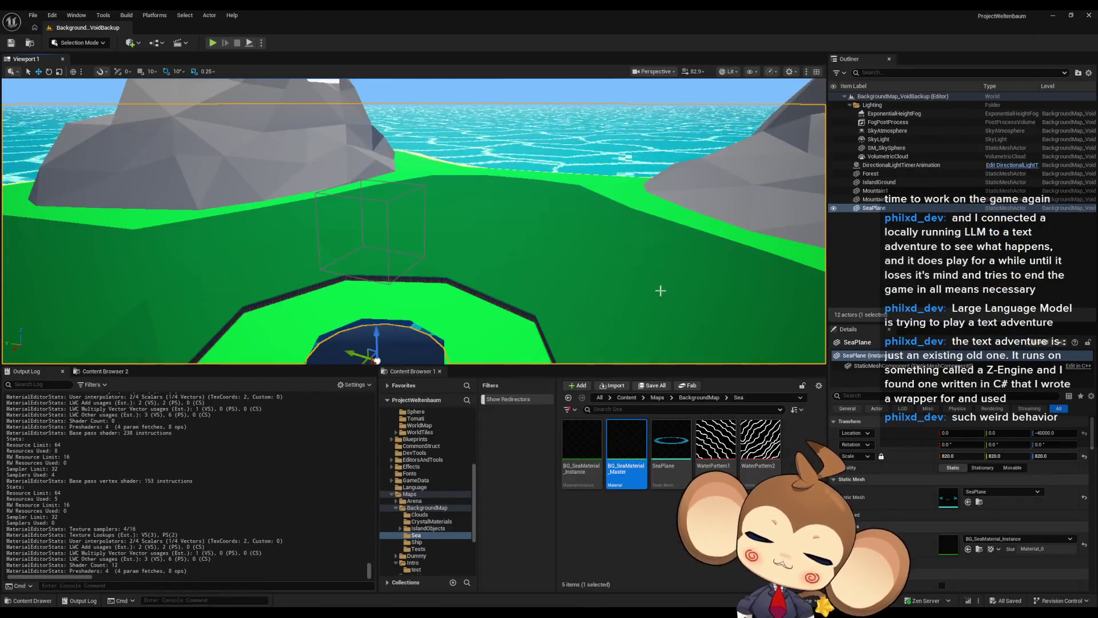
mouse_move(613, 268)
mouse_down()
mouse_move(613, 297)
mouse_move(613, 274)
mouse_move(403, 353)
mouse_up()
mouse_move(385, 315)
mouse_down()
mouse_move(492, 275)
mouse_move(430, 203)
mouse_move(449, 219)
mouse_move(507, 213)
mouse_move(481, 216)
mouse_move(449, 309)
mouse_move(393, 309)
mouse_up()
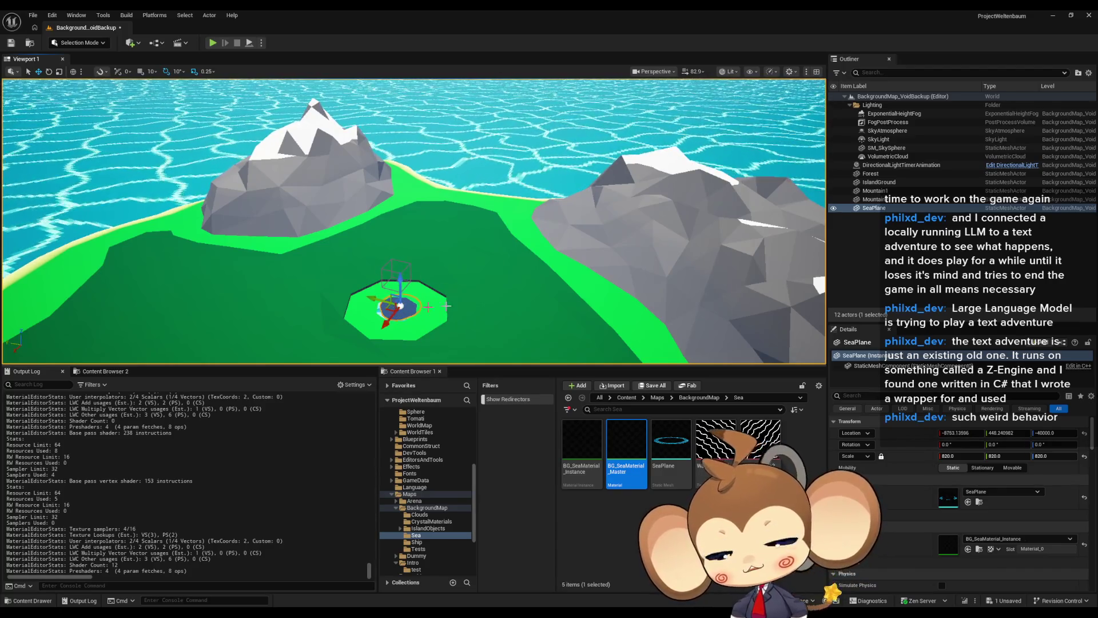
key(ctrl+z)
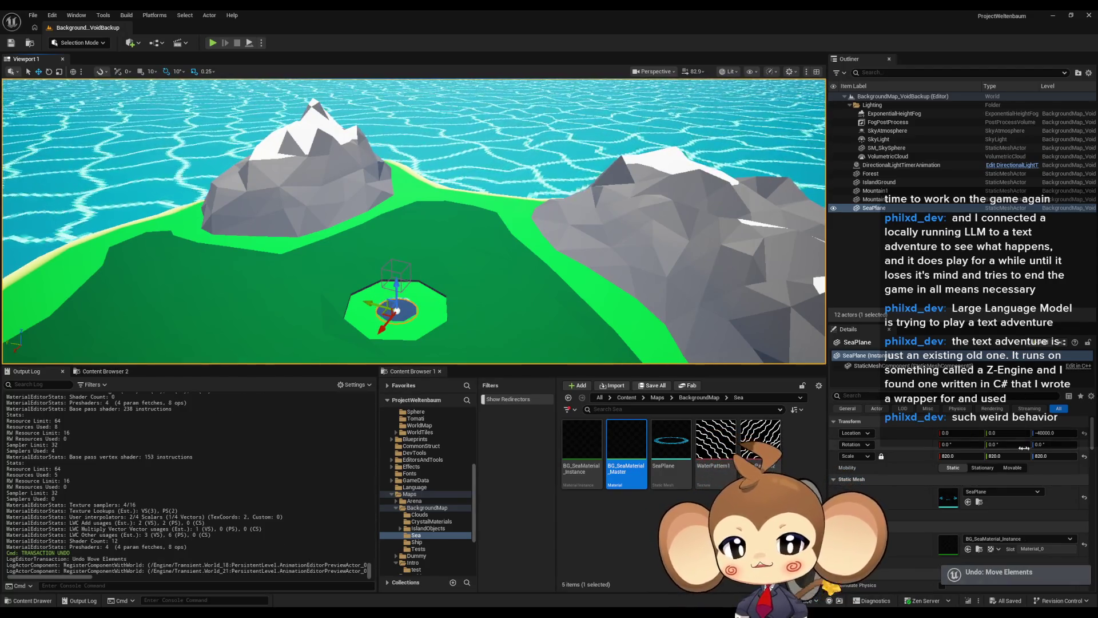
Step: Undo the sea plane's yaw rotation edit and deselect the sea master material
click(1041, 446)
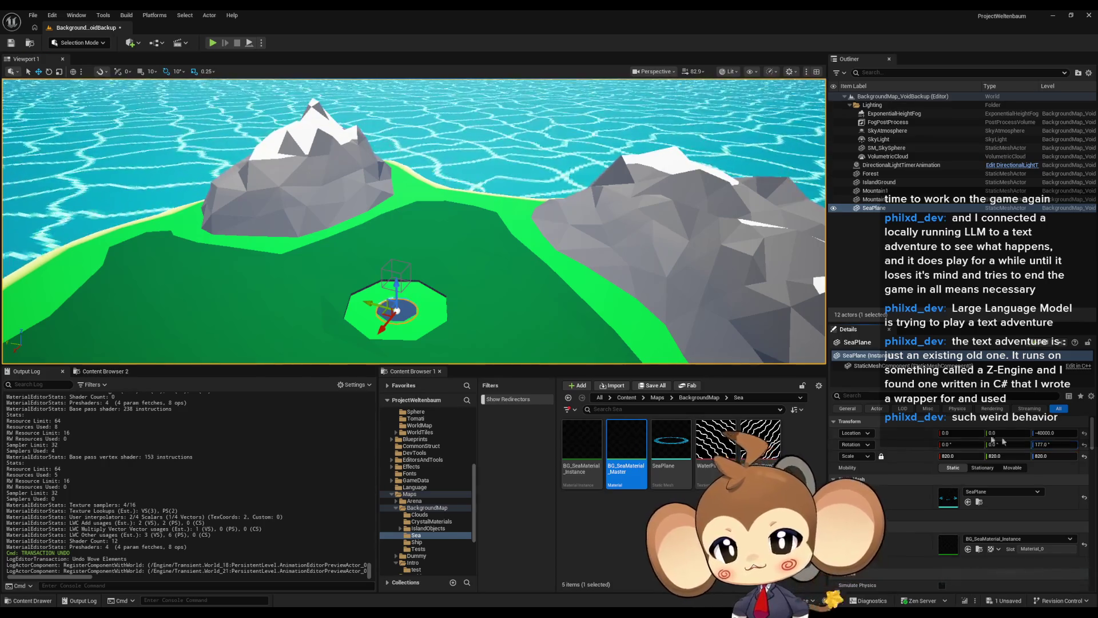
key(ctrl+z)
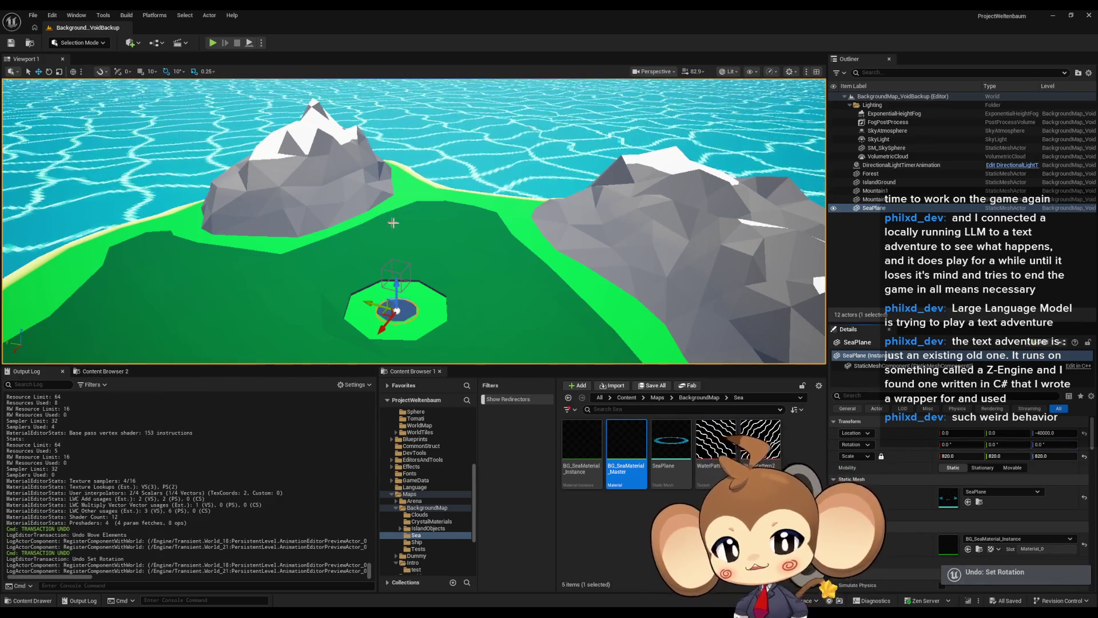
ctrl+click(637, 428)
Step: In the BackgroundMap folder, create an Actor Blueprint Class named BackgroundMapRotator
click(699, 398)
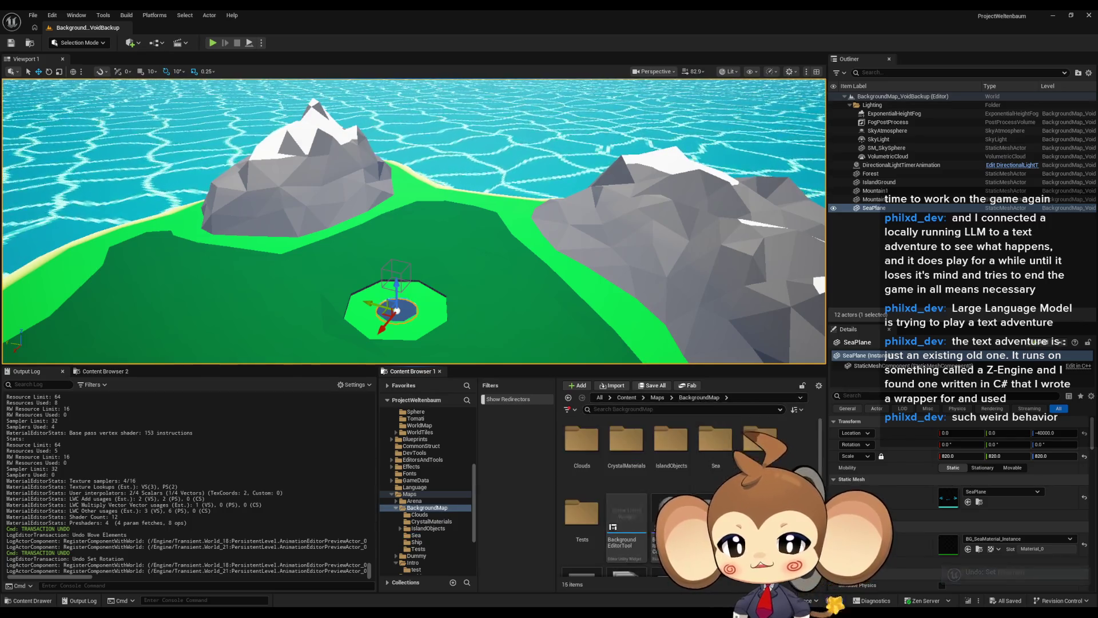
right_click(798, 515)
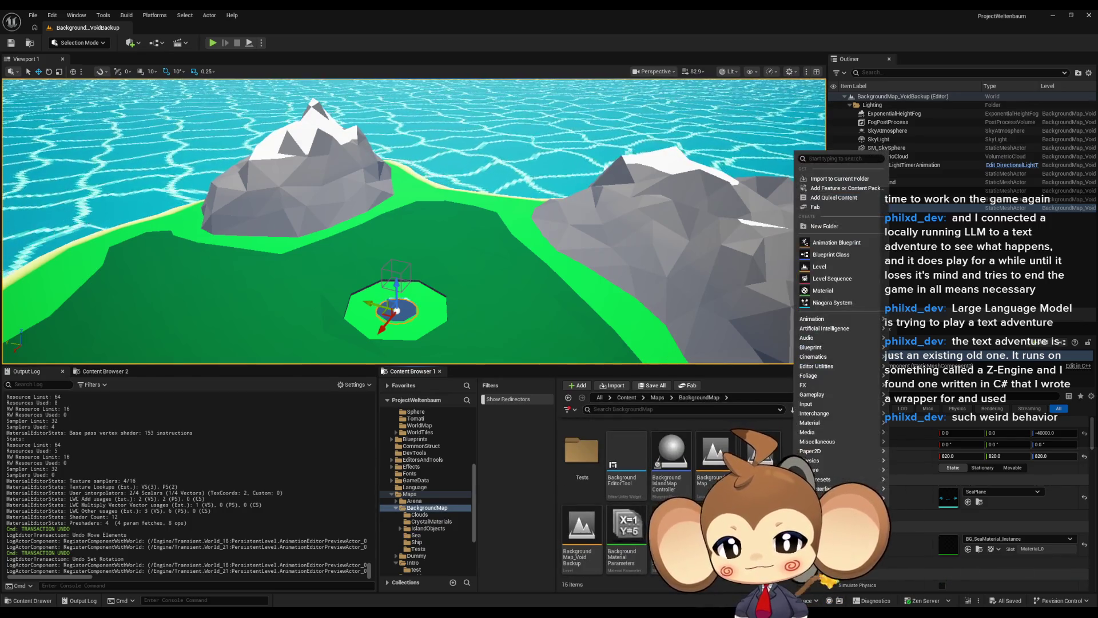
click(831, 254)
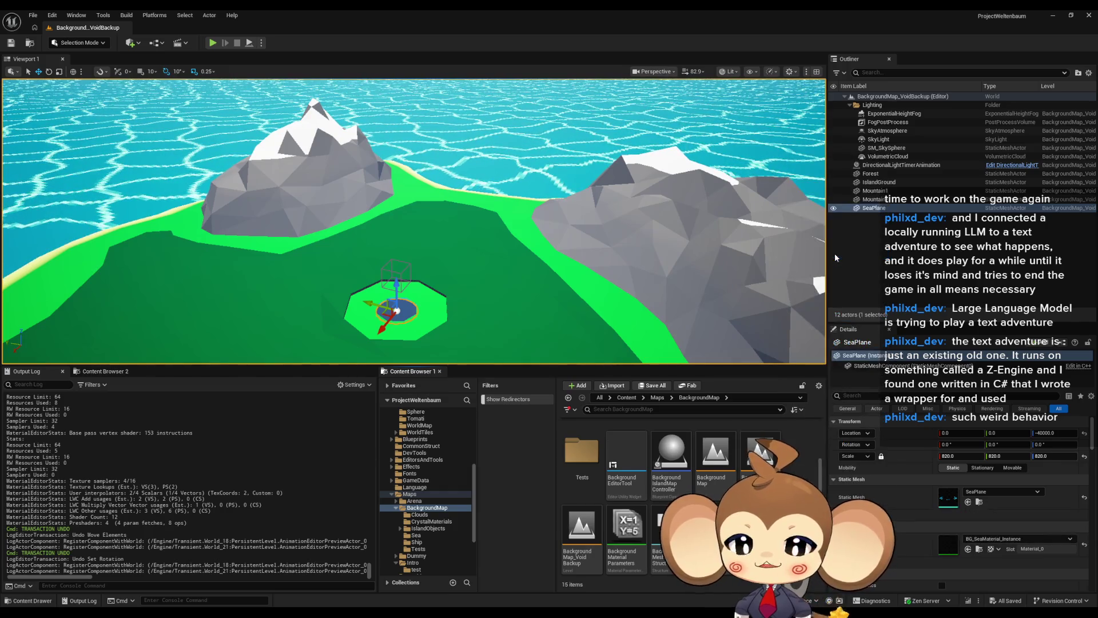
click(464, 242)
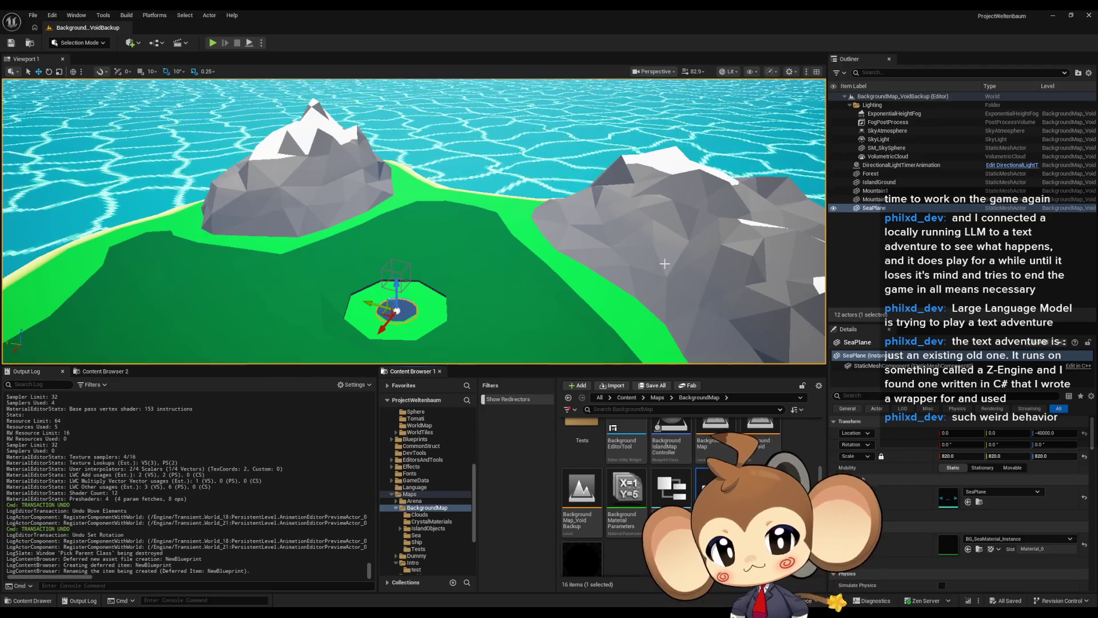
key(Return)
Step: Open BackgroundMapRotator's EventGraph and add a Float variable named Speed
double_click(626, 457)
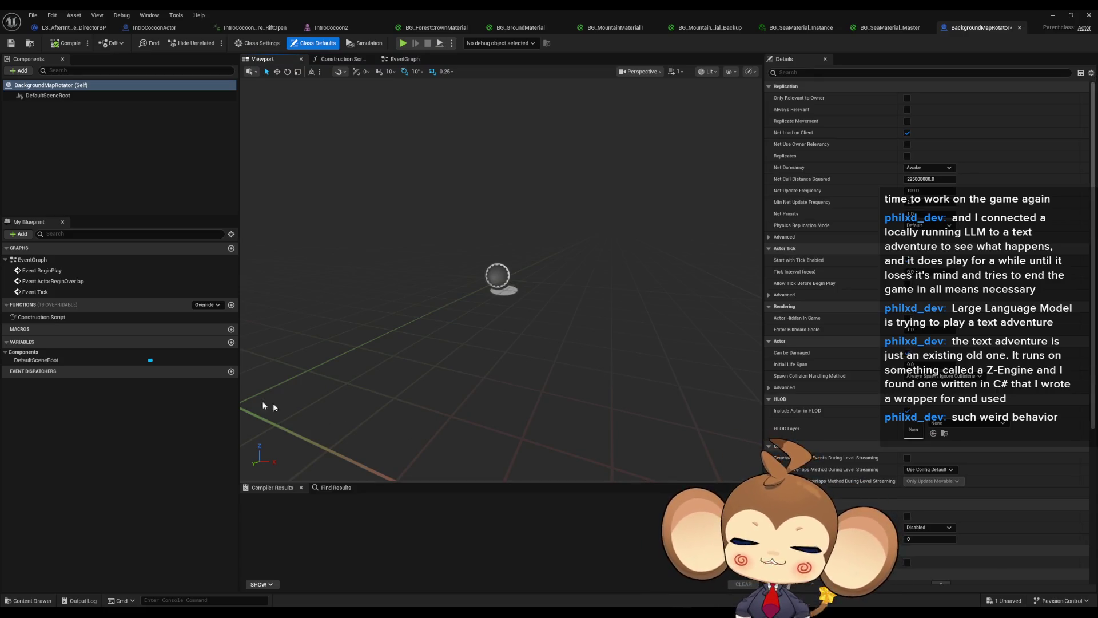
double_click(37, 262)
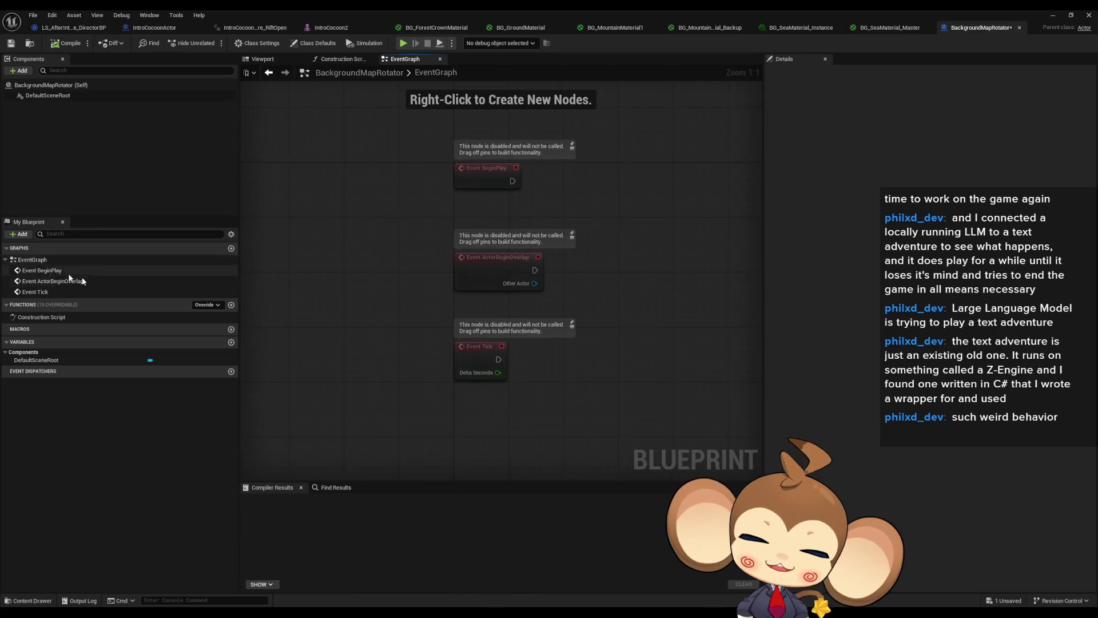
click(231, 342)
click(160, 371)
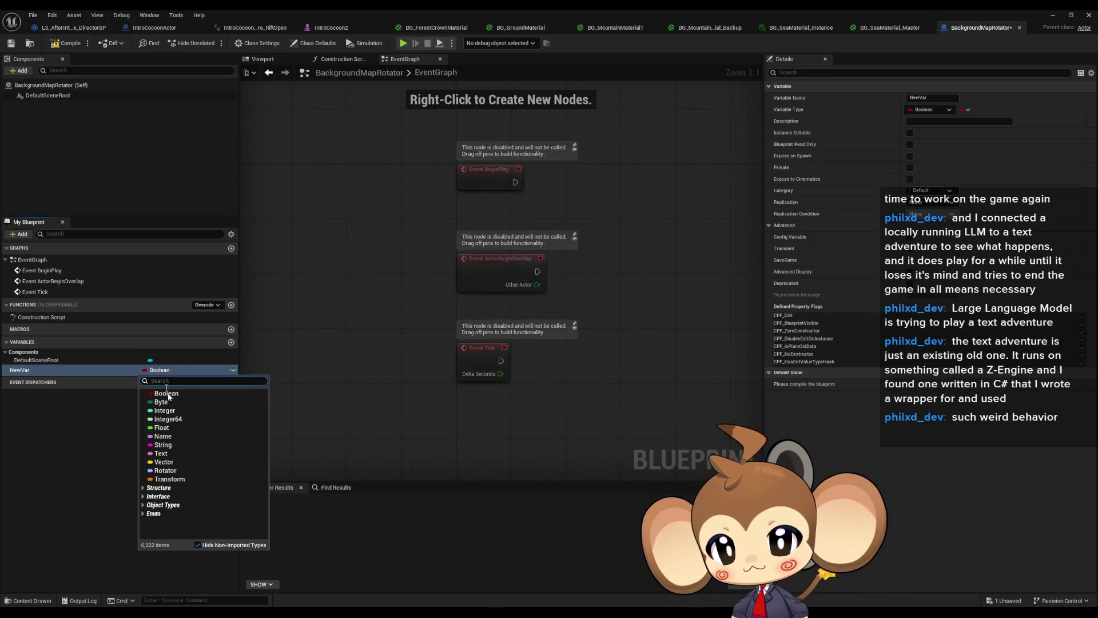
click(168, 428)
double_click(36, 369)
text(Sp)
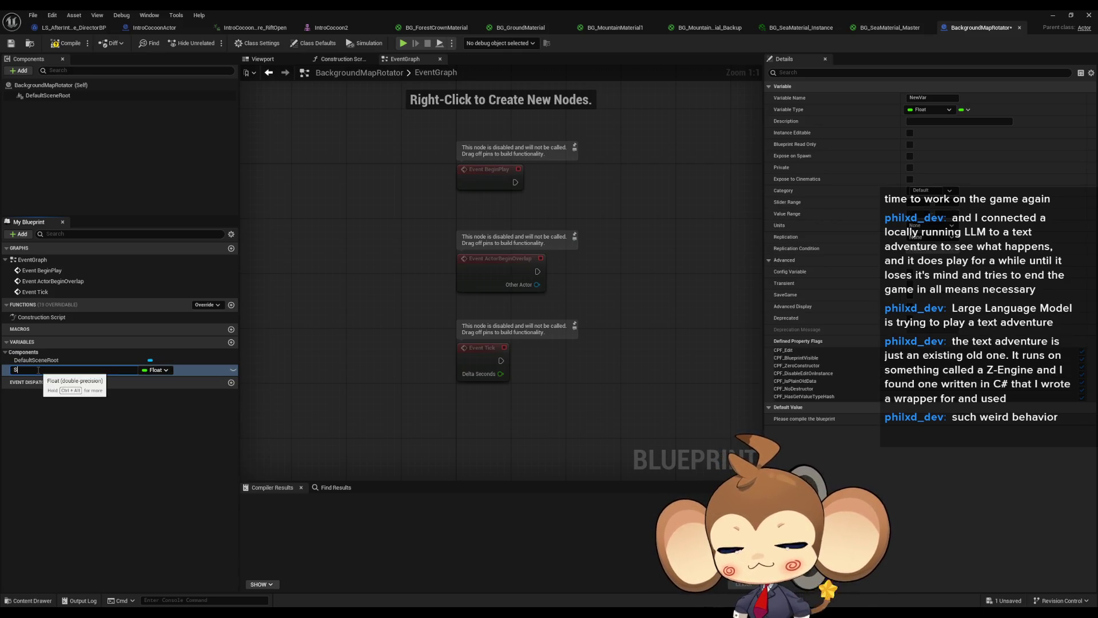
text(eed)
key(Return)
mouse_move(662, 212)
mouse_down()
mouse_move(603, 275)
mouse_move(570, 274)
mouse_move(561, 200)
mouse_up()
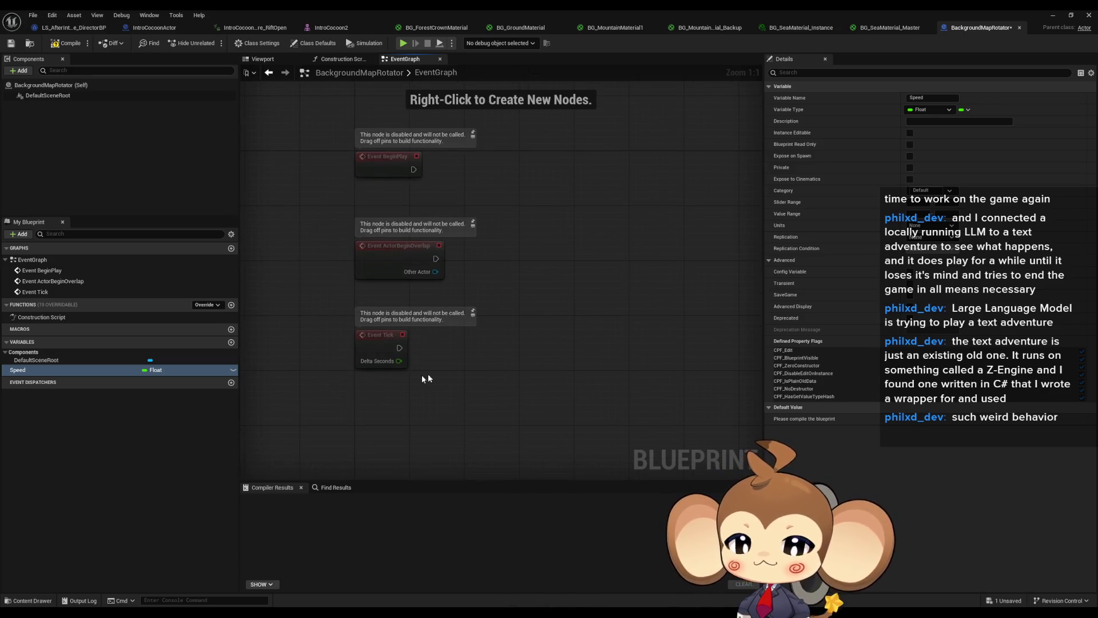
right_click(483, 342)
Step: Search actions for 'get actor rot' and place a Get Actor Rotation node below Event Tick
text(get rotataio)
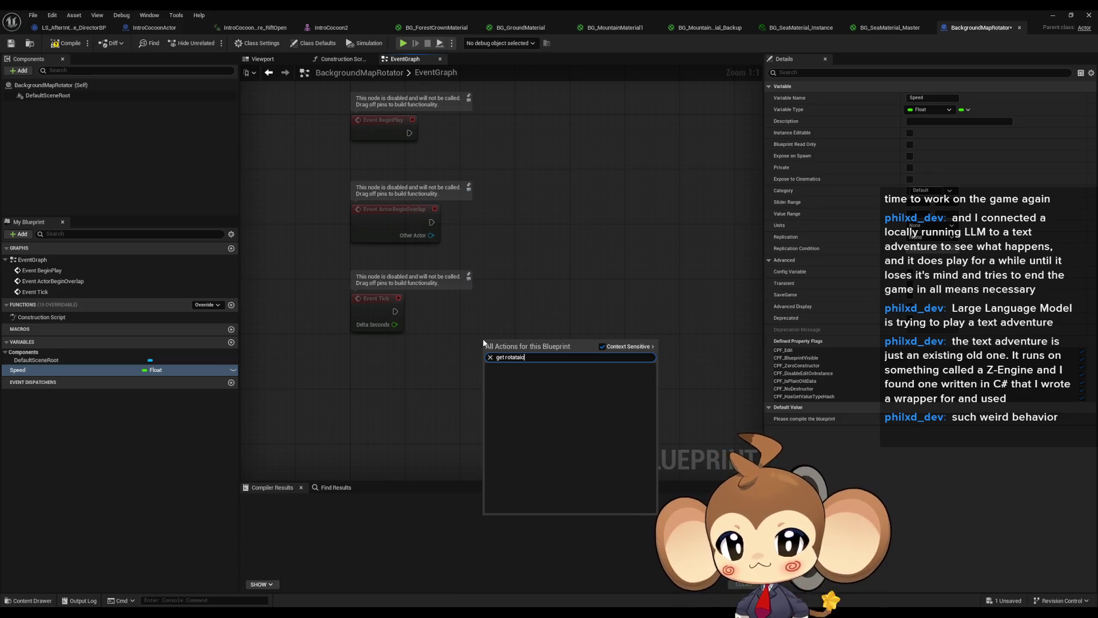
text(get rotata)
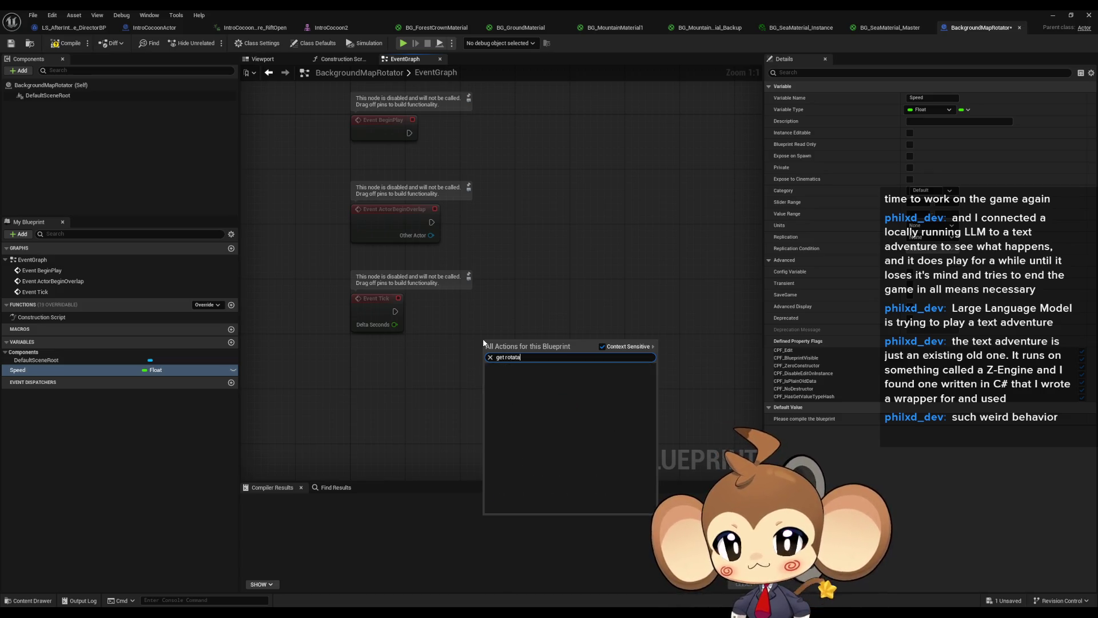
text(get r)
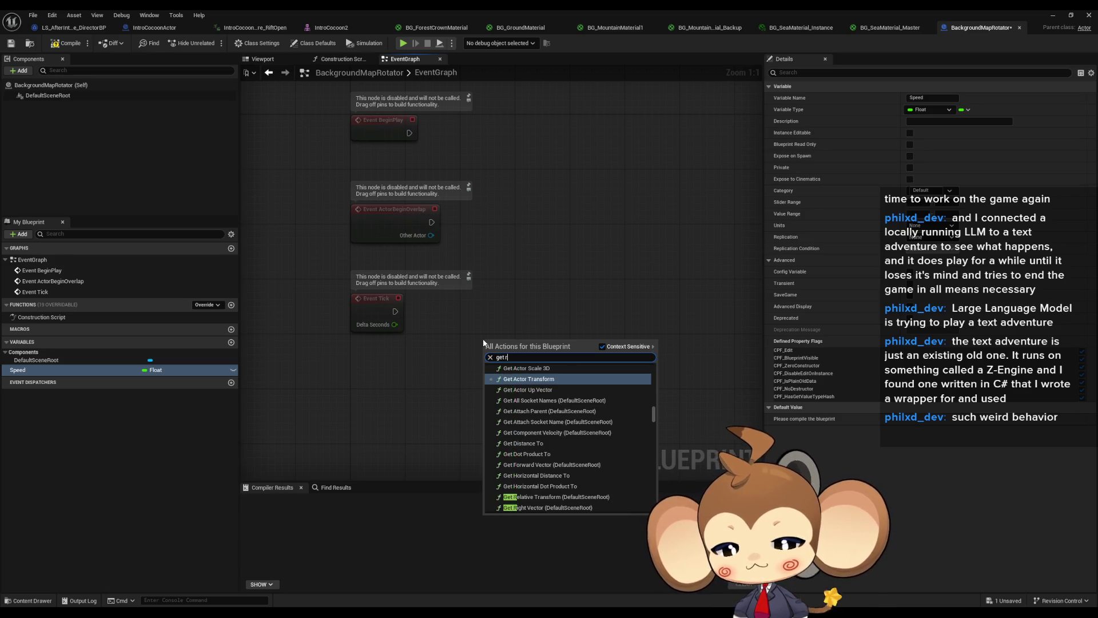
text(otationg)
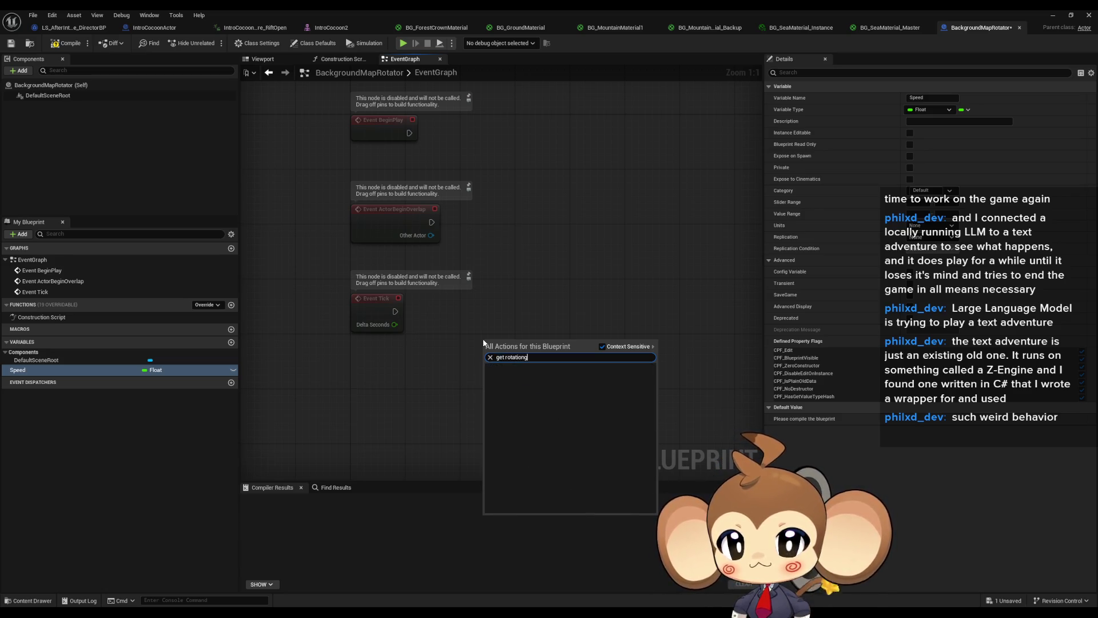
text(ge)
text( rota)
text(ion)
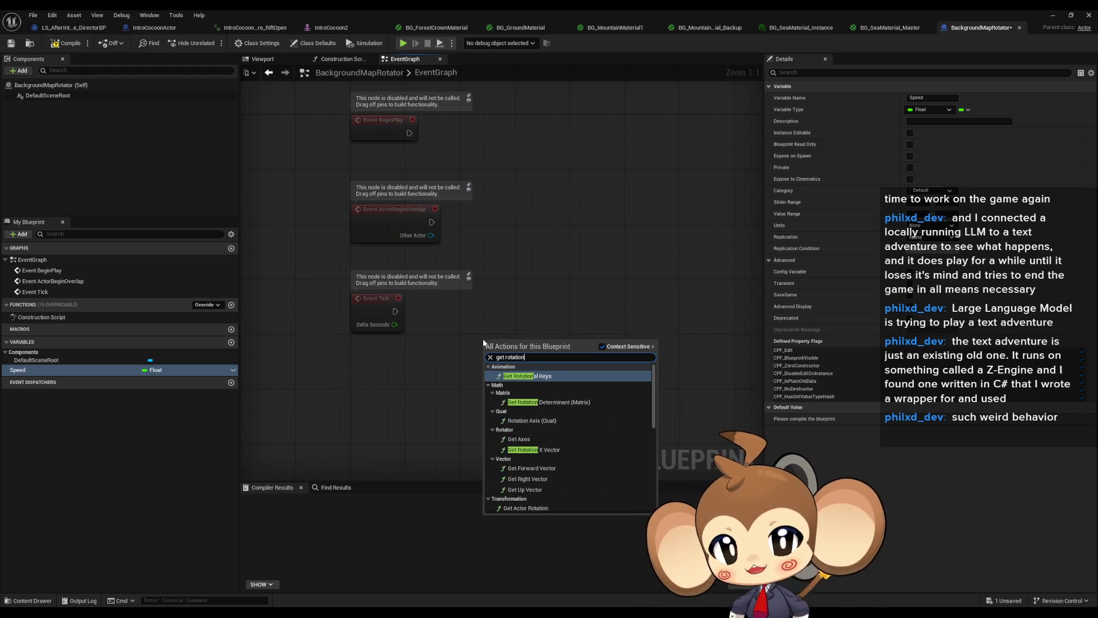
scroll(573, 450, down, 3)
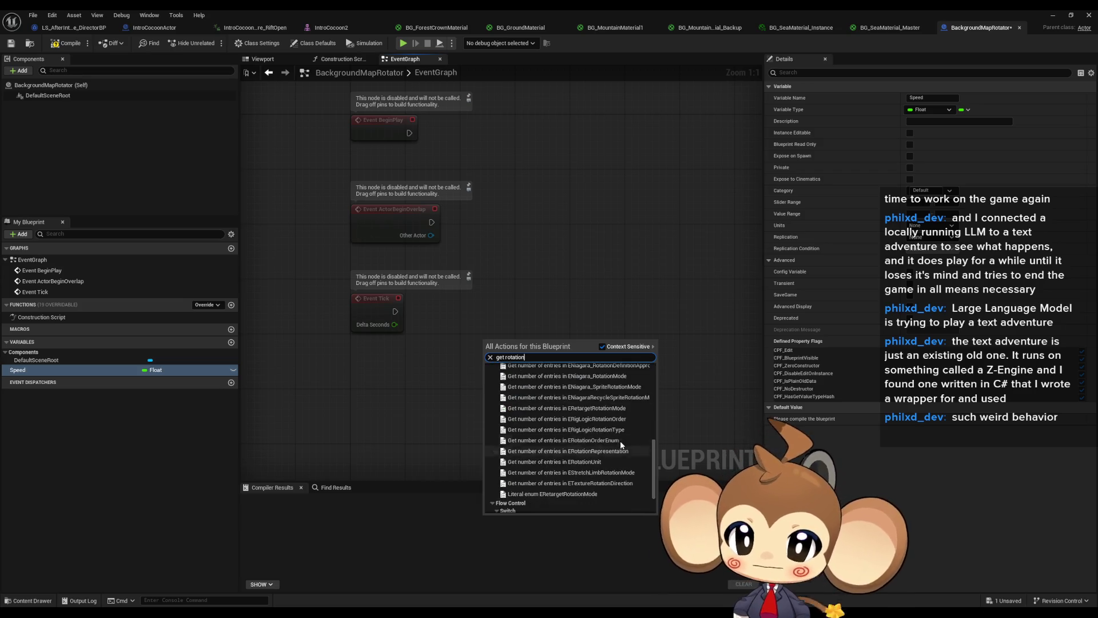
scroll(620, 439, up, 3)
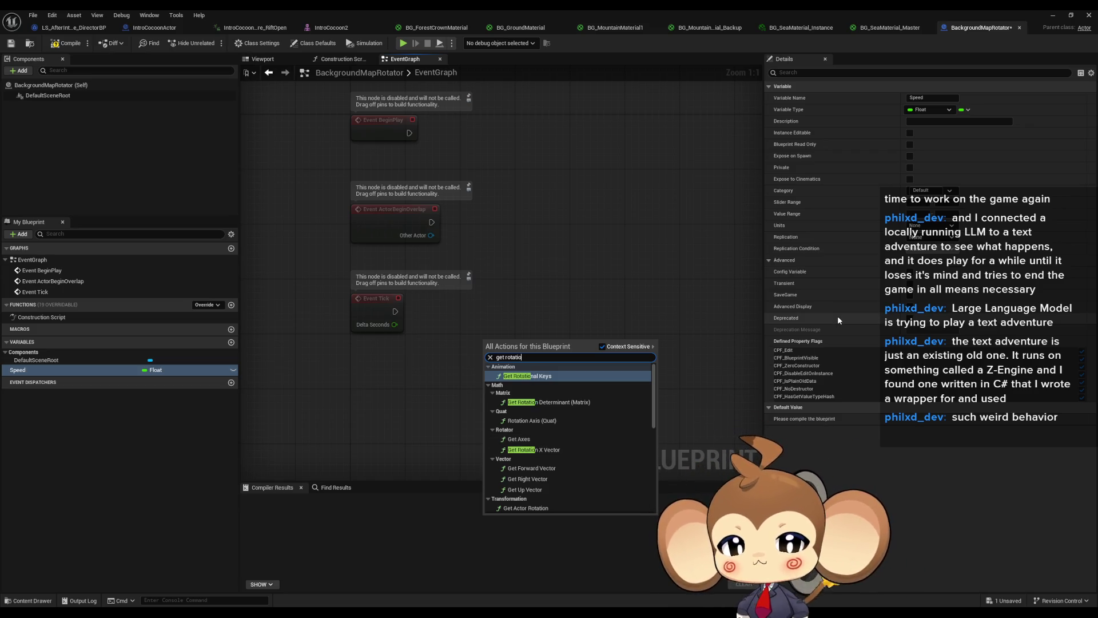
scroll(581, 416, down, 10)
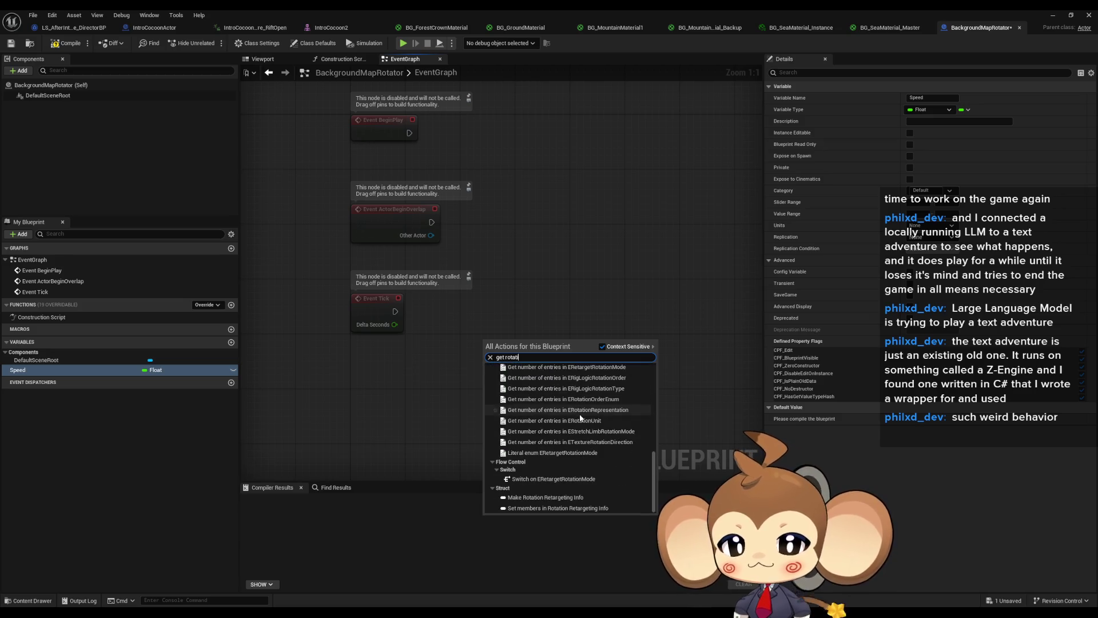
key(BackSpace)
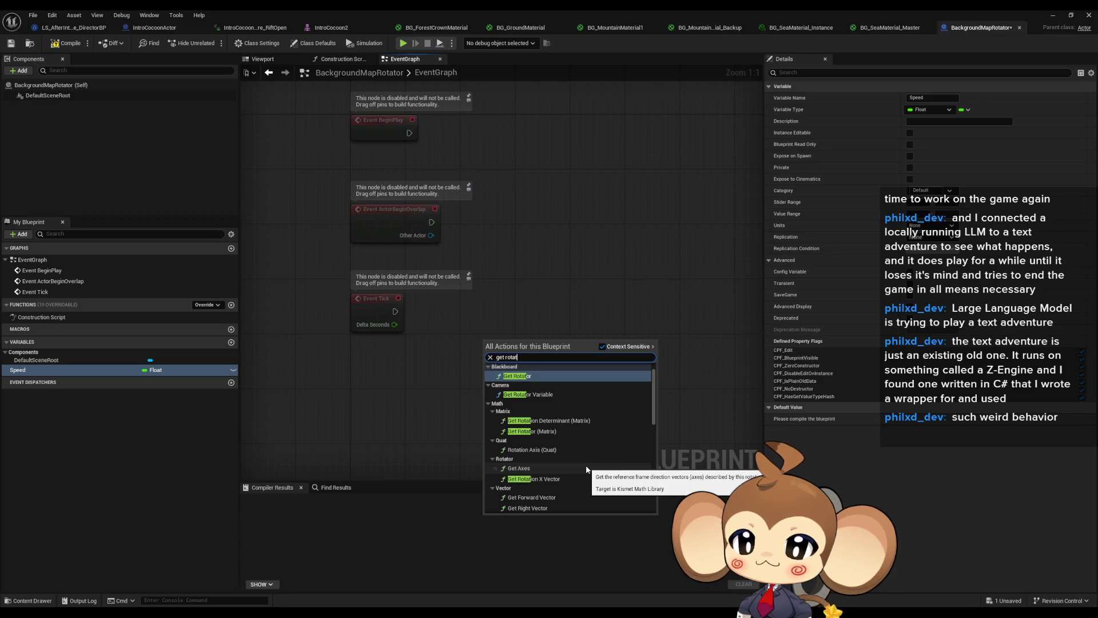
scroll(586, 435, down, 6)
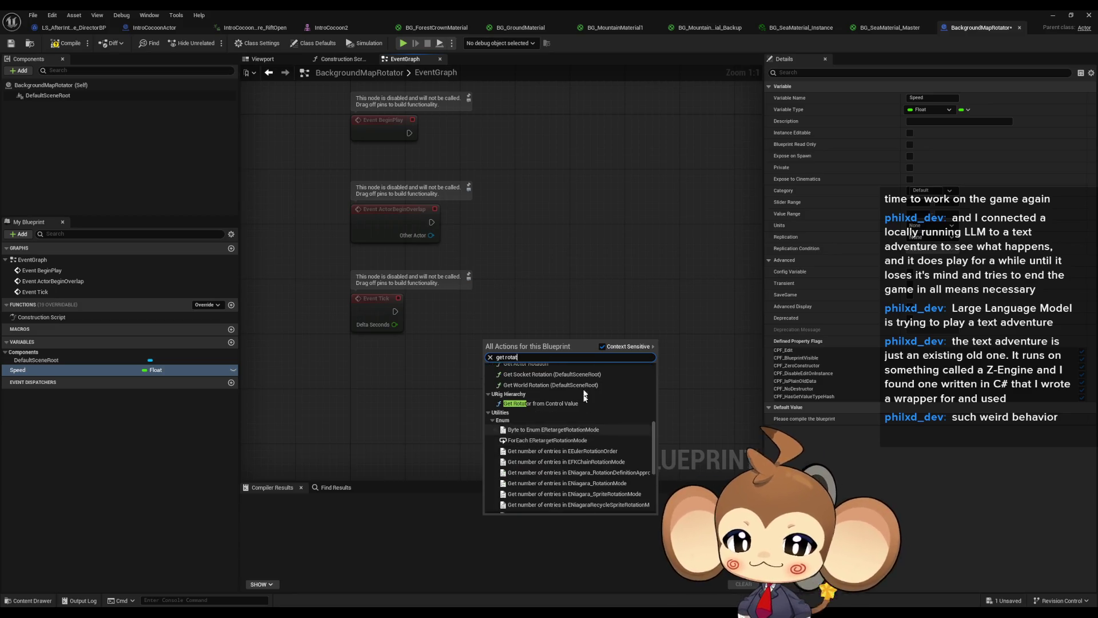
key(Escape)
right_click(538, 324)
text(get actor tor)
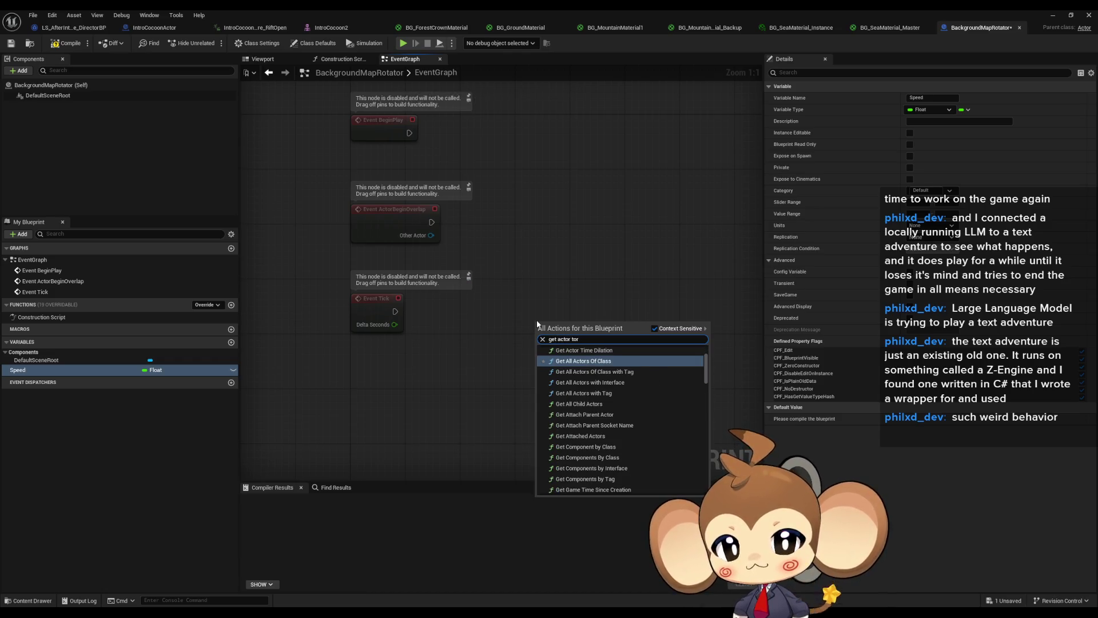
key(BackSpace)
key(BackSpace)
key(BackSpace)
text(rot)
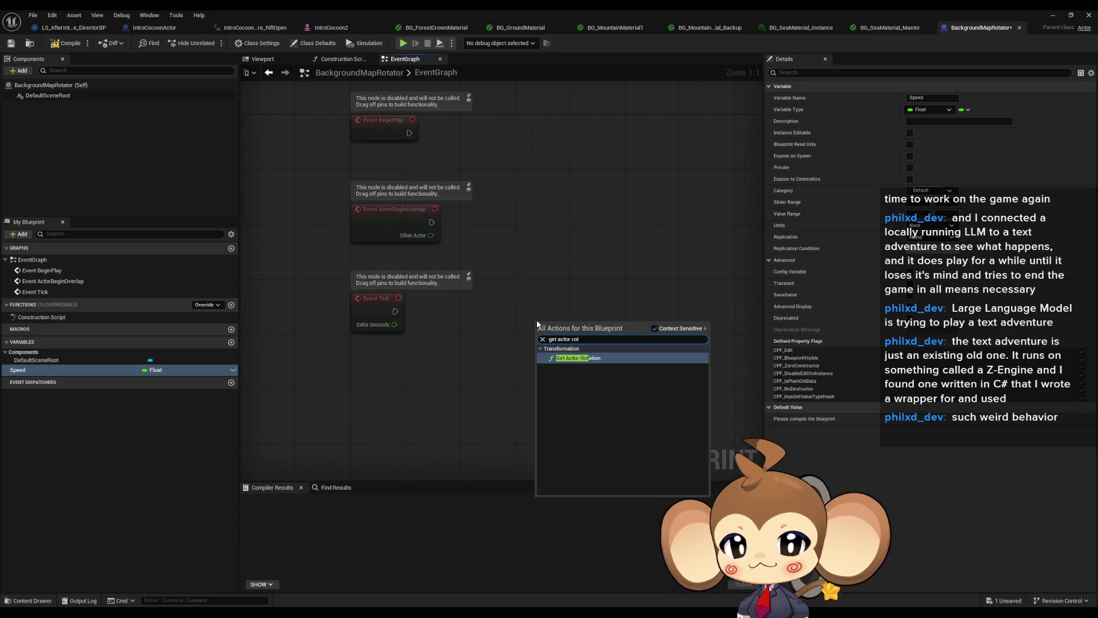
key(Return)
drag(578, 322, 409, 425)
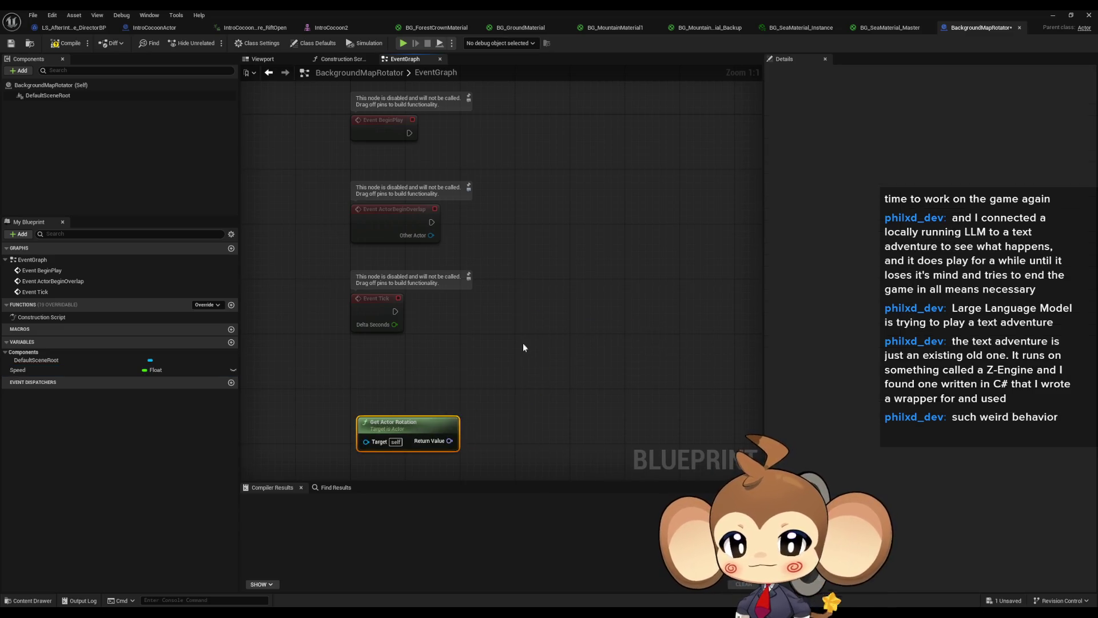
Step: Add a Set Actor Rotation node and split both rotation pins into roll, pitch and yaw
right_click(523, 344)
text(set actor rota)
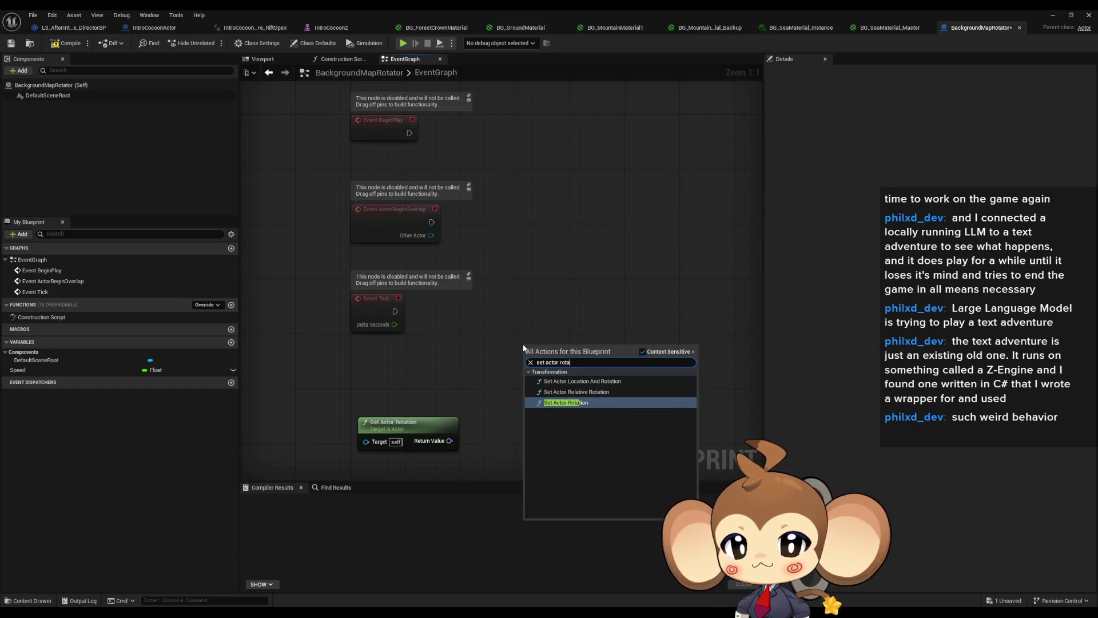
key(Return)
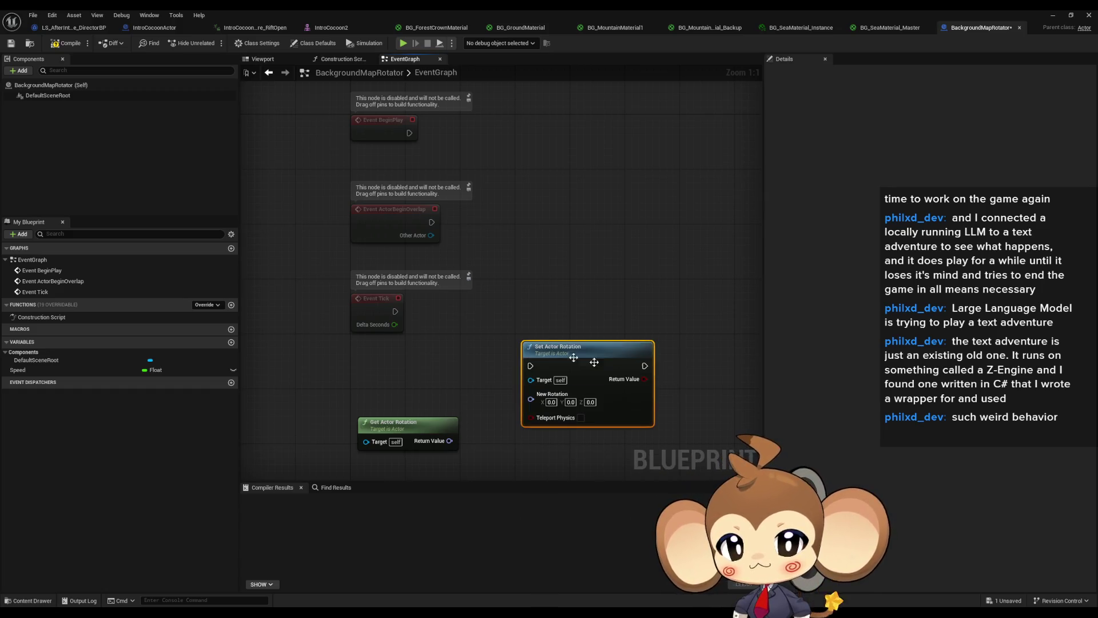
drag(531, 406, 619, 379)
right_click(619, 378)
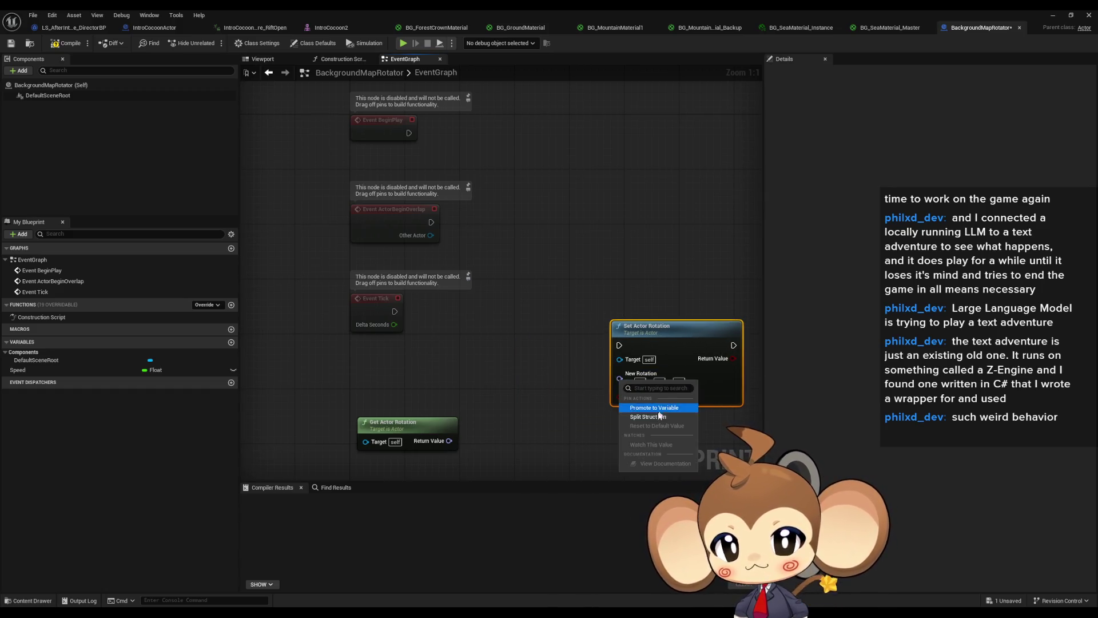
click(641, 413)
right_click(450, 441)
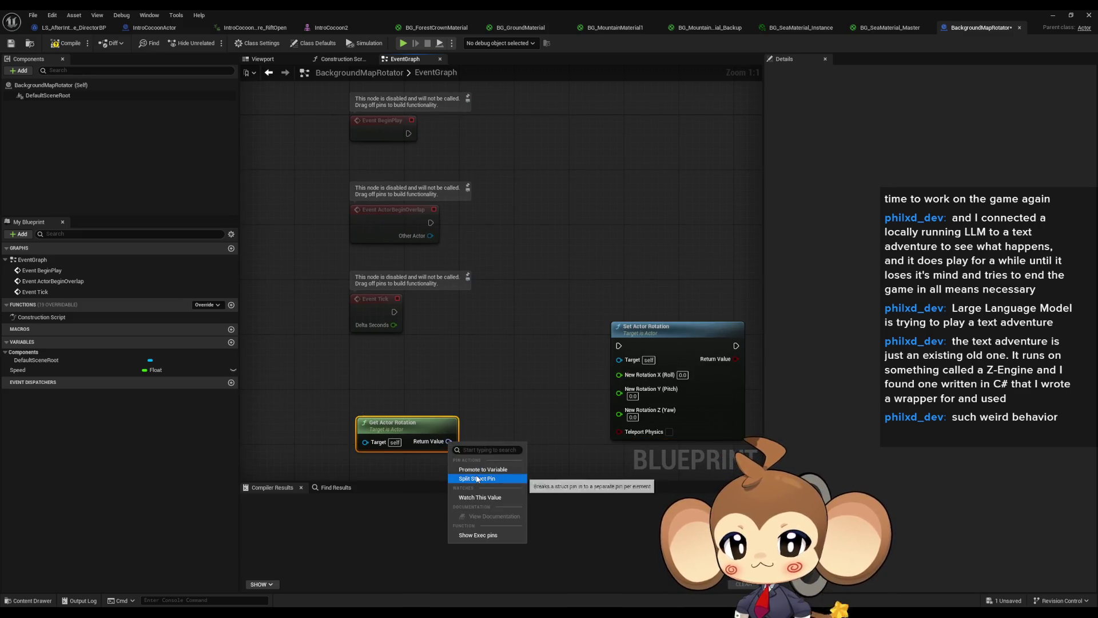
click(477, 478)
Step: Add a Get World Delta Seconds node and a Speed variable getter to the graph
drag(568, 329, 547, 328)
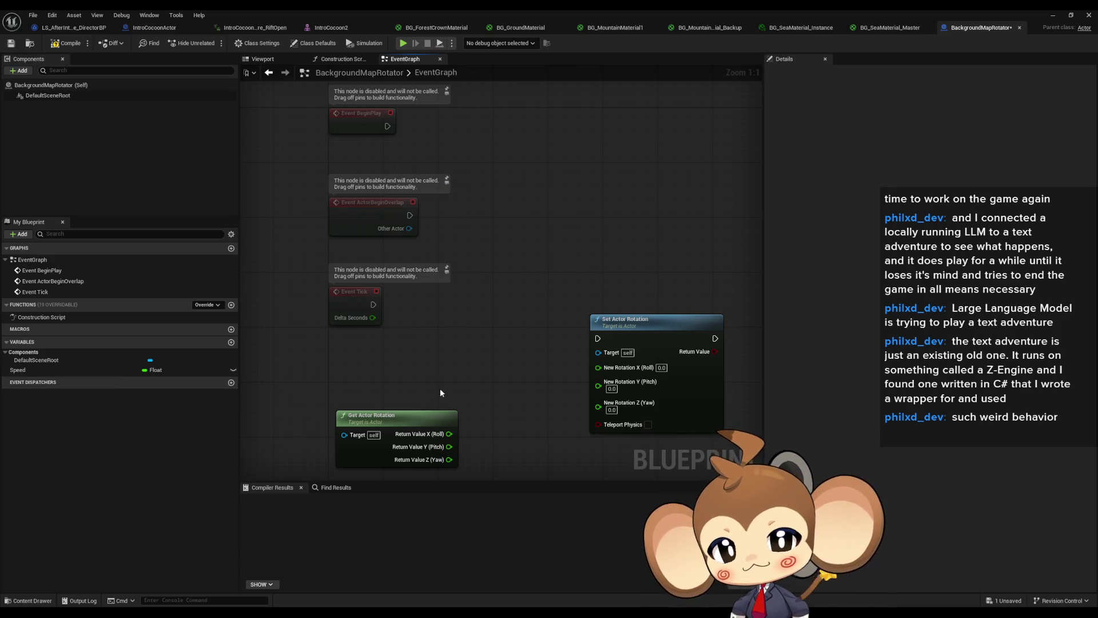
right_click(440, 366)
text(delta se)
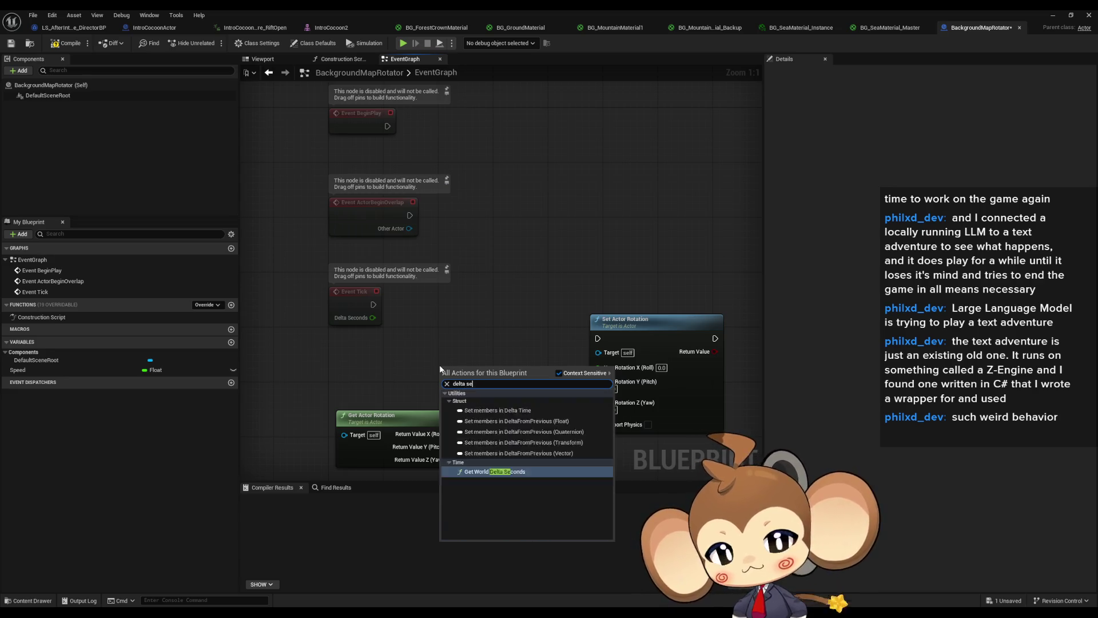
key(Return)
click(41, 373)
mouse_move(42, 373)
mouse_down()
mouse_move(469, 311)
mouse_move(536, 325)
mouse_up()
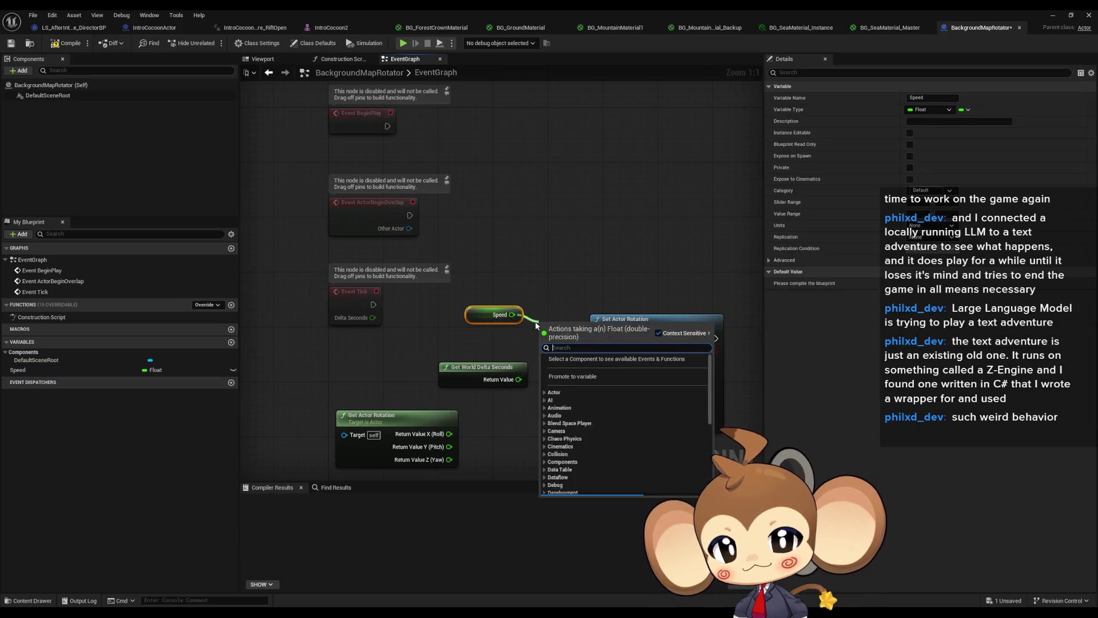
Step: Multiply world delta seconds by Speed and arrange the three nodes together
click(527, 347)
drag(530, 384, 538, 382)
text(*)
key(Return)
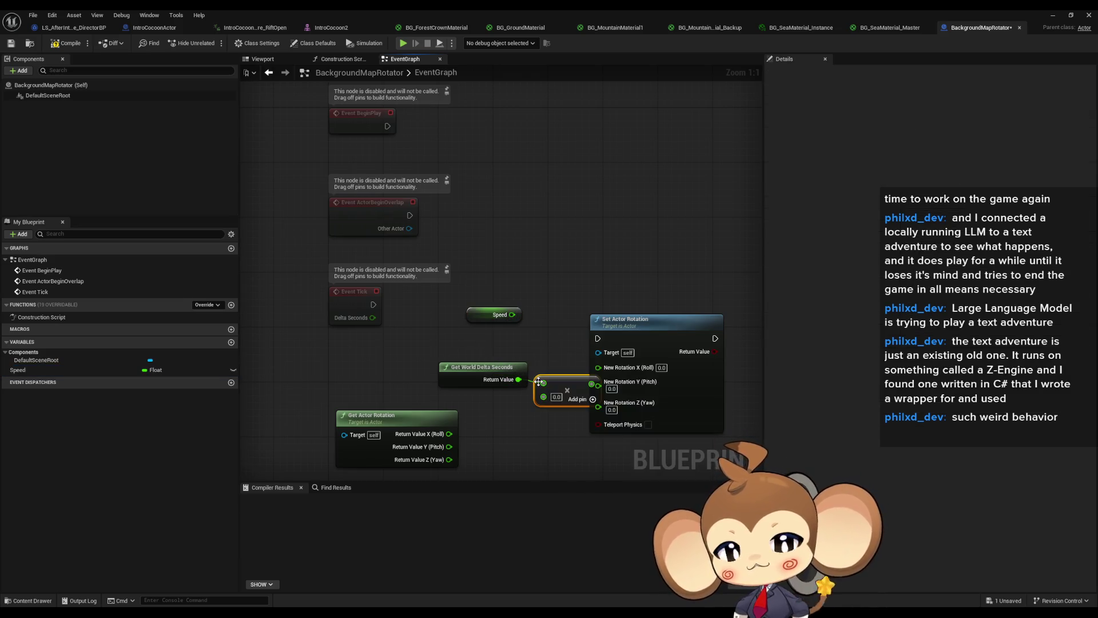
drag(513, 316, 544, 397)
drag(479, 313, 486, 396)
mouse_move(438, 330)
mouse_down()
mouse_move(594, 403)
mouse_move(525, 372)
mouse_move(447, 363)
mouse_up()
click(584, 350)
Step: Pass roll and pitch through, wire Event Tick's exec, and add Speed × delta to yaw
mouse_move(450, 447)
mouse_down()
mouse_move(599, 400)
mouse_move(598, 382)
mouse_move(452, 436)
mouse_move(454, 458)
mouse_move(598, 393)
mouse_up()
mouse_move(598, 338)
mouse_down()
mouse_move(383, 315)
mouse_move(374, 305)
mouse_up()
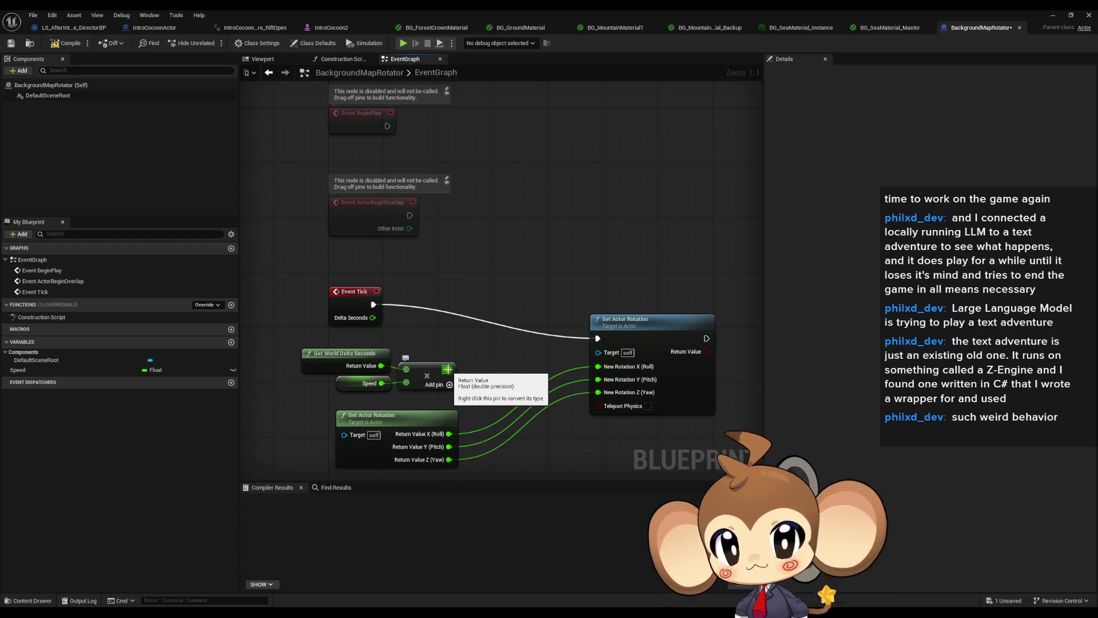
mouse_move(448, 369)
mouse_down()
mouse_move(515, 417)
mouse_move(571, 419)
mouse_move(598, 392)
mouse_up()
text(+)
key(Return)
drag(650, 337, 647, 304)
Step: Nudge Set Actor Rotation into place, check the Speed variable, and compile the Blueprint
click(640, 253)
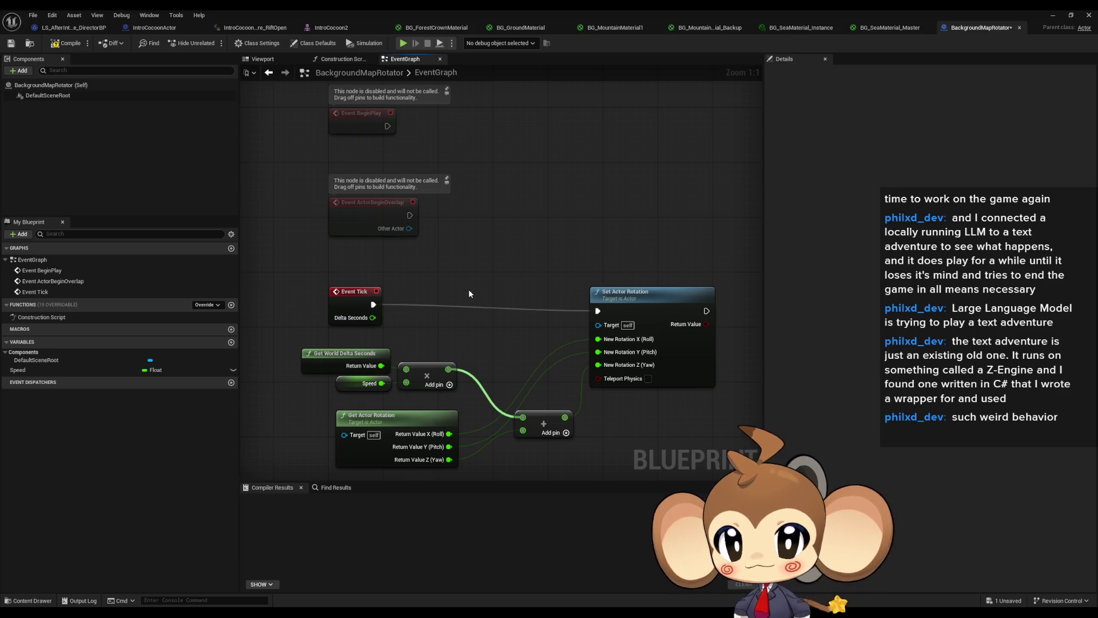
drag(633, 290, 634, 284)
click(600, 211)
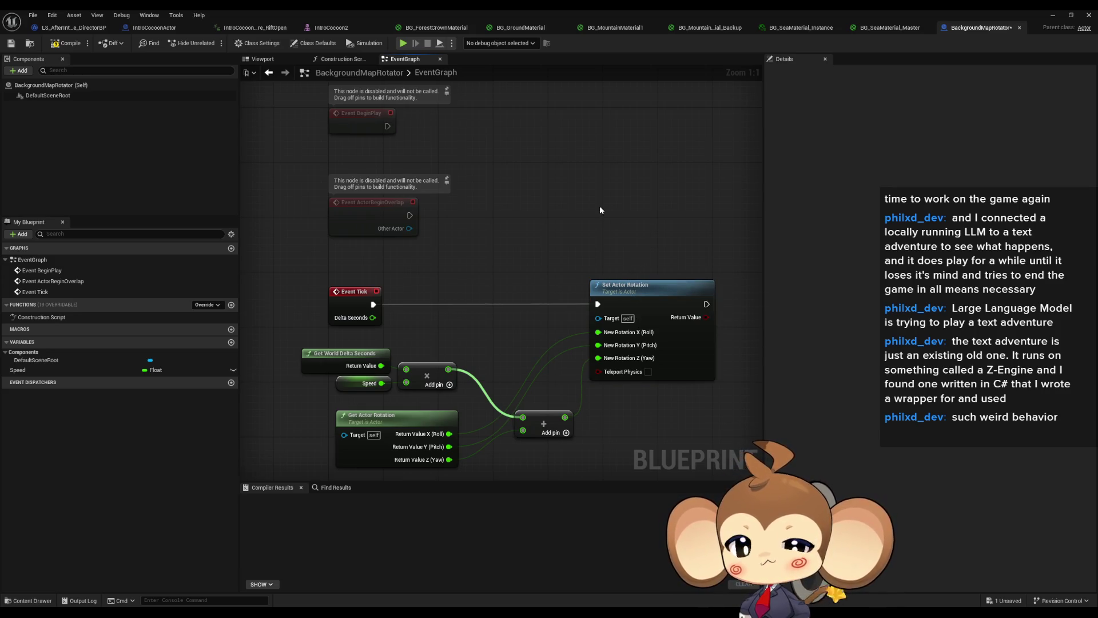
click(366, 384)
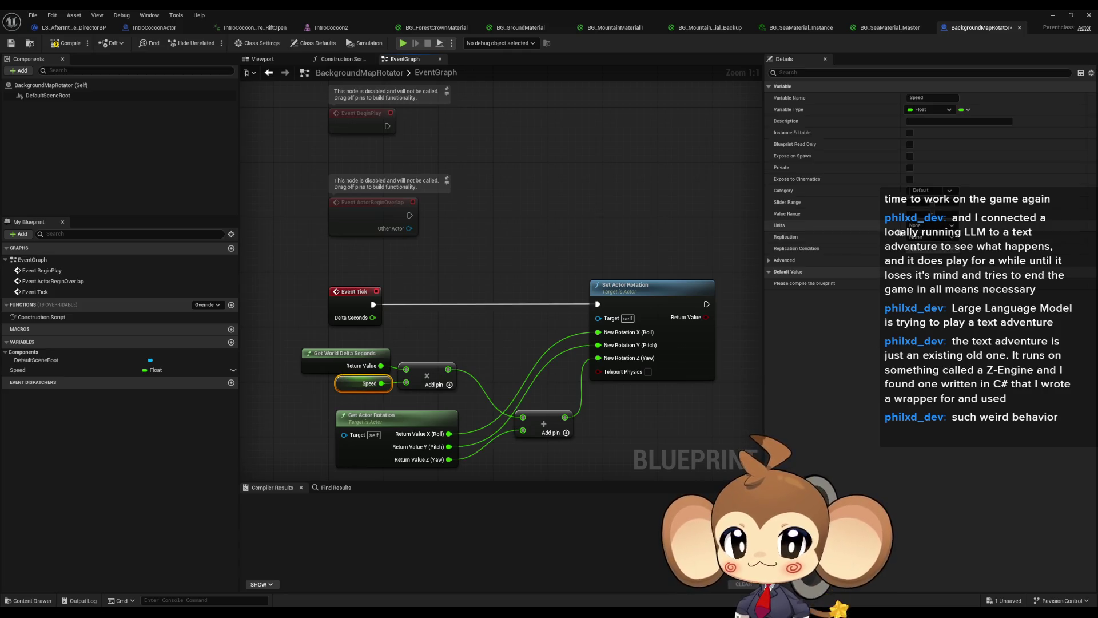
click(64, 43)
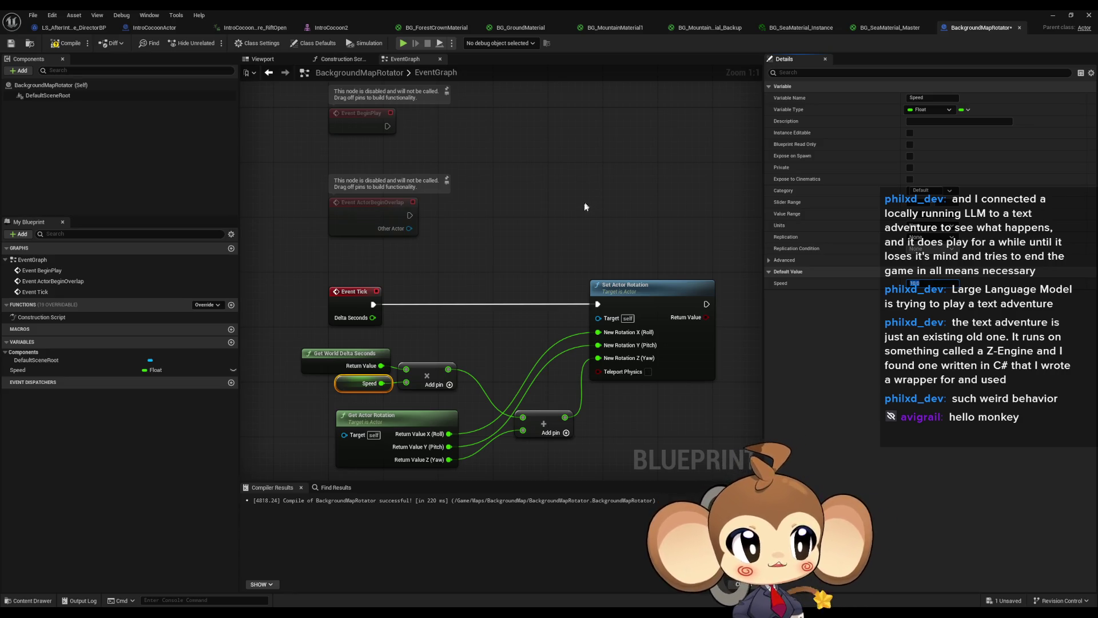
Step: Clear the graph selection and bring the compiled Event Tick logic into view
click(466, 187)
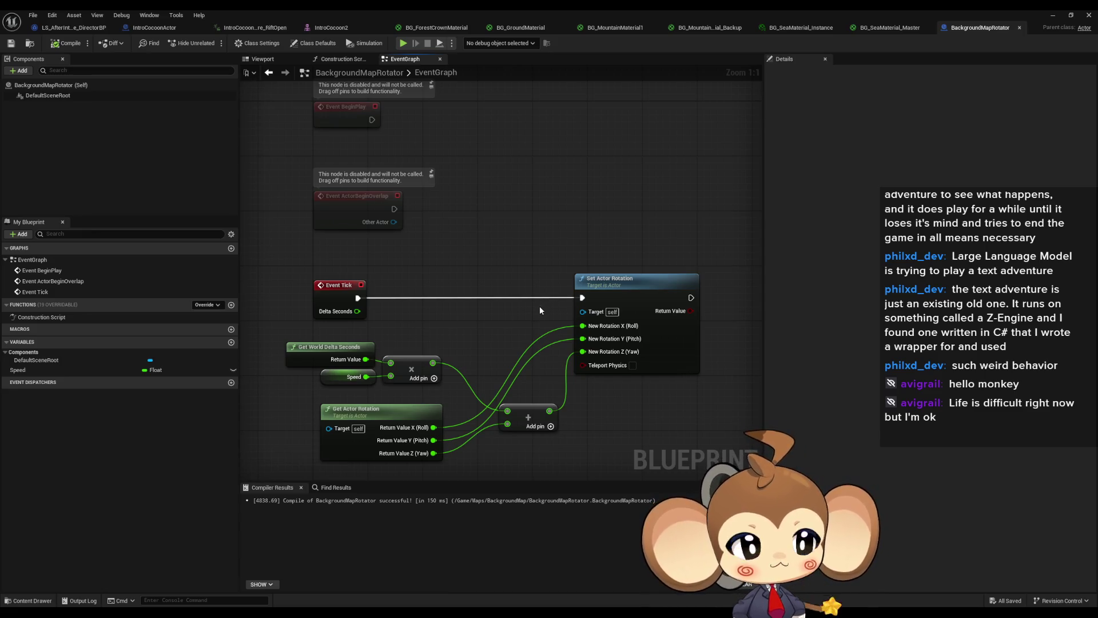
drag(540, 302, 557, 237)
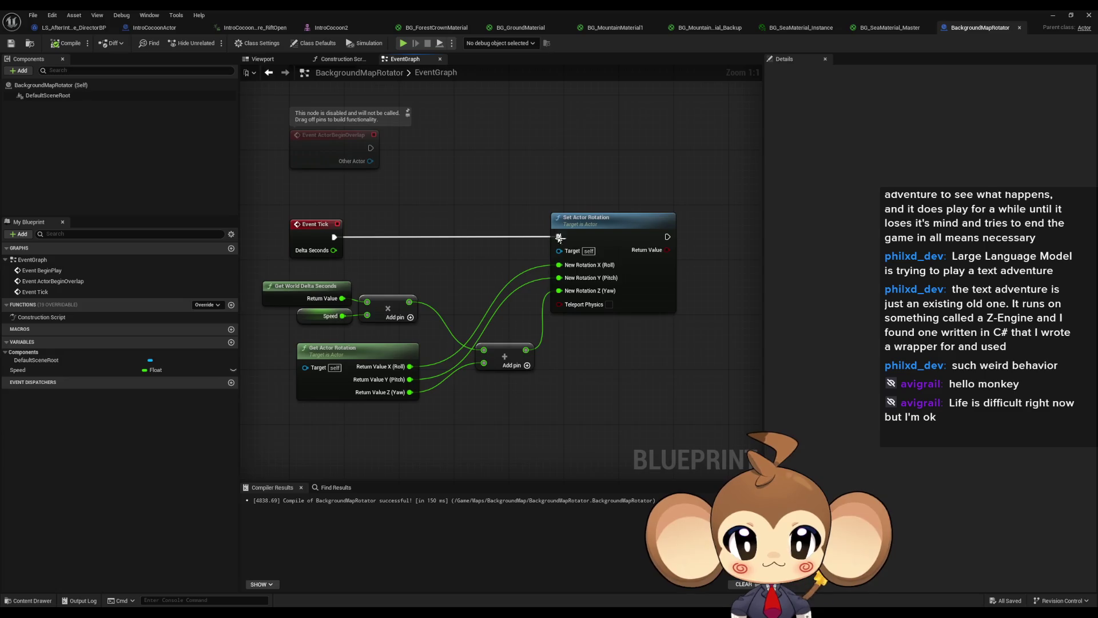